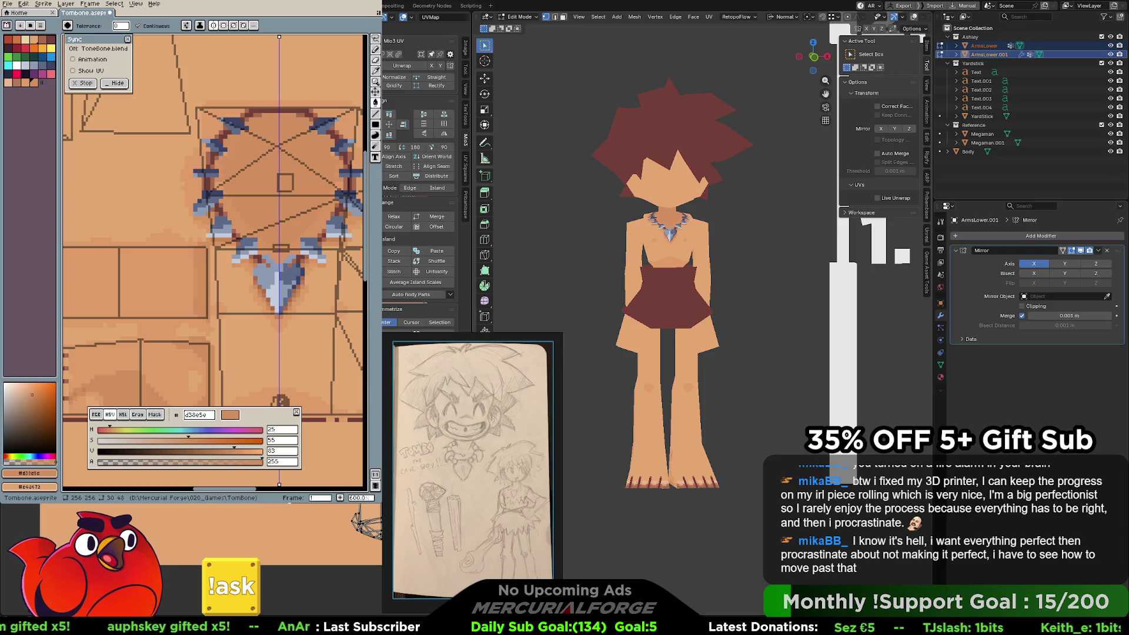
Pan across the UV texture and switch to the Paint Bucket tool.
{"action": "middle_click_drag", "start_coordinate": [320, 159], "coordinate": [281, 138]}
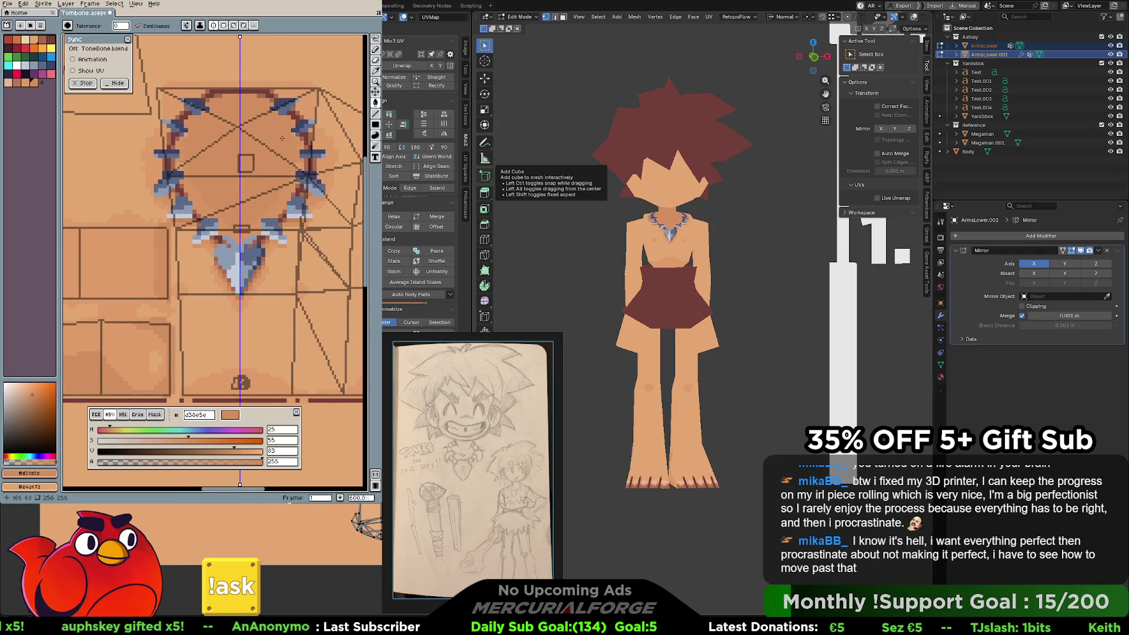
{"action": "scroll", "coordinate": [281, 138], "scroll_direction": "down", "scroll_amount": 5}
{"action": "scroll", "coordinate": [294, 152], "scroll_direction": "up", "scroll_amount": 1}
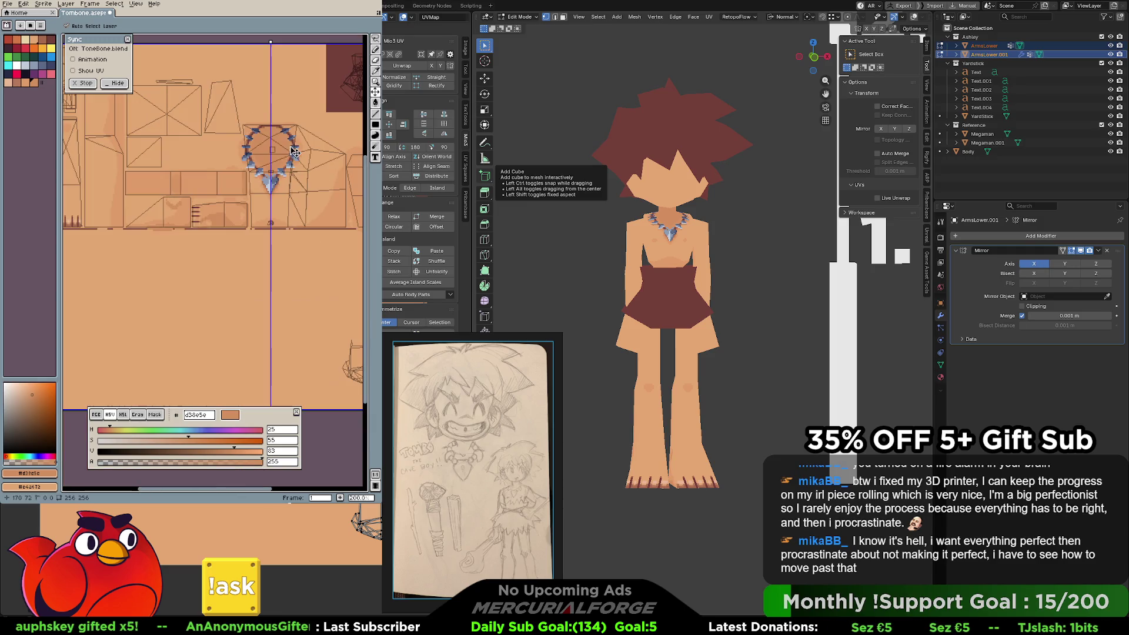
{"action": "key", "text": "g"}
{"action": "middle_click_drag", "start_coordinate": [288, 138], "coordinate": [260, 161]}
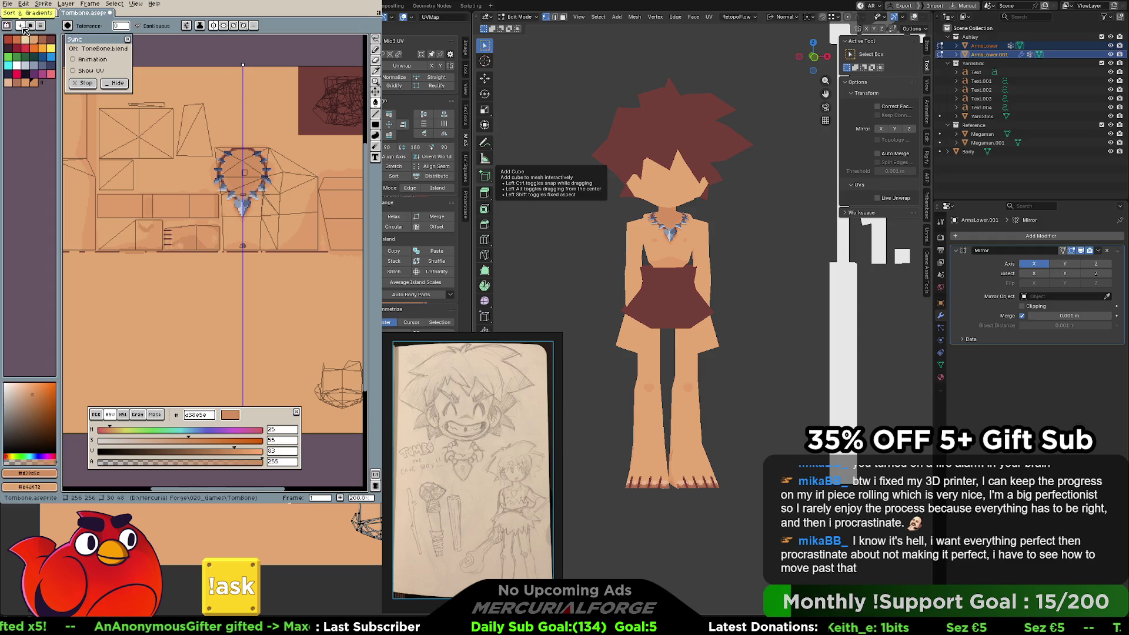
Replace the palette with a new palette generated from the sprite's colours.
{"action": "left_click", "coordinate": [42, 26]}
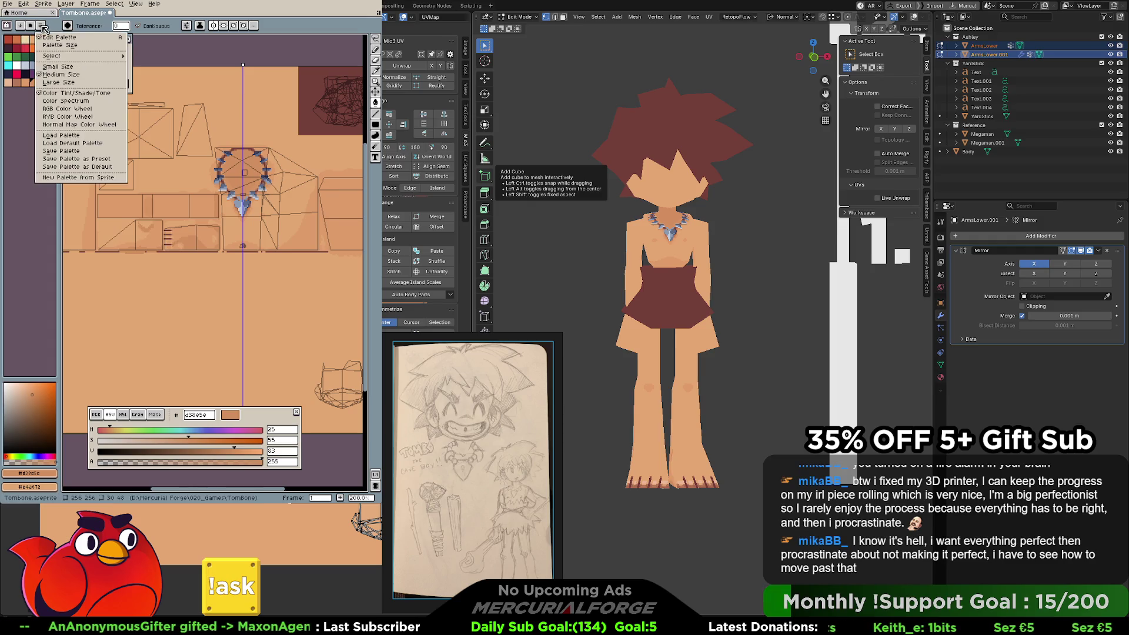
{"action": "mouse_move", "coordinate": [57, 59]}
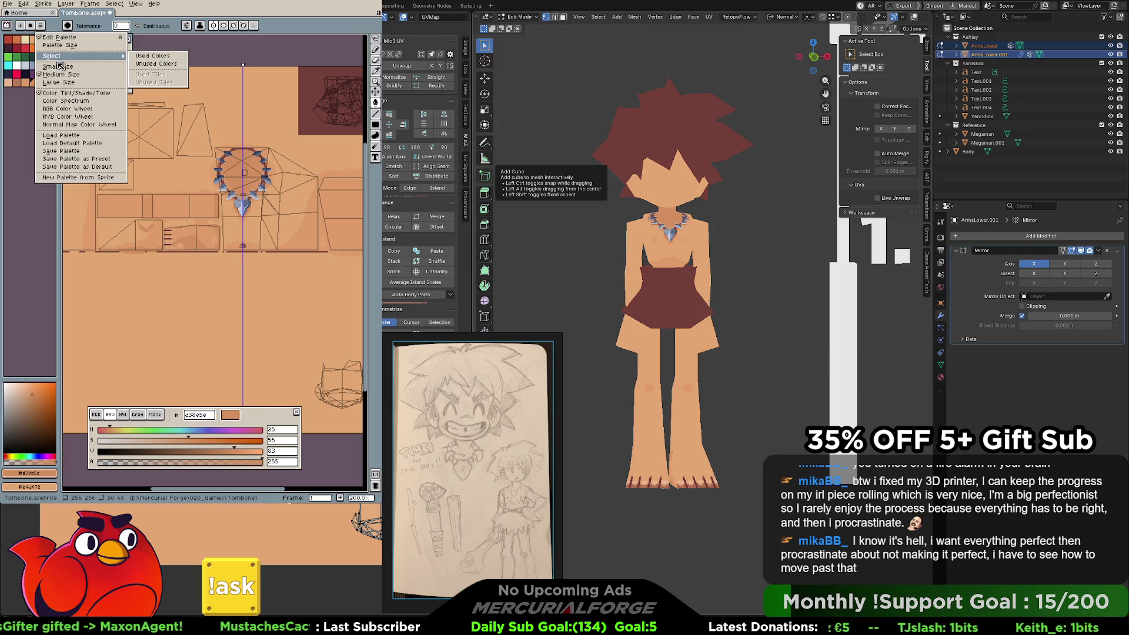
{"action": "left_click", "coordinate": [67, 177]}
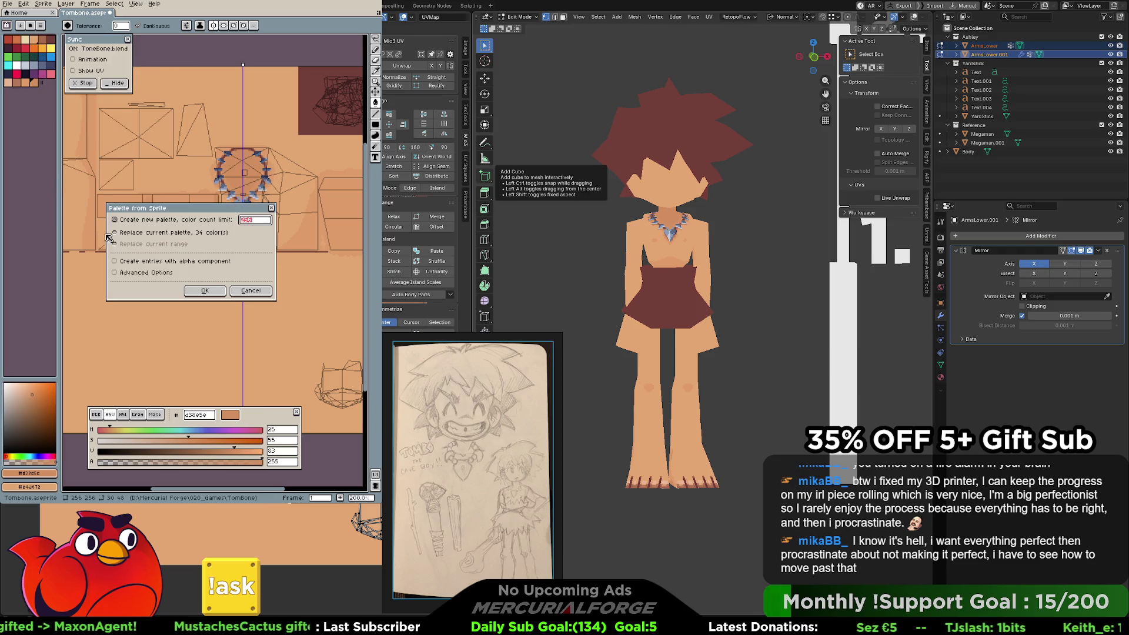
{"action": "left_click", "coordinate": [207, 291]}
Convert the sprite to Indexed colour mode and show the palette presets list.
{"action": "left_click", "coordinate": [43, 3]}
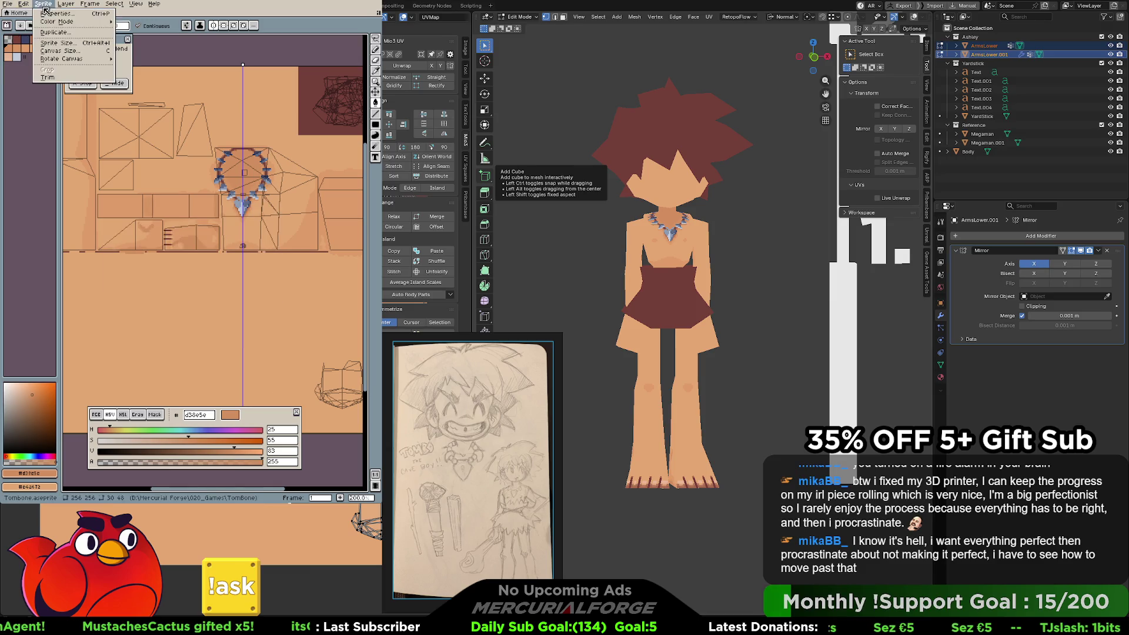
{"action": "mouse_move", "coordinate": [82, 22]}
{"action": "left_click", "coordinate": [138, 39]}
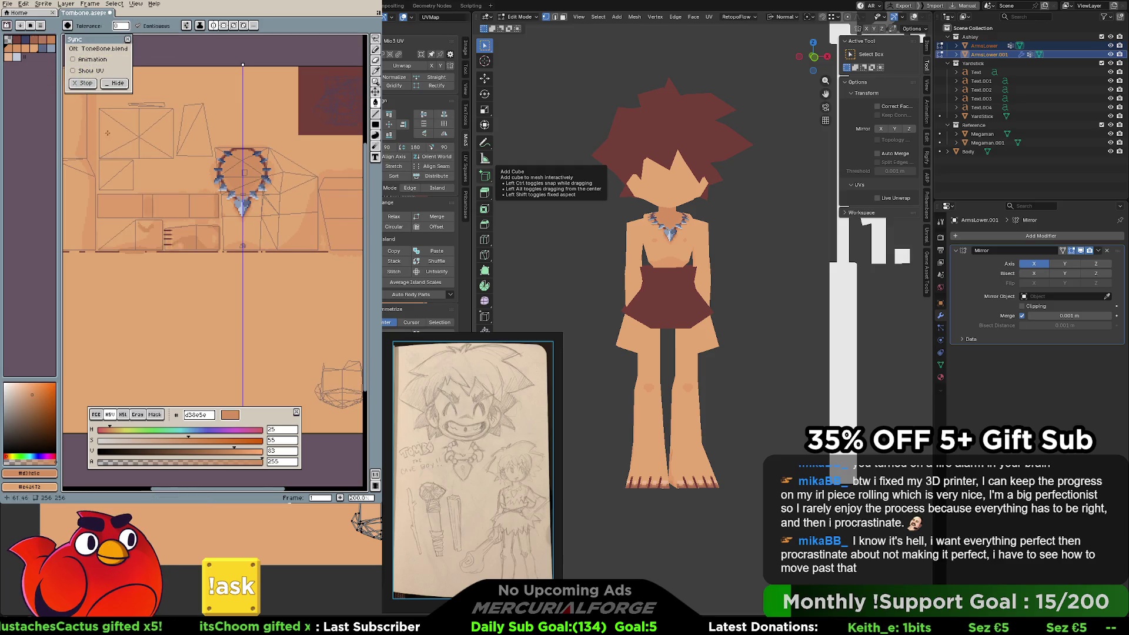
{"action": "left_click", "coordinate": [36, 26]}
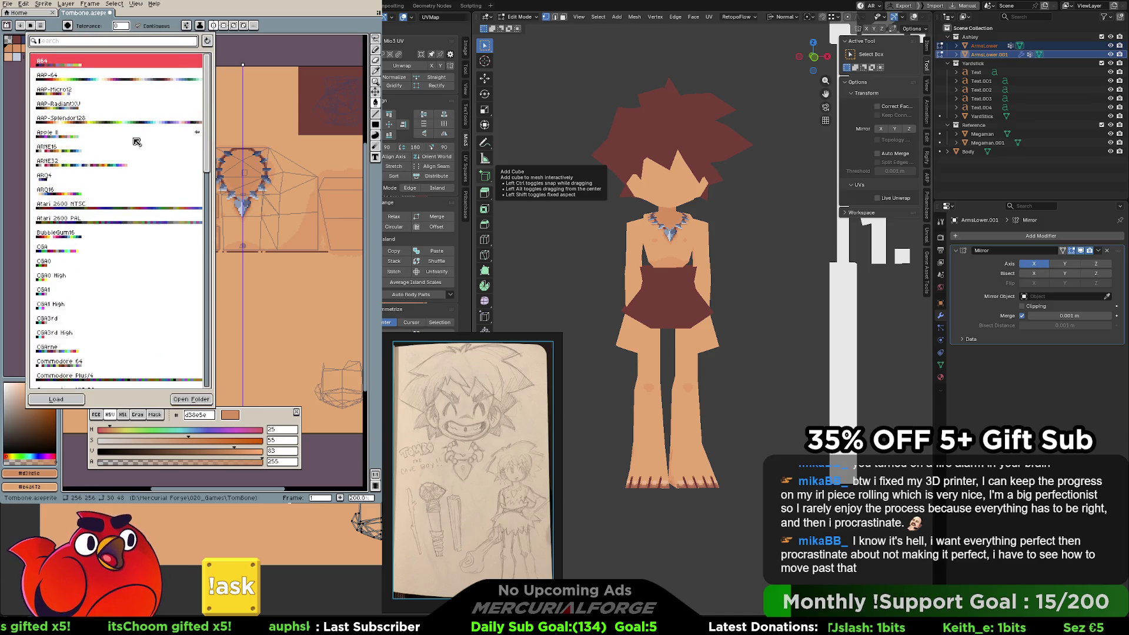
{"action": "left_click_drag", "start_coordinate": [207, 135], "coordinate": [208, 198]}
{"action": "scroll", "coordinate": [197, 106], "scroll_direction": "up", "scroll_amount": 5}
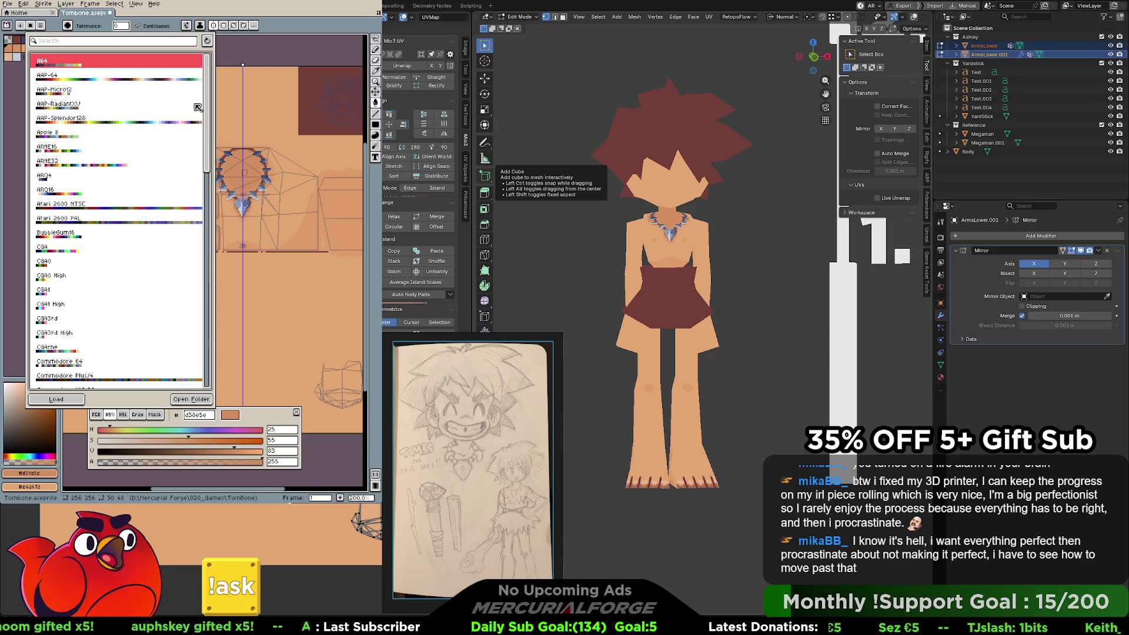
{"action": "left_click", "coordinate": [88, 161]}
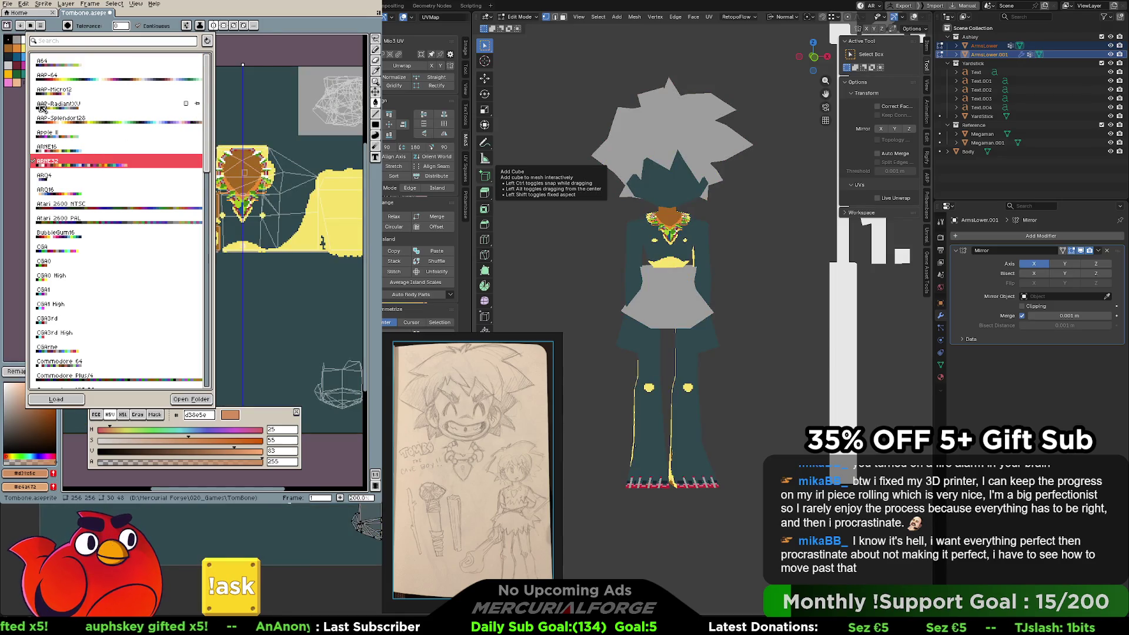
{"action": "left_click", "coordinate": [20, 107]}
{"action": "left_click", "coordinate": [34, 372]}
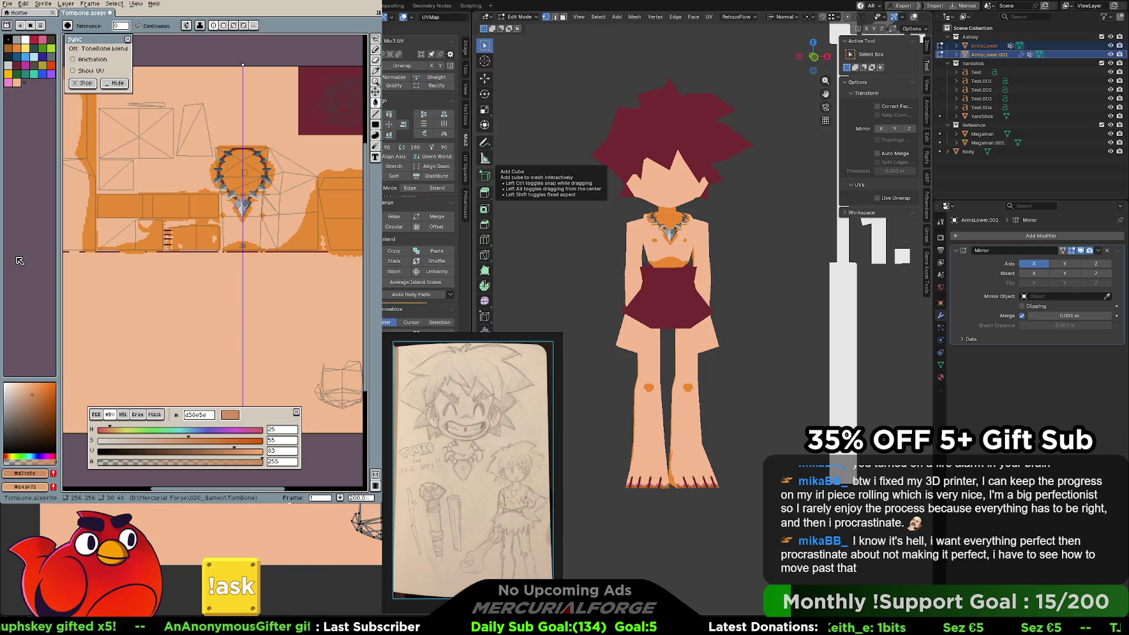
{"action": "key", "text": "ctrl+z"}
{"action": "key", "text": "ctrl+z"}
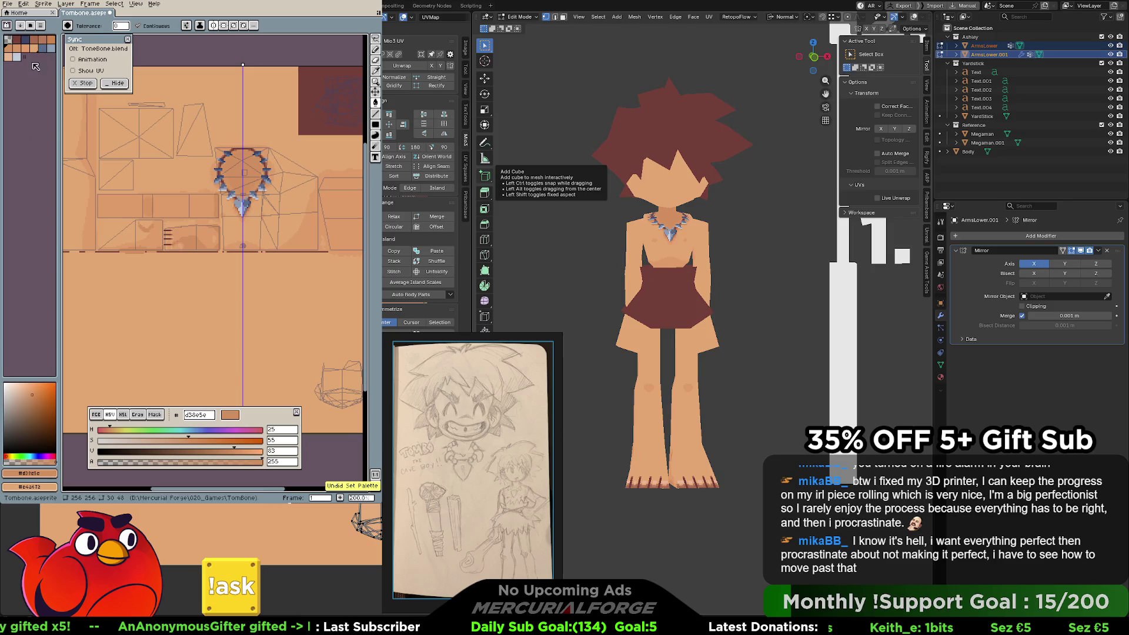
{"action": "left_click", "coordinate": [42, 27]}
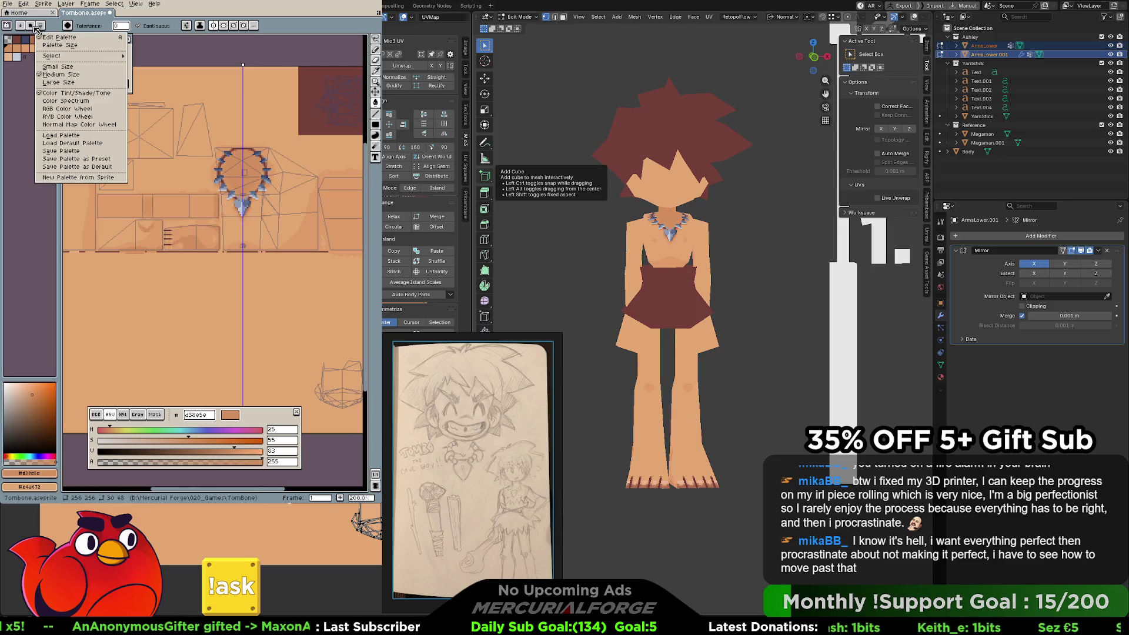
{"action": "left_click", "coordinate": [61, 135]}
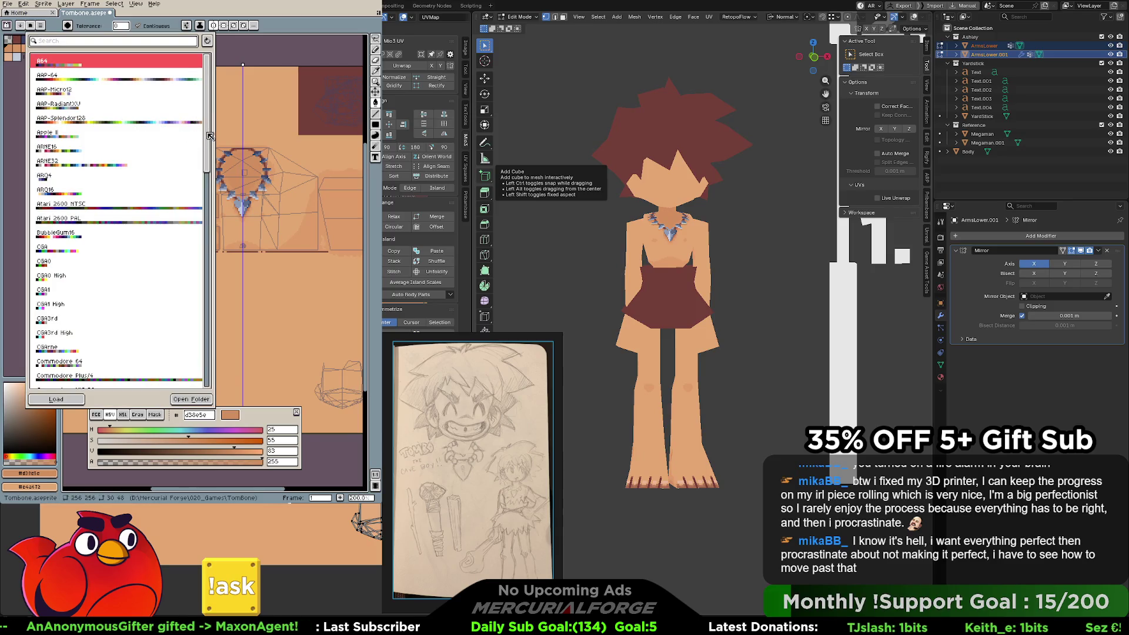
{"action": "scroll", "coordinate": [210, 136], "scroll_direction": "down", "scroll_amount": 2}
{"action": "left_click_drag", "start_coordinate": [210, 146], "coordinate": [218, 242]}
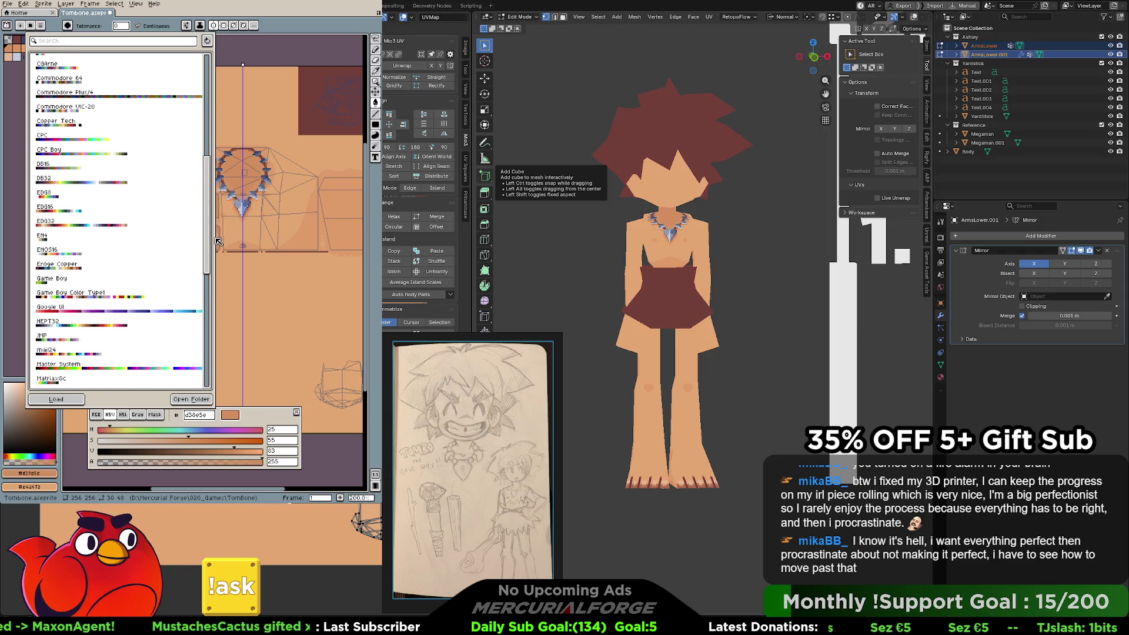
{"action": "left_click", "coordinate": [75, 183]}
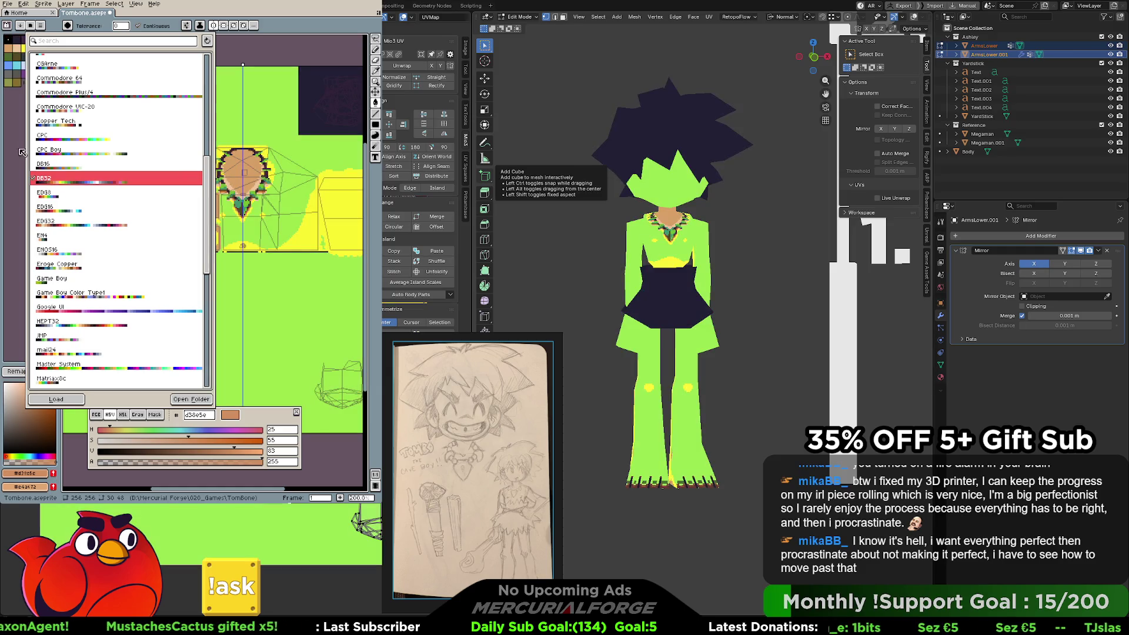
{"action": "left_click", "coordinate": [23, 154]}
{"action": "left_click", "coordinate": [45, 371]}
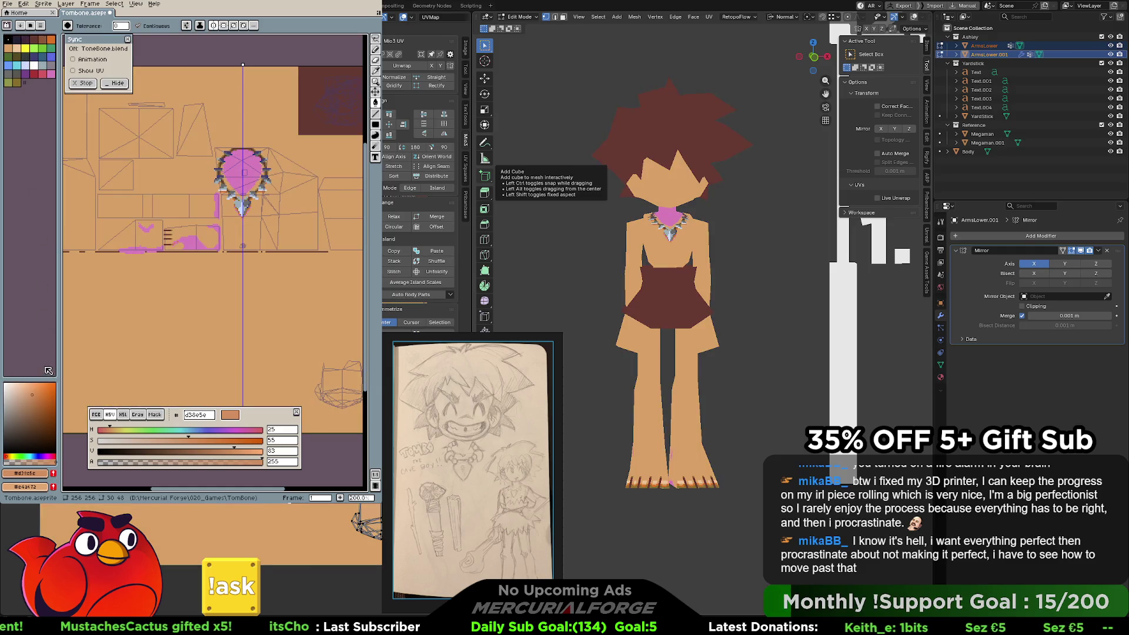
{"action": "key", "text": "ctrl+z"}
{"action": "key", "text": "ctrl+z"}
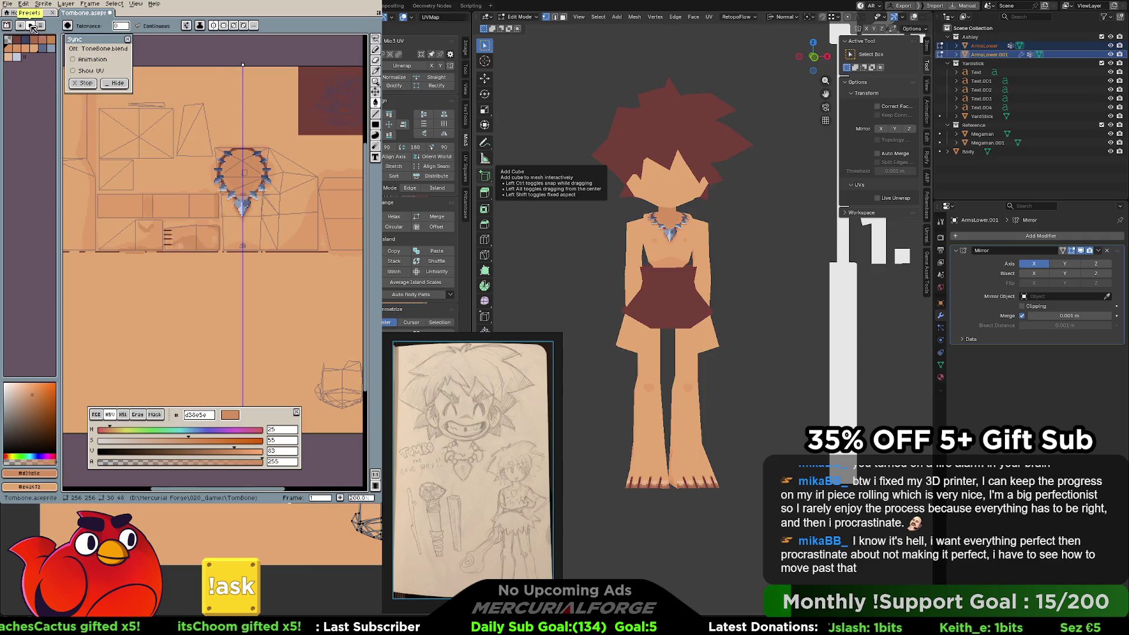
{"action": "left_click", "coordinate": [32, 28]}
{"action": "scroll", "coordinate": [210, 283], "scroll_direction": "down", "scroll_amount": 5}
{"action": "scroll", "coordinate": [210, 283], "scroll_direction": "down", "scroll_amount": 3}
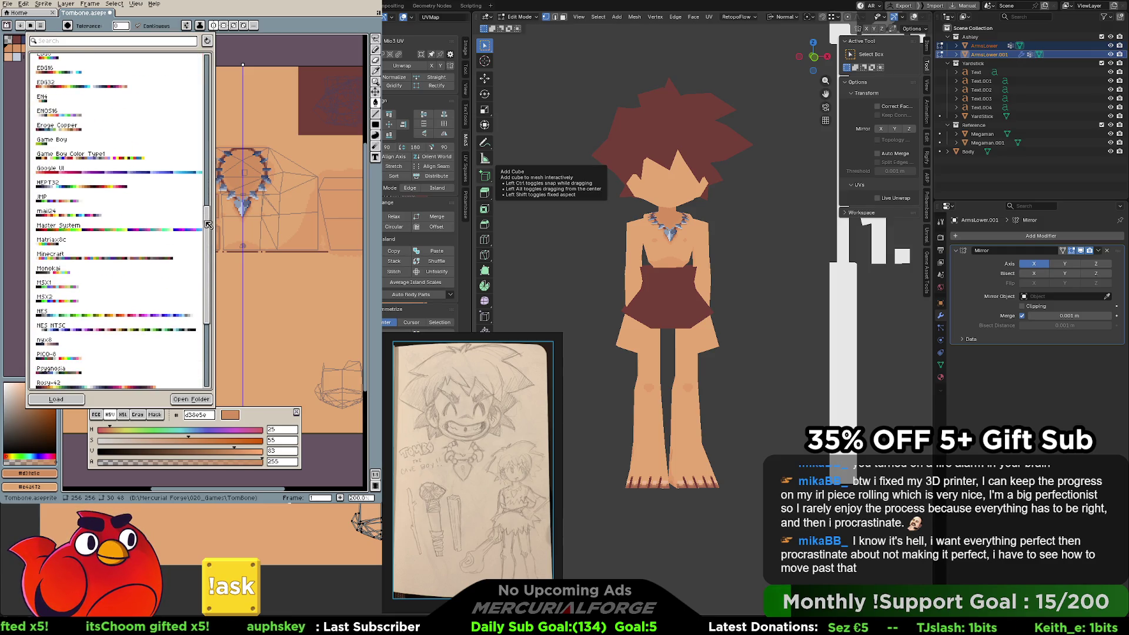
{"action": "scroll", "coordinate": [207, 223], "scroll_direction": "down", "scroll_amount": 3}
{"action": "scroll", "coordinate": [212, 244], "scroll_direction": "down", "scroll_amount": 1}
{"action": "scroll", "coordinate": [213, 247], "scroll_direction": "down", "scroll_amount": 1}
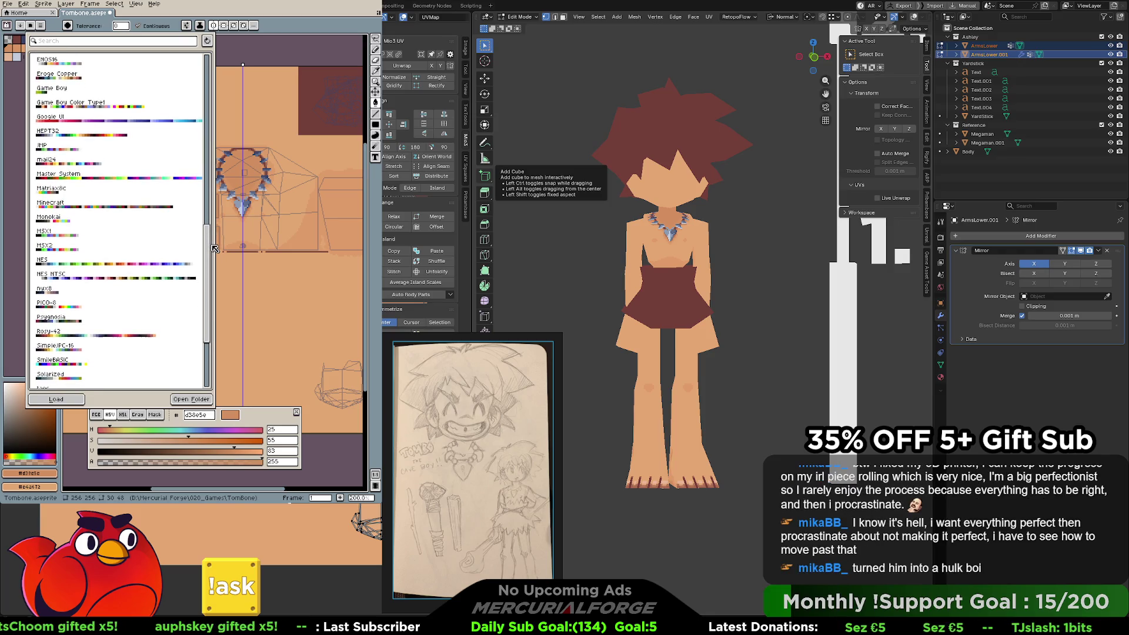
{"action": "scroll", "coordinate": [213, 248], "scroll_direction": "down", "scroll_amount": 4}
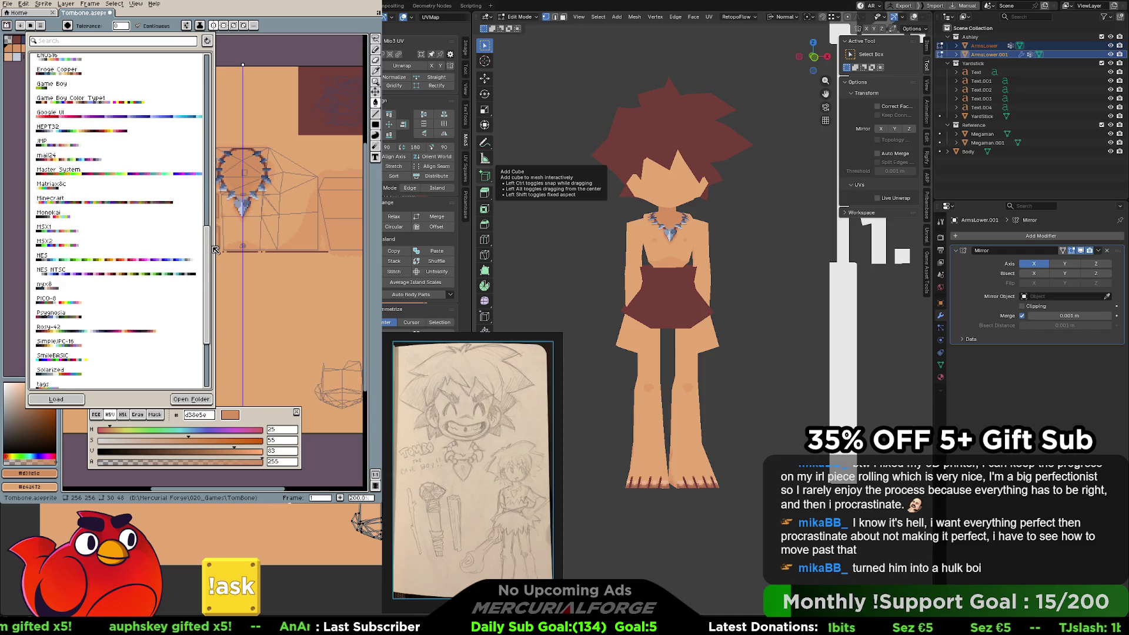
{"action": "left_click", "coordinate": [99, 197]}
{"action": "left_click", "coordinate": [20, 280]}
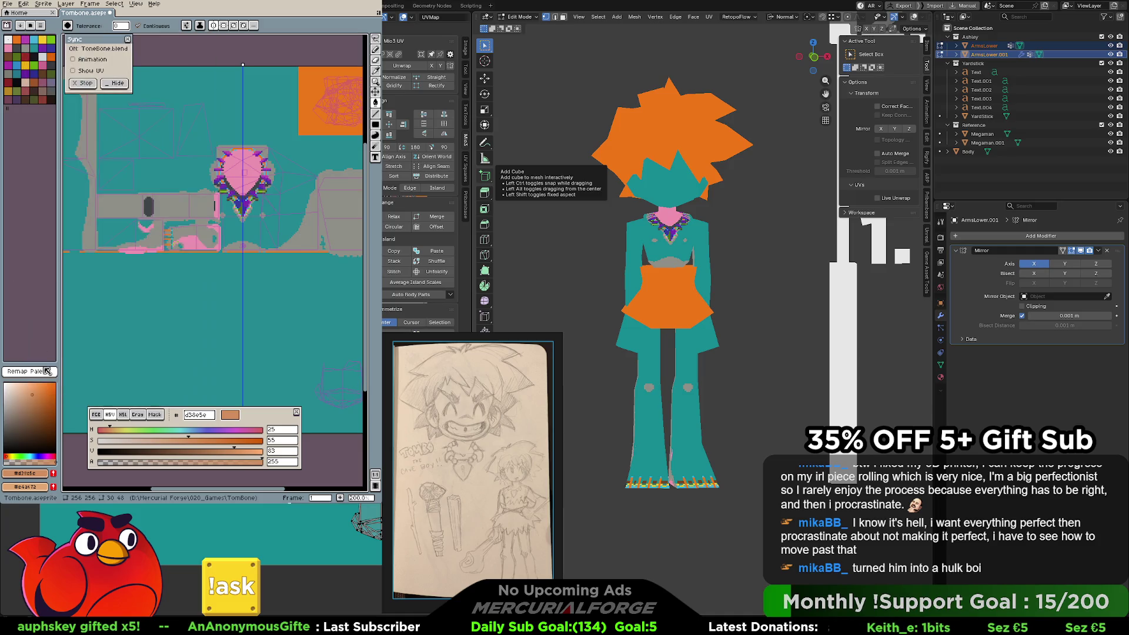
{"action": "key", "text": "ctrl+z"}
{"action": "key", "text": "ctrl+z"}
{"action": "left_click", "coordinate": [37, 29]}
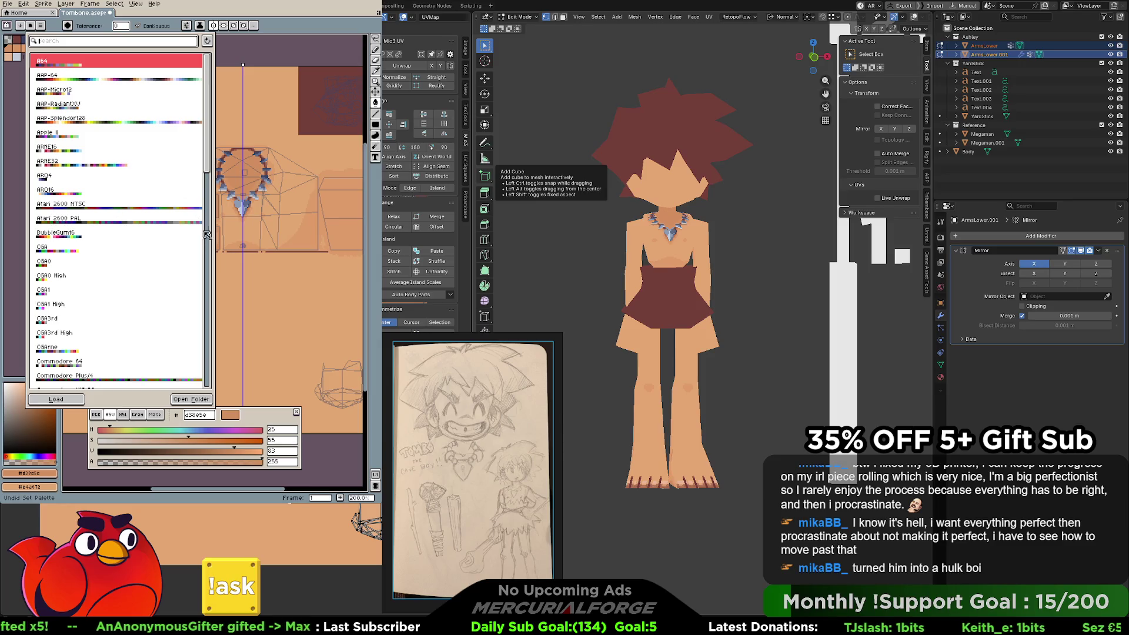
{"action": "left_click_drag", "start_coordinate": [206, 166], "coordinate": [214, 265]}
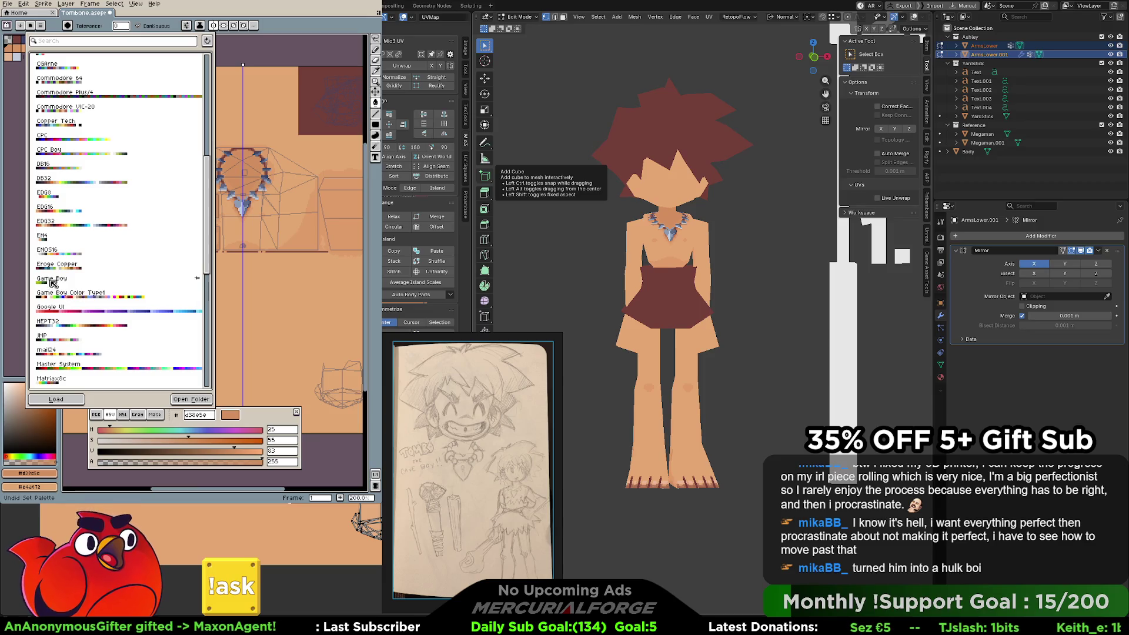
{"action": "left_click", "coordinate": [51, 281]}
{"action": "left_click", "coordinate": [55, 399]}
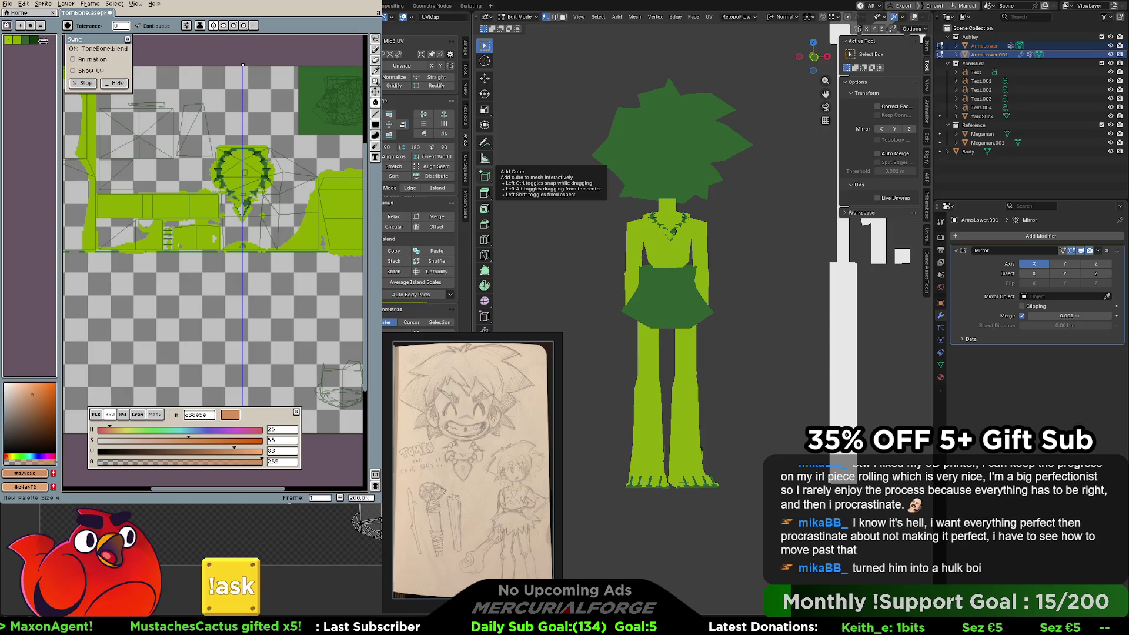
{"action": "left_click", "coordinate": [17, 43]}
{"action": "left_click_drag", "start_coordinate": [16, 42], "coordinate": [47, 50]}
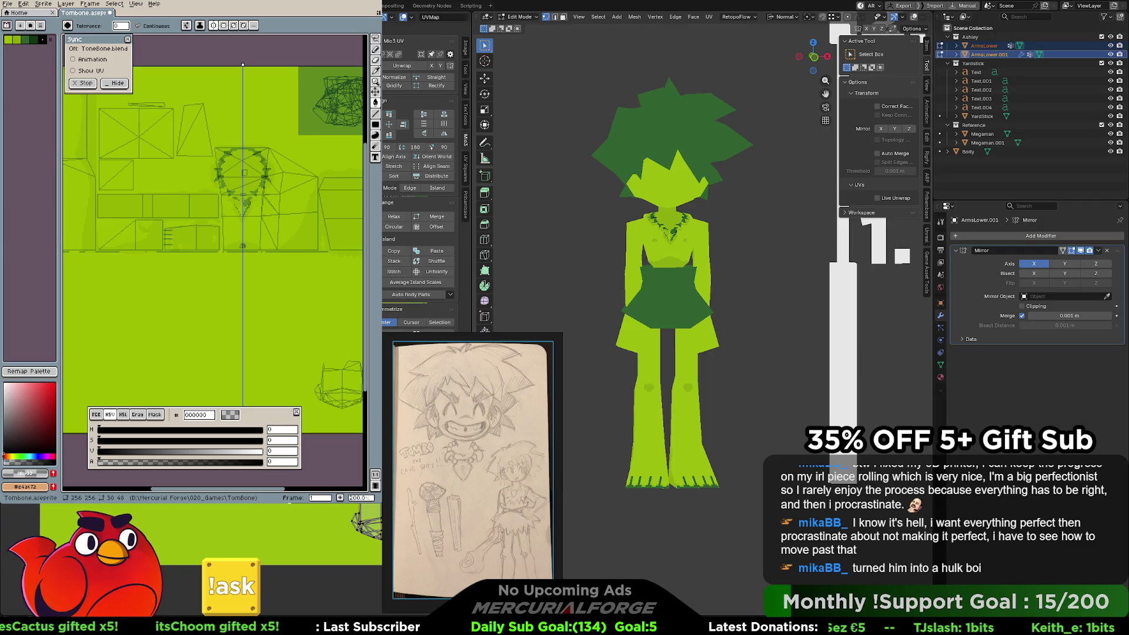
{"action": "key", "text": "ctrl+z"}
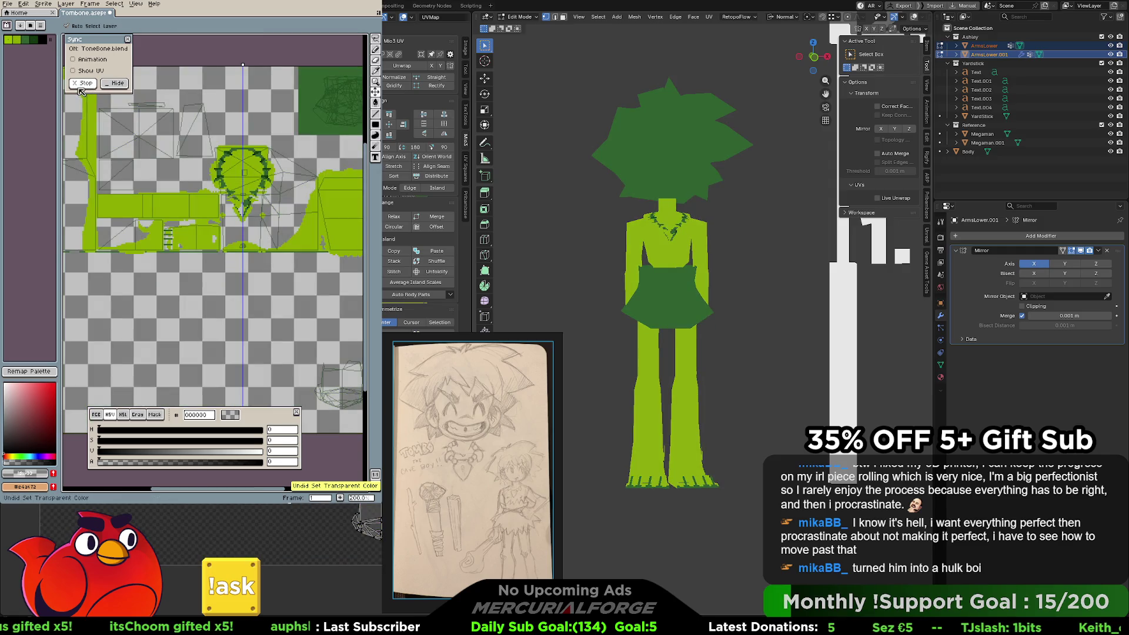
{"action": "key", "text": "ctrl+z"}
{"action": "key", "text": "ctrl+z"}
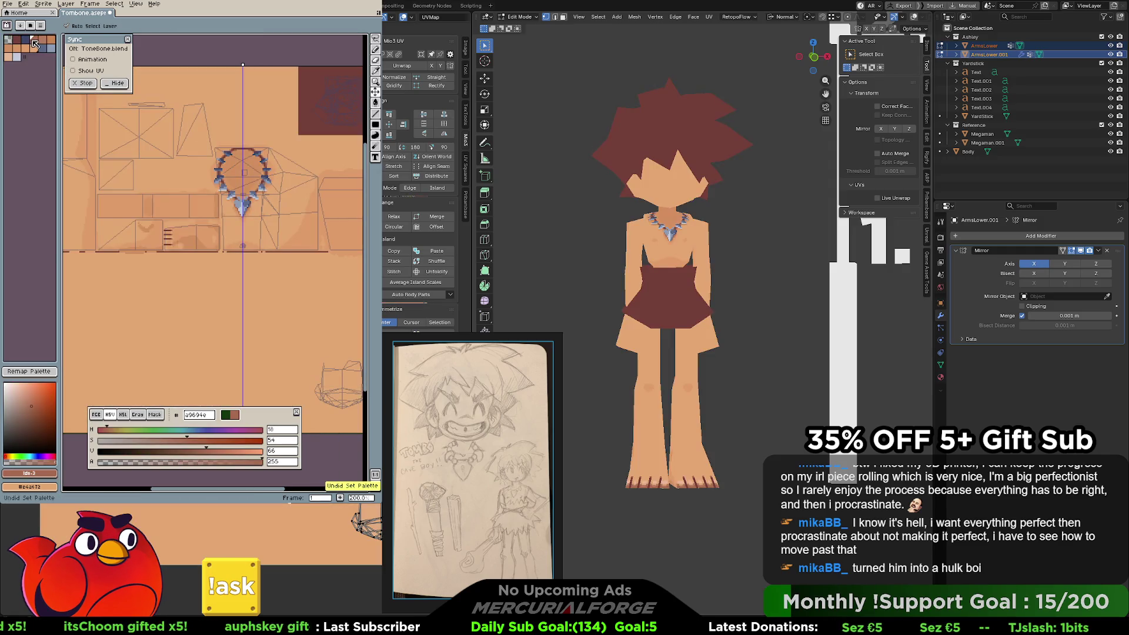
Load the BubbleGum16 palette, remap the texture to it, then undo the change.
{"action": "left_click", "coordinate": [31, 26]}
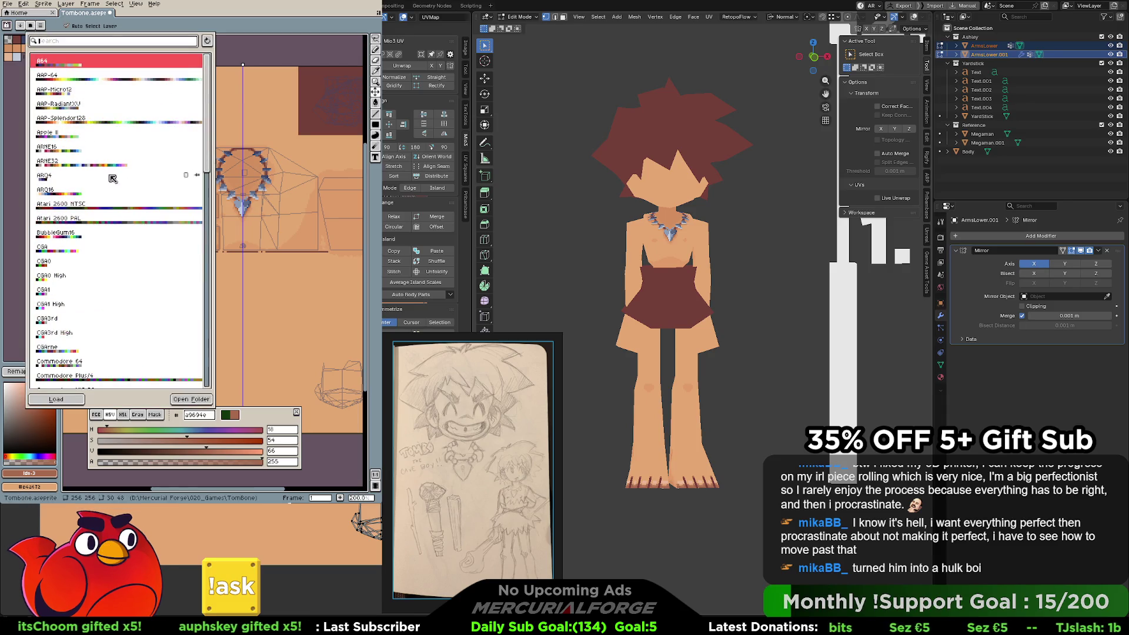
{"action": "left_click", "coordinate": [69, 234]}
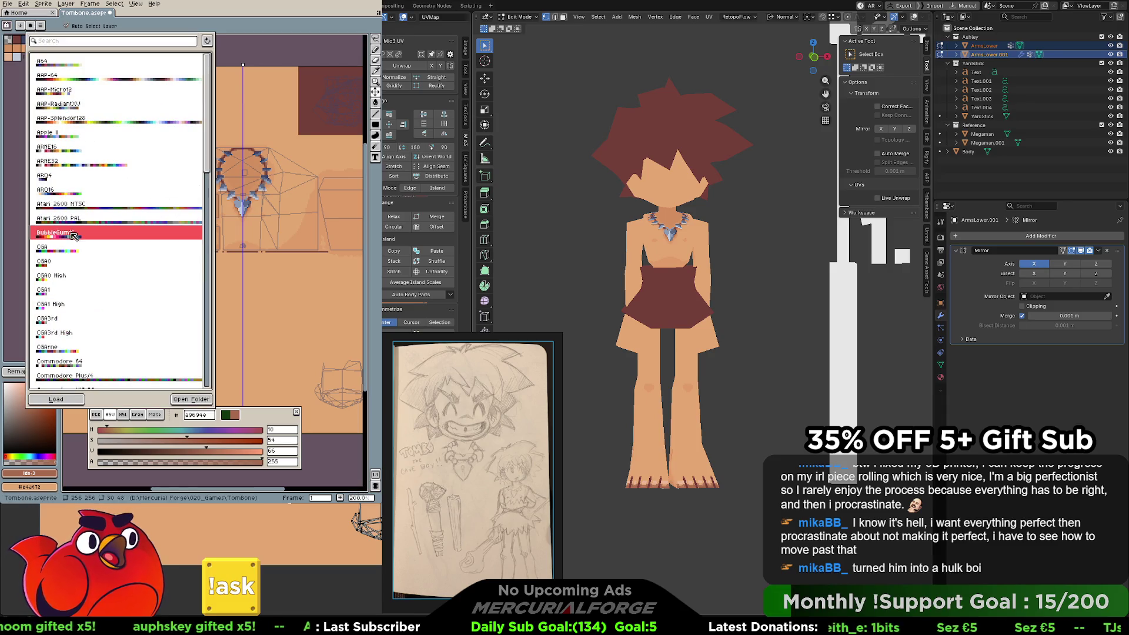
{"action": "left_click", "coordinate": [22, 373]}
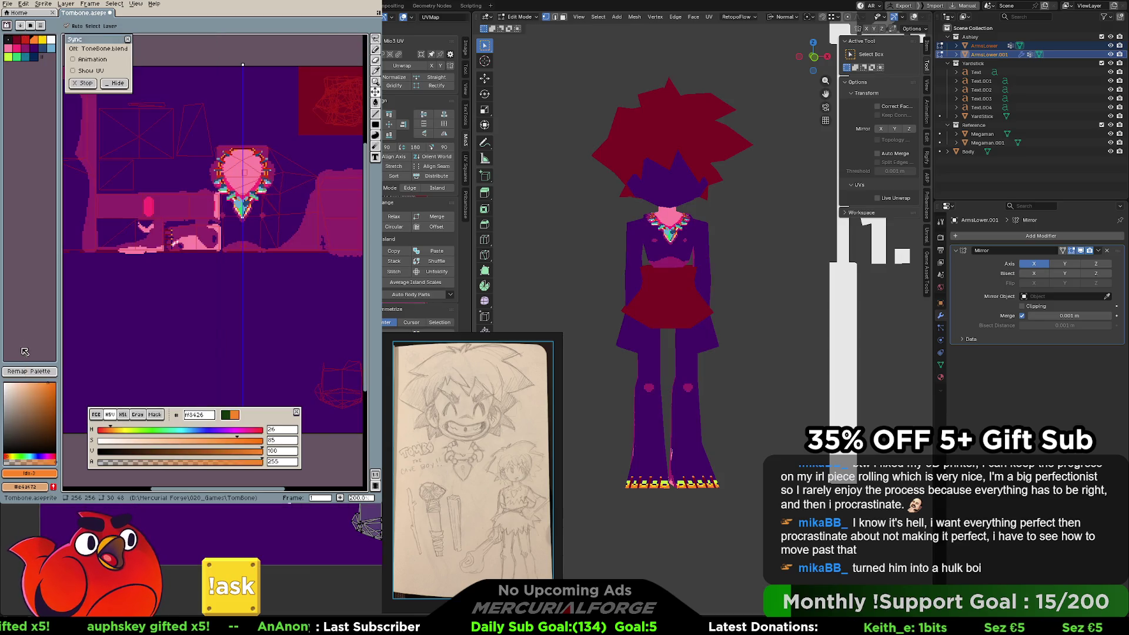
{"action": "left_click", "coordinate": [22, 374]}
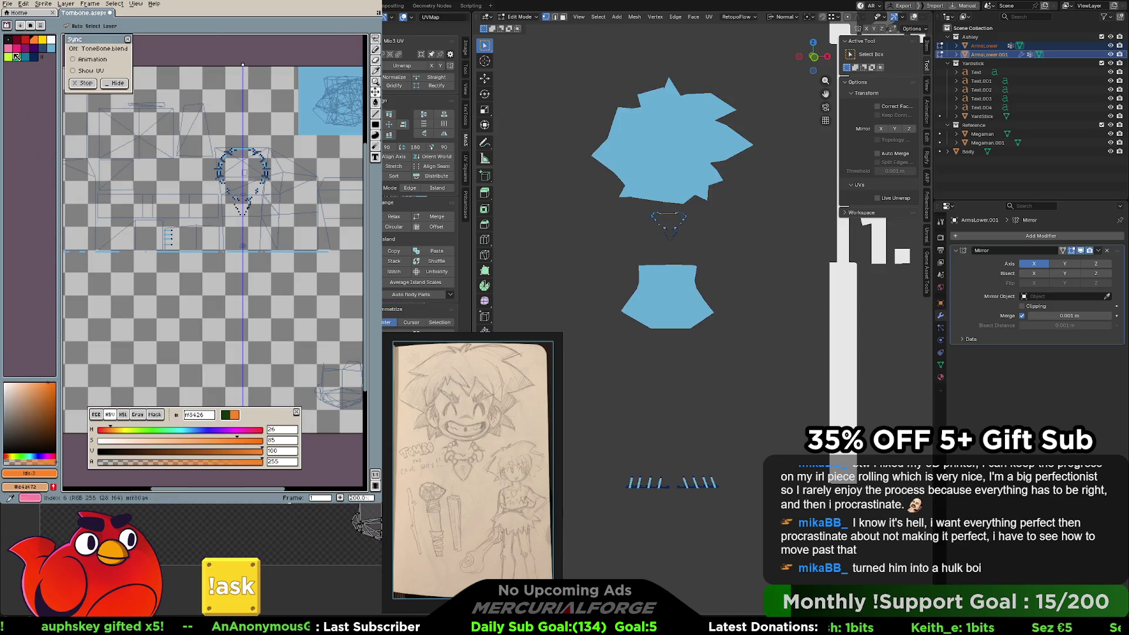
{"action": "key", "text": "ctrl+z"}
{"action": "key", "text": "ctrl+z"}
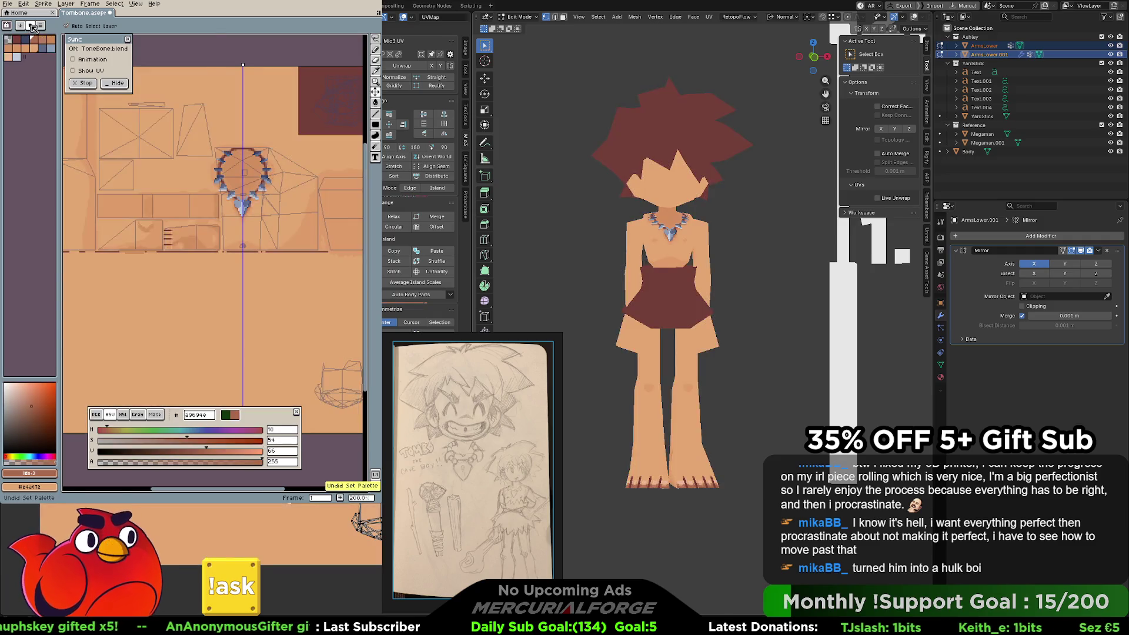
Highlight AAP-64 in the presets, then close the list keeping the original colours.
{"action": "left_click", "coordinate": [31, 25]}
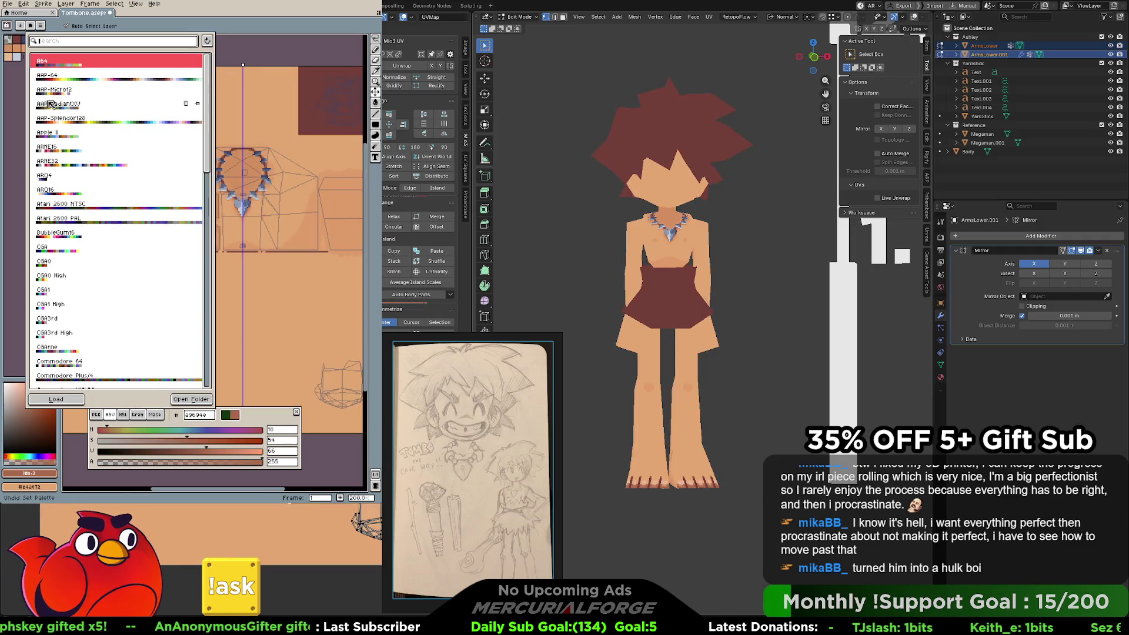
{"action": "left_click", "coordinate": [80, 77]}
{"action": "left_click", "coordinate": [19, 265]}
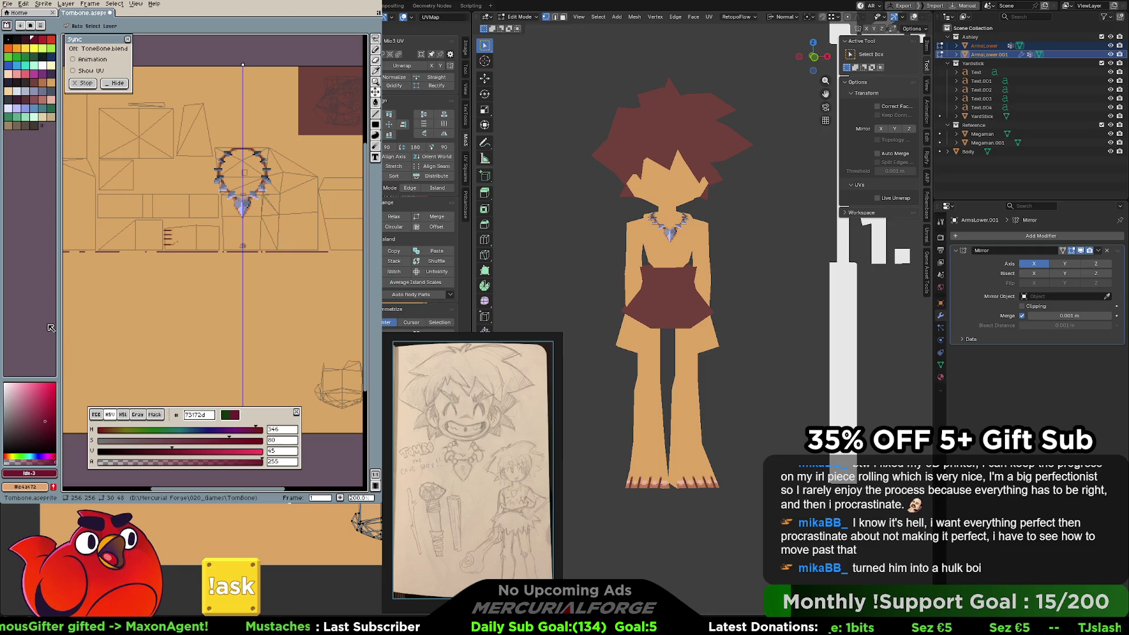
Select the Paint Bucket tool and orbit the Blender view around the caveman.
{"action": "key", "text": "g"}
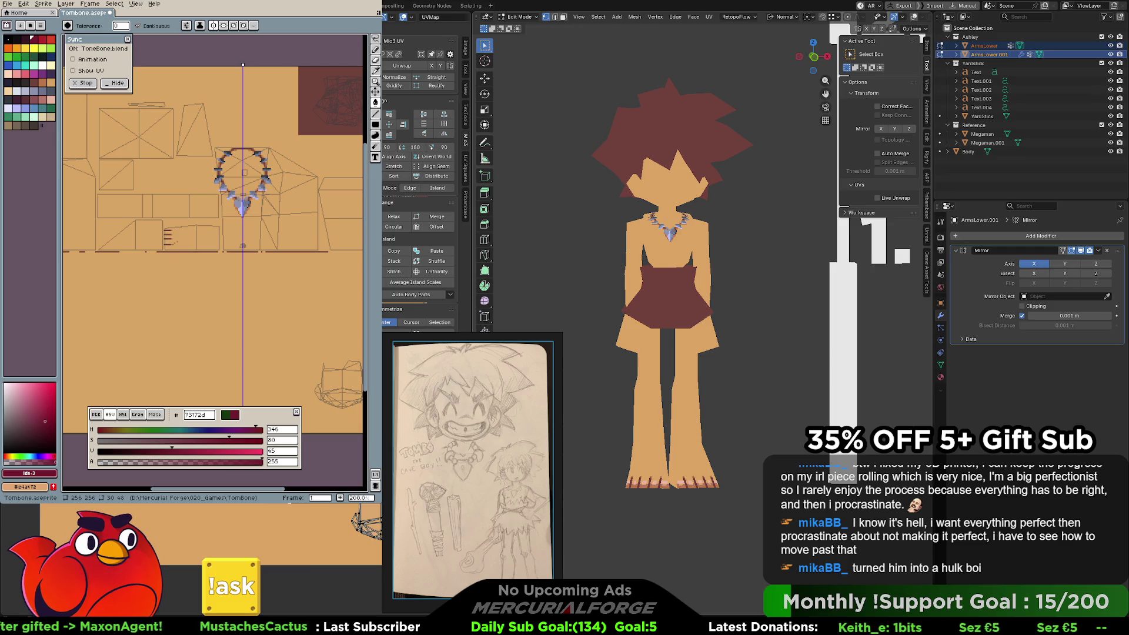
{"action": "mouse_move", "coordinate": [658, 259]}
{"action": "middle_mouse_down"}
{"action": "mouse_move", "coordinate": [684, 260]}
{"action": "mouse_move", "coordinate": [668, 233]}
{"action": "mouse_move", "coordinate": [753, 240]}
{"action": "mouse_move", "coordinate": [684, 138]}
{"action": "mouse_move", "coordinate": [694, 164]}
{"action": "middle_mouse_up"}
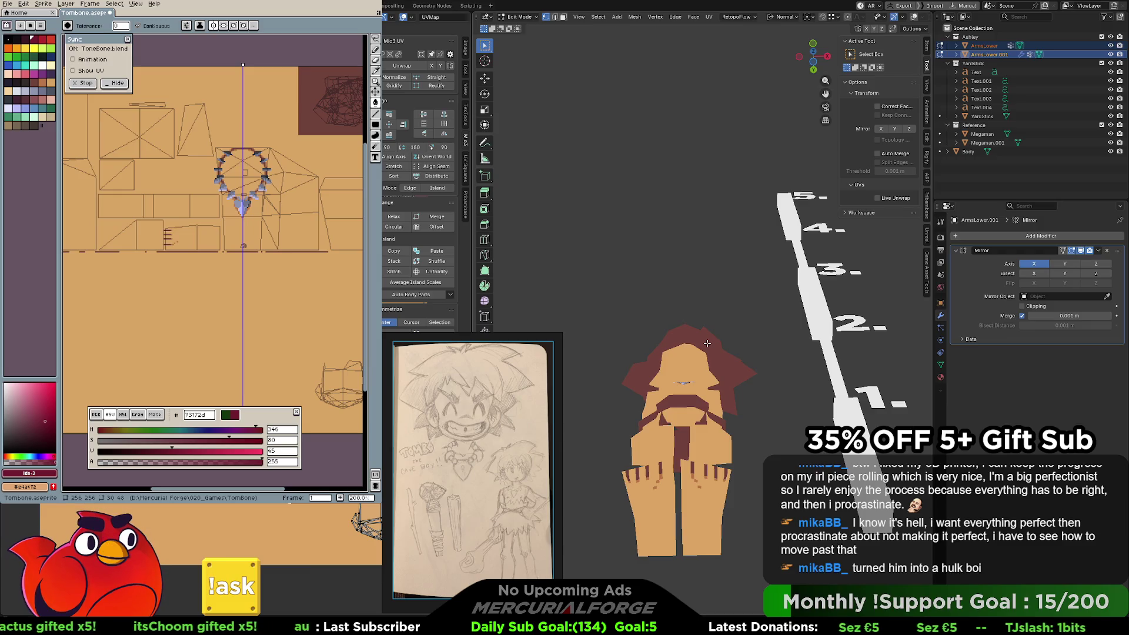
Undo the palette remap and colour reduction, returning to the Paint Bucket tool.
{"action": "key", "text": "ctrl+z"}
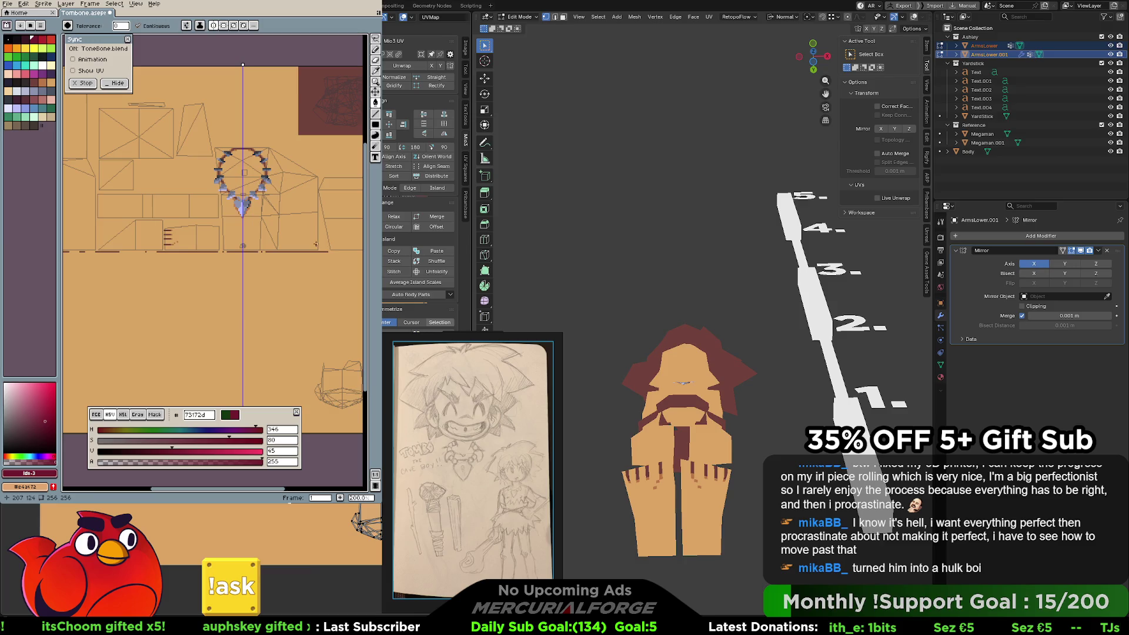
{"action": "key", "text": "ctrl+z"}
{"action": "key", "text": "ctrl+z"}
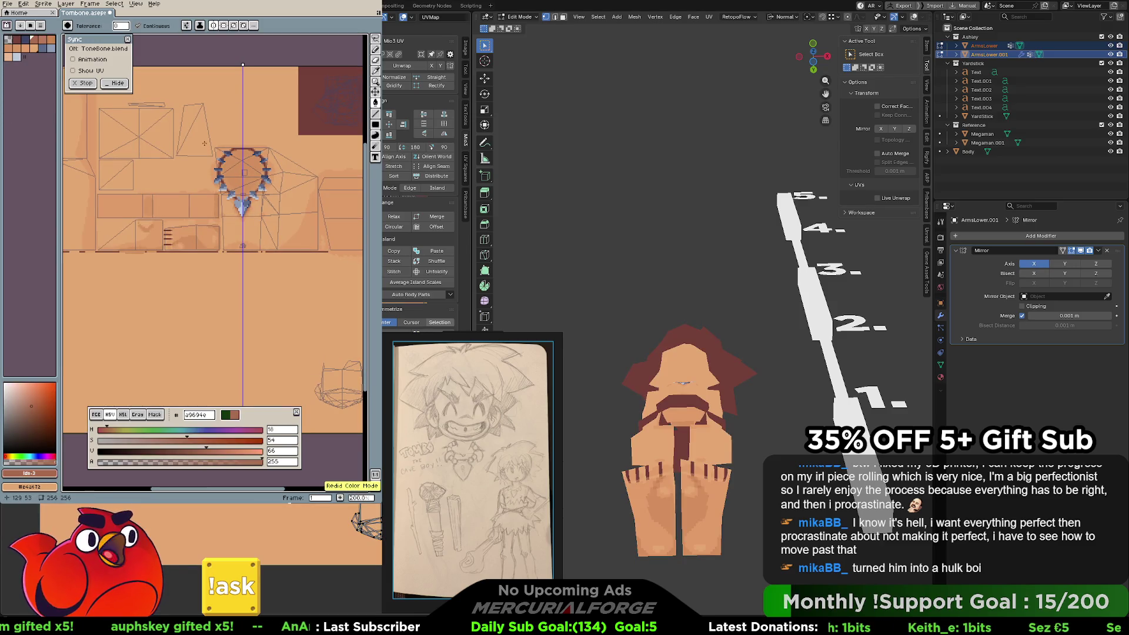
{"action": "key", "text": "ctrl+z"}
{"action": "key", "text": "ctrl+z"}
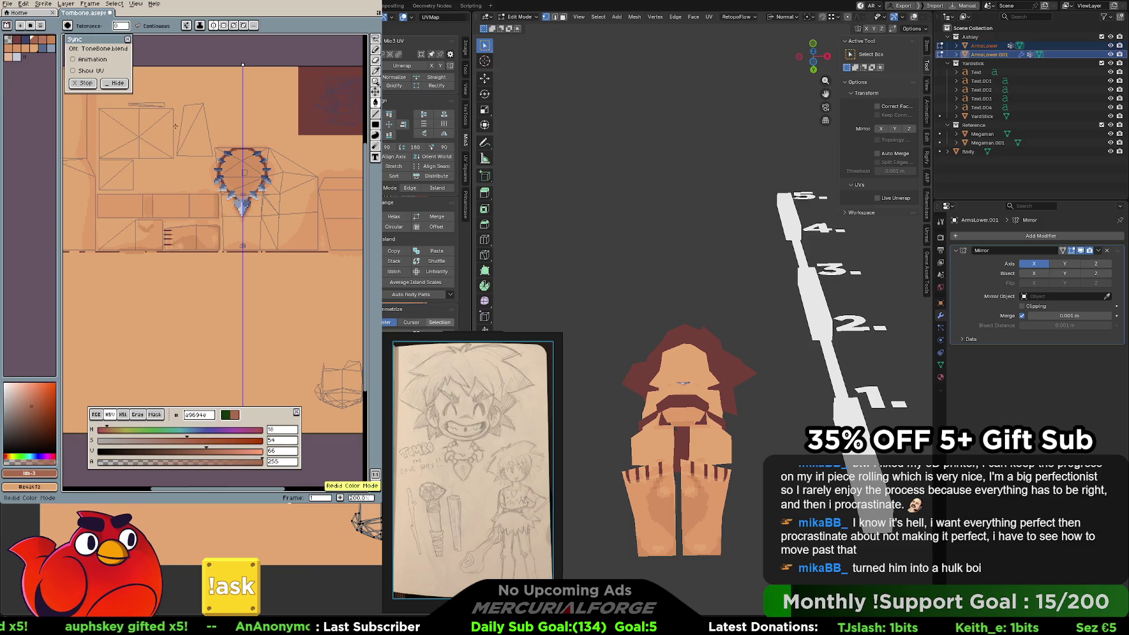
{"action": "key", "text": "g"}
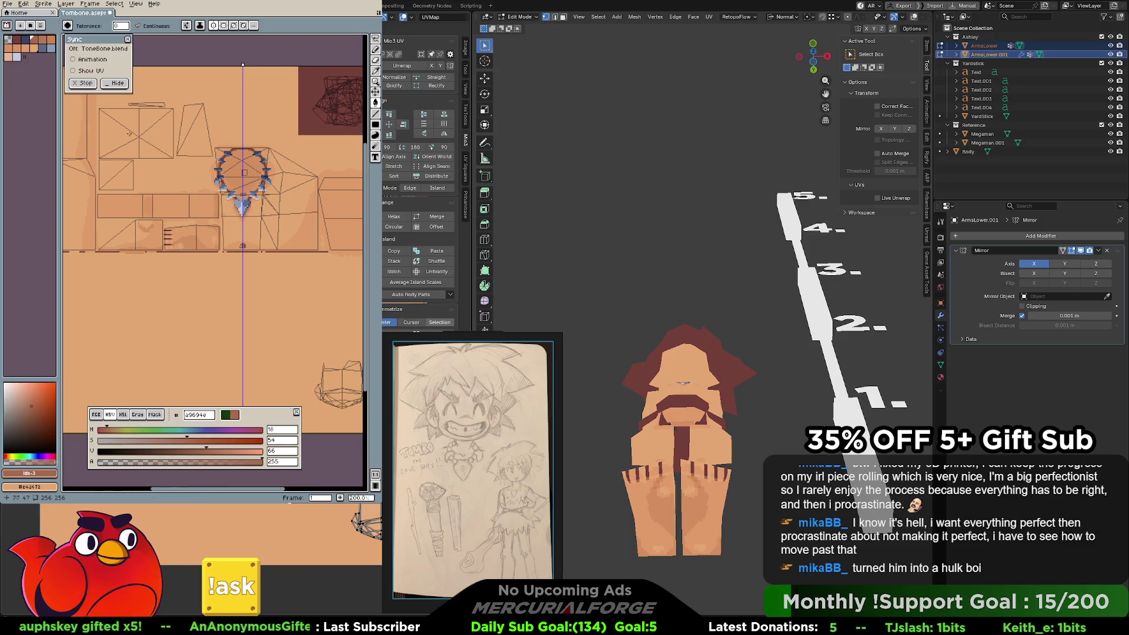
Frame the caveman's dark-red hair in a front-view close-up in Blender.
{"action": "key", "text": "KP_1"}
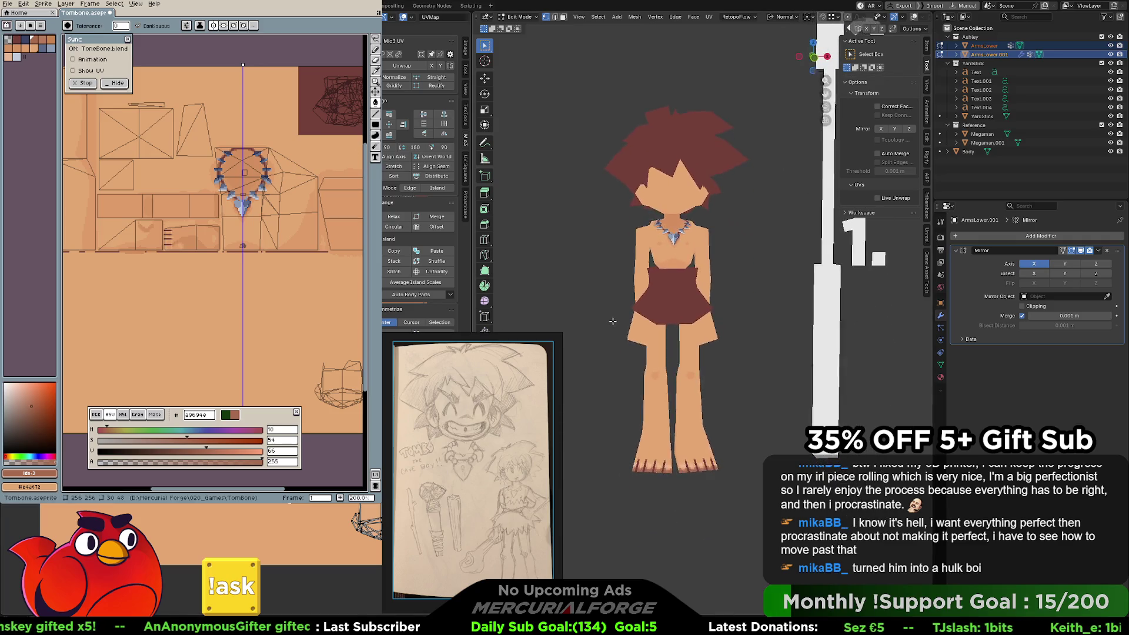
{"action": "scroll", "coordinate": [640, 327], "scroll_direction": "up", "scroll_amount": 3}
{"action": "scroll", "coordinate": [640, 327], "scroll_direction": "up", "scroll_amount": 3}
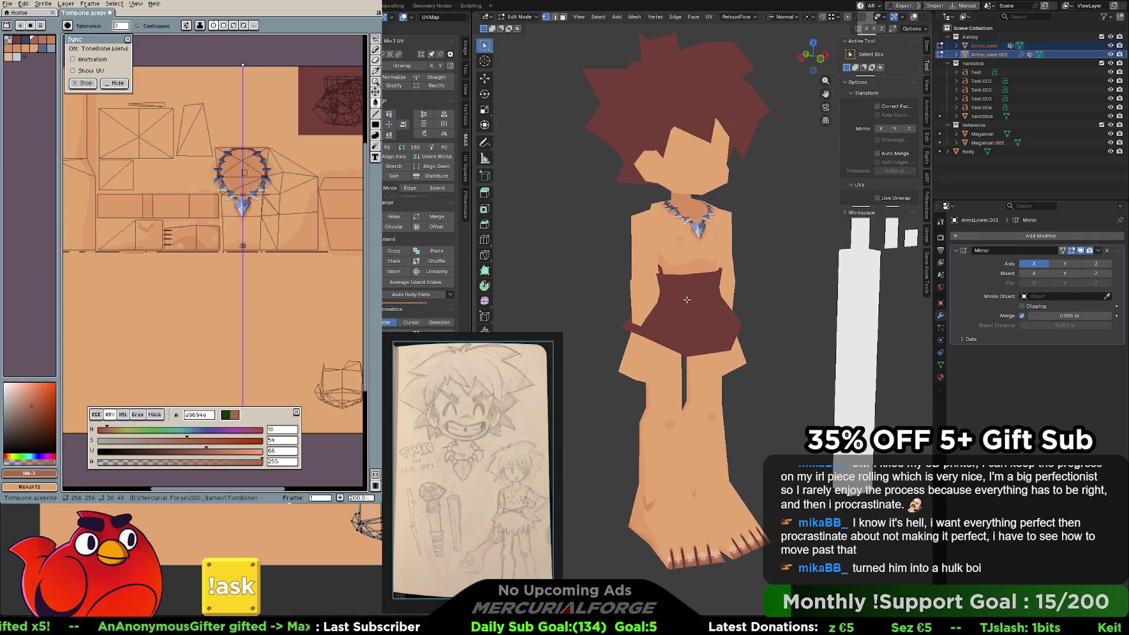
{"action": "middle_click_drag", "start_coordinate": [667, 302], "coordinate": [671, 288]}
{"action": "key", "text": "KP_1"}
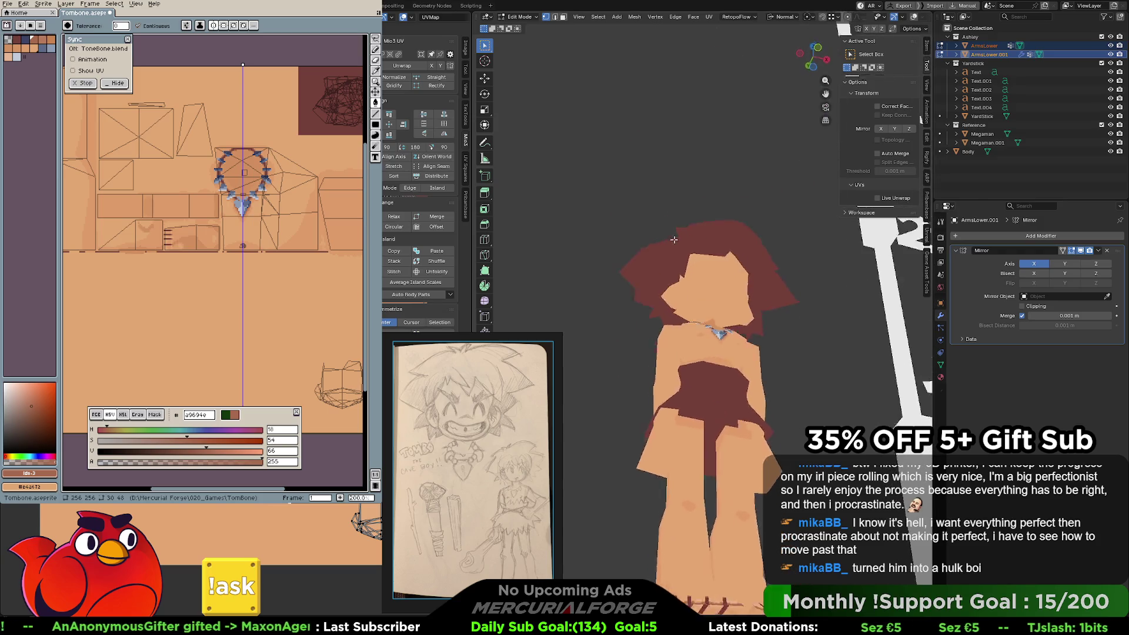
{"action": "scroll", "coordinate": [646, 330], "scroll_direction": "up", "scroll_amount": 8}
{"action": "scroll", "coordinate": [619, 302], "scroll_direction": "up", "scroll_amount": 2}
{"action": "middle_click_drag", "start_coordinate": [608, 283], "coordinate": [660, 270]}
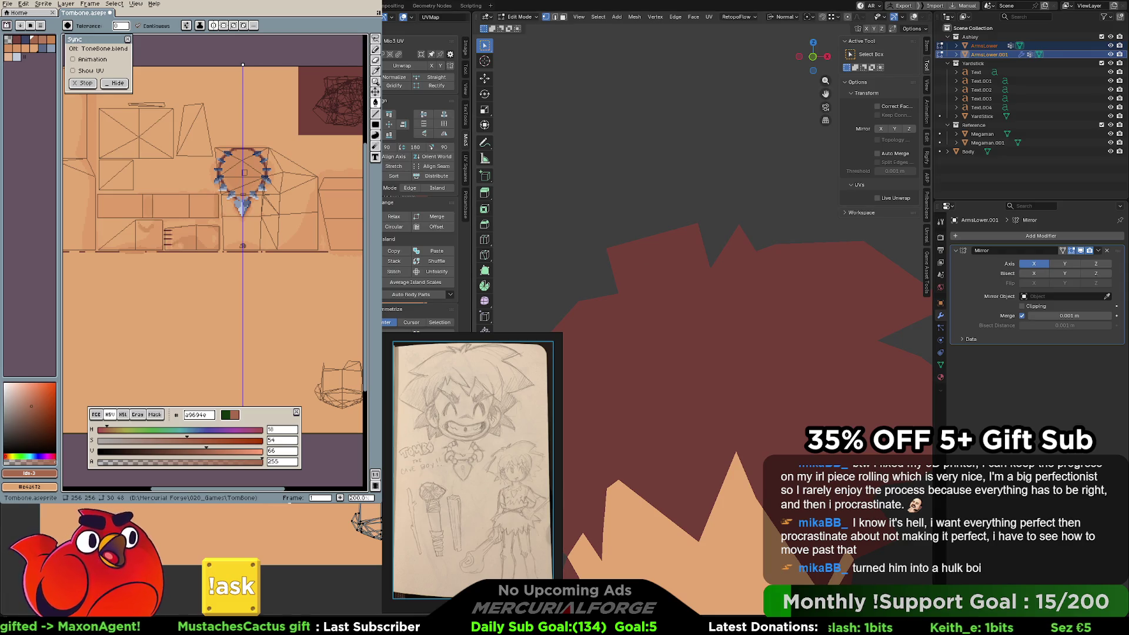
{"action": "scroll", "coordinate": [353, 212], "scroll_direction": "up", "scroll_amount": 4}
{"action": "mouse_move", "coordinate": [353, 211]}
{"action": "middle_mouse_down"}
{"action": "mouse_move", "coordinate": [176, 182]}
{"action": "mouse_move", "coordinate": [98, 199]}
{"action": "mouse_move", "coordinate": [85, 188]}
{"action": "middle_mouse_up"}
{"action": "key", "text": "i"}
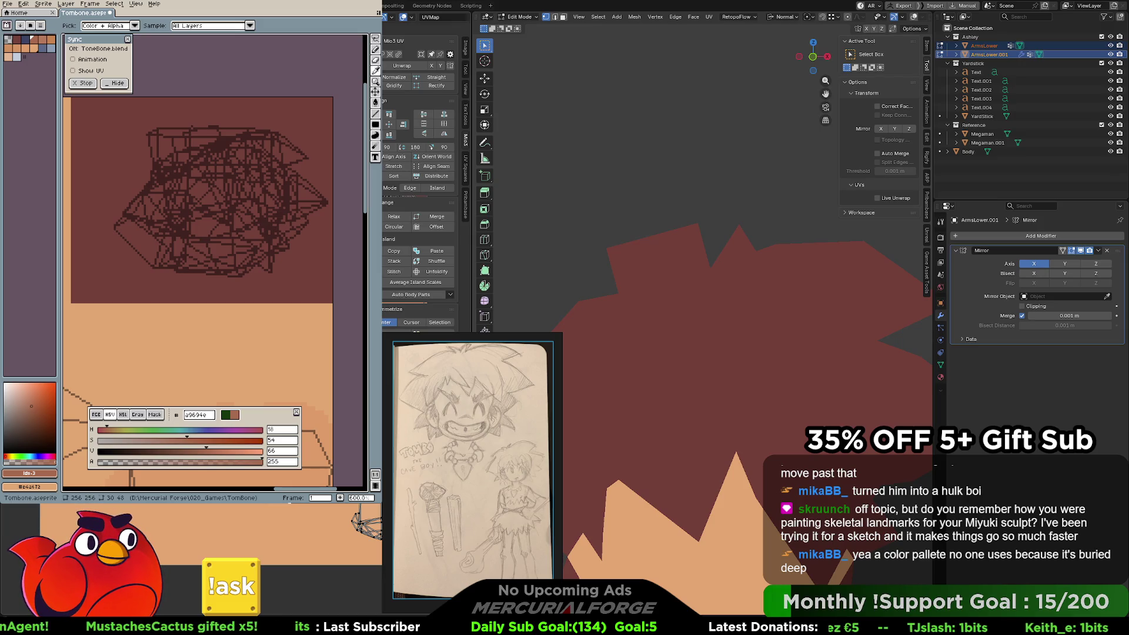
Square the ArmsLower UVs with Gridify and Rectify, then enable the X-axis unwrap option.
{"action": "key", "text": "ctrl+z"}
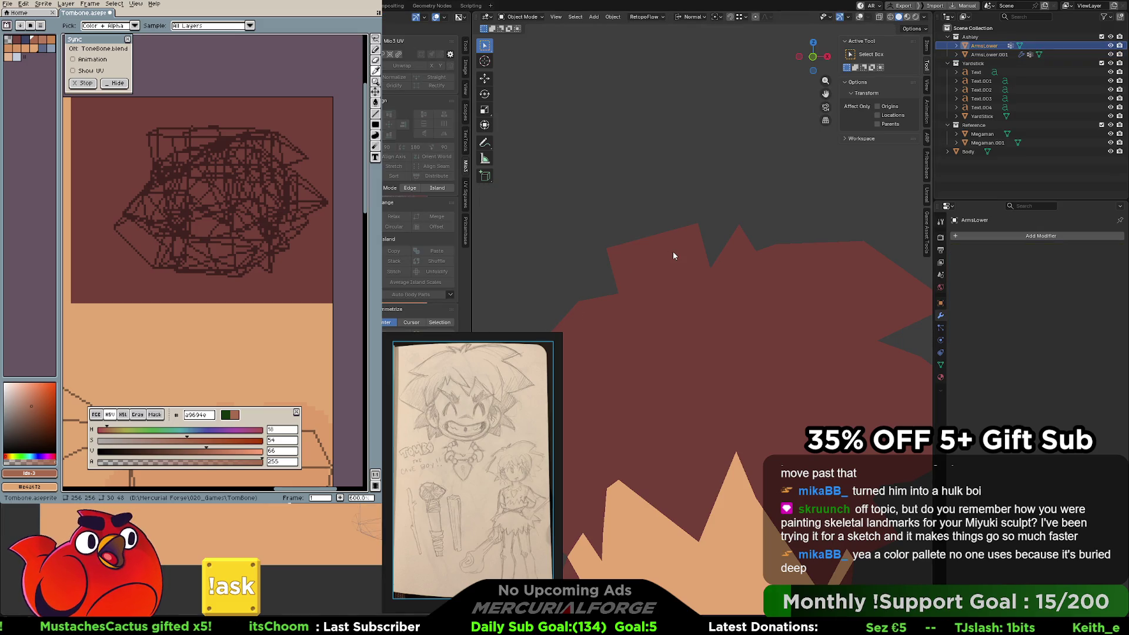
{"action": "key", "text": "Tab"}
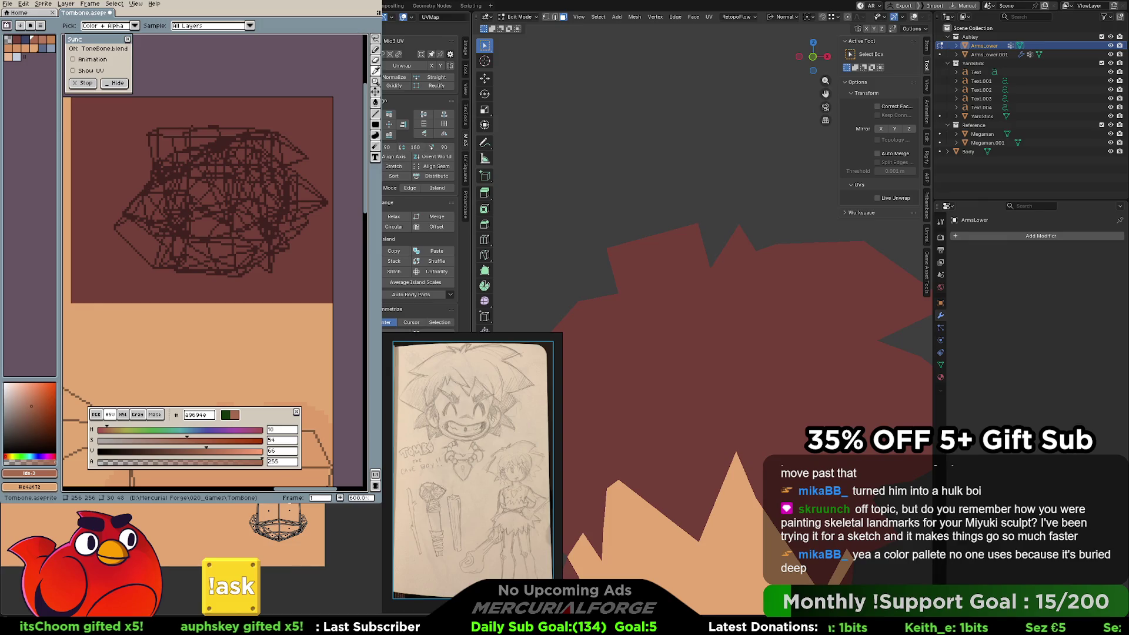
{"action": "left_click", "coordinate": [394, 86]}
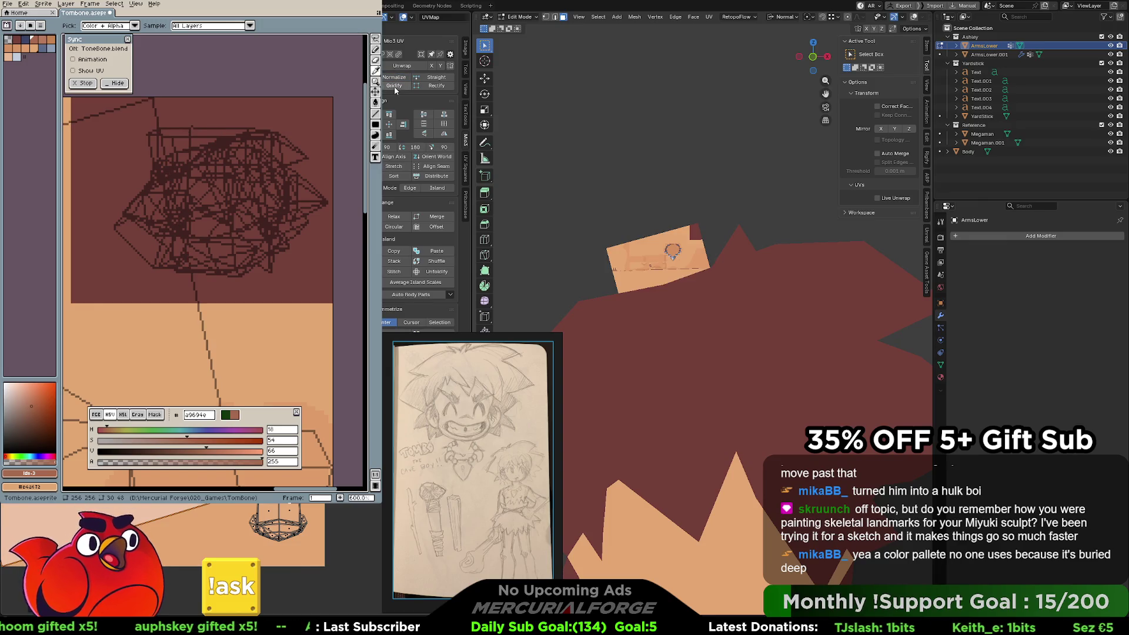
{"action": "left_click", "coordinate": [422, 87]}
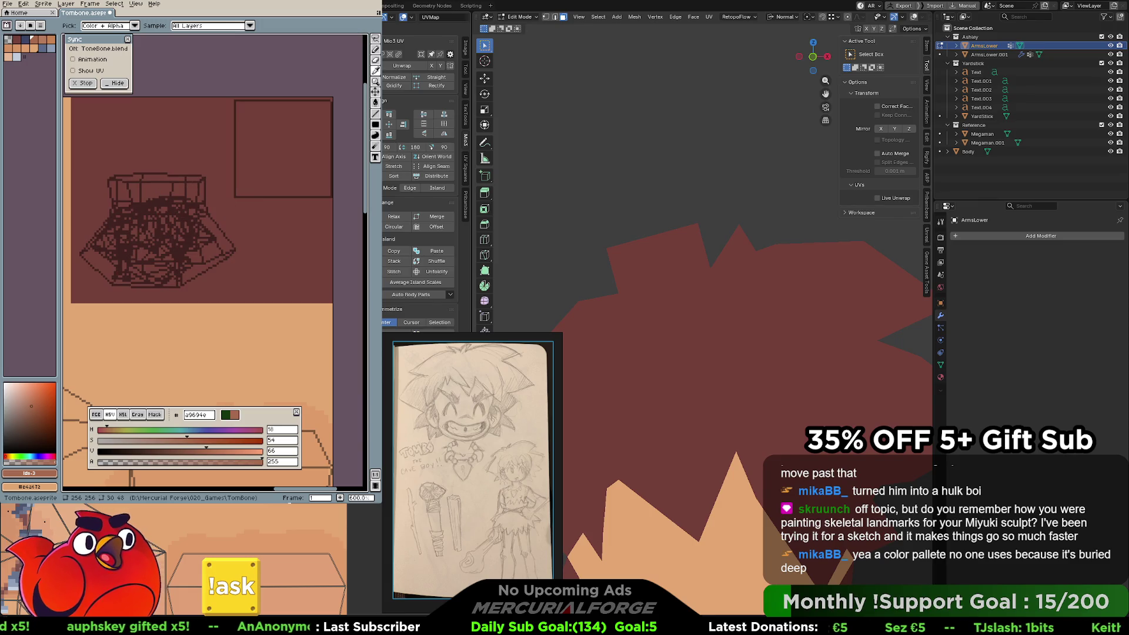
{"action": "left_click", "coordinate": [434, 68]}
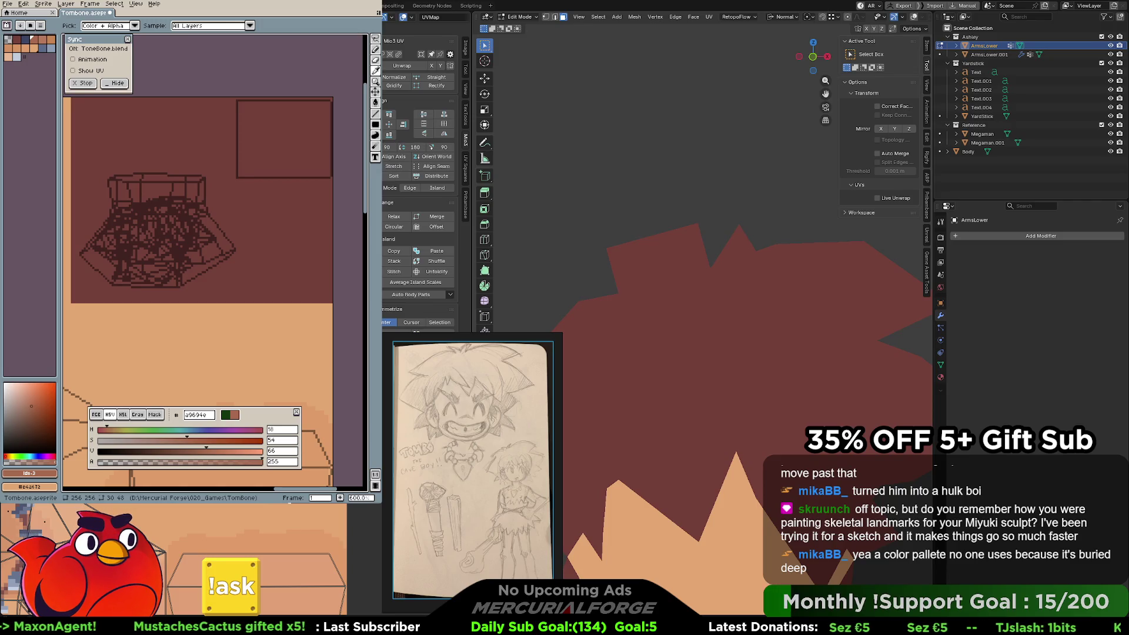
{"action": "scroll", "coordinate": [310, 113], "scroll_direction": "up", "scroll_amount": 3}
{"action": "mouse_move", "coordinate": [310, 121]}
{"action": "left_mouse_down"}
{"action": "mouse_move", "coordinate": [305, 151]}
{"action": "mouse_move", "coordinate": [340, 161]}
{"action": "mouse_move", "coordinate": [309, 229]}
{"action": "left_mouse_up"}
Pencil the light grey right edge and the V's diagonal arms on the hair rectangle.
{"action": "key", "text": "b"}
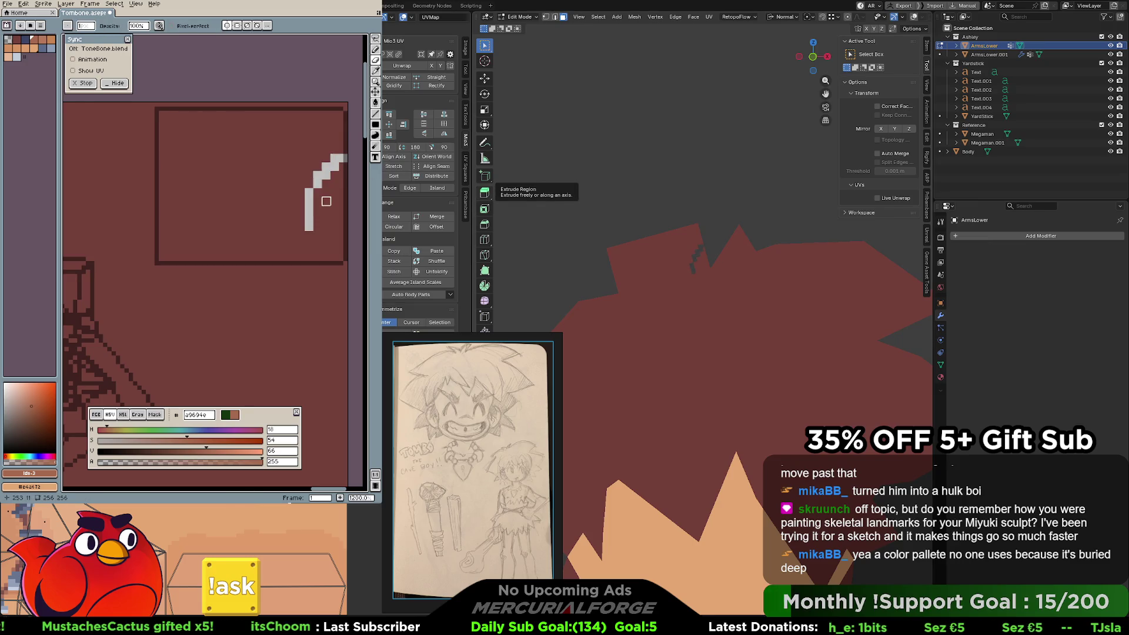
{"action": "key", "text": "ctrl+z"}
{"action": "key", "text": "ctrl+z"}
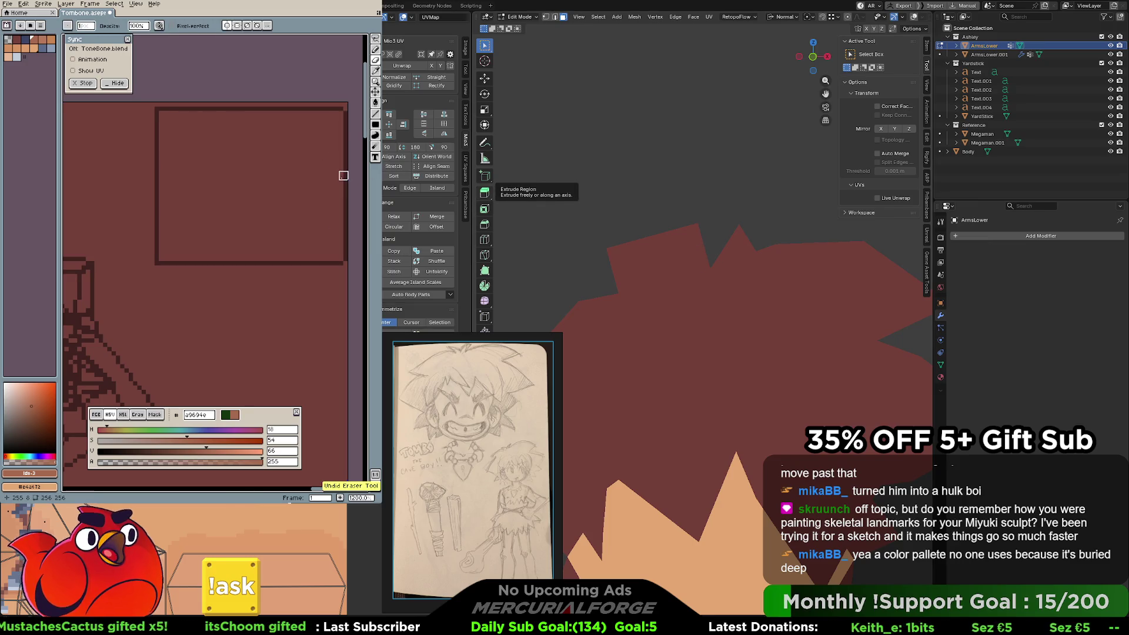
{"action": "left_click_drag", "start_coordinate": [344, 167], "coordinate": [328, 234]}
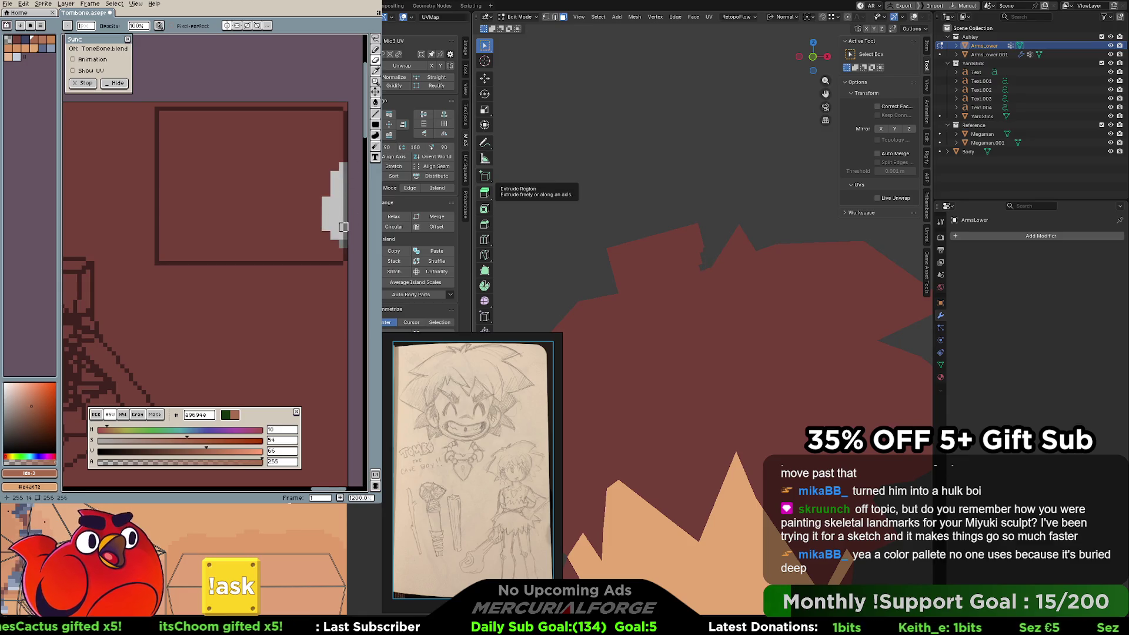
{"action": "mouse_move", "coordinate": [343, 113]}
{"action": "left_mouse_down"}
{"action": "mouse_move", "coordinate": [256, 156]}
{"action": "mouse_move", "coordinate": [142, 115]}
{"action": "left_mouse_up"}
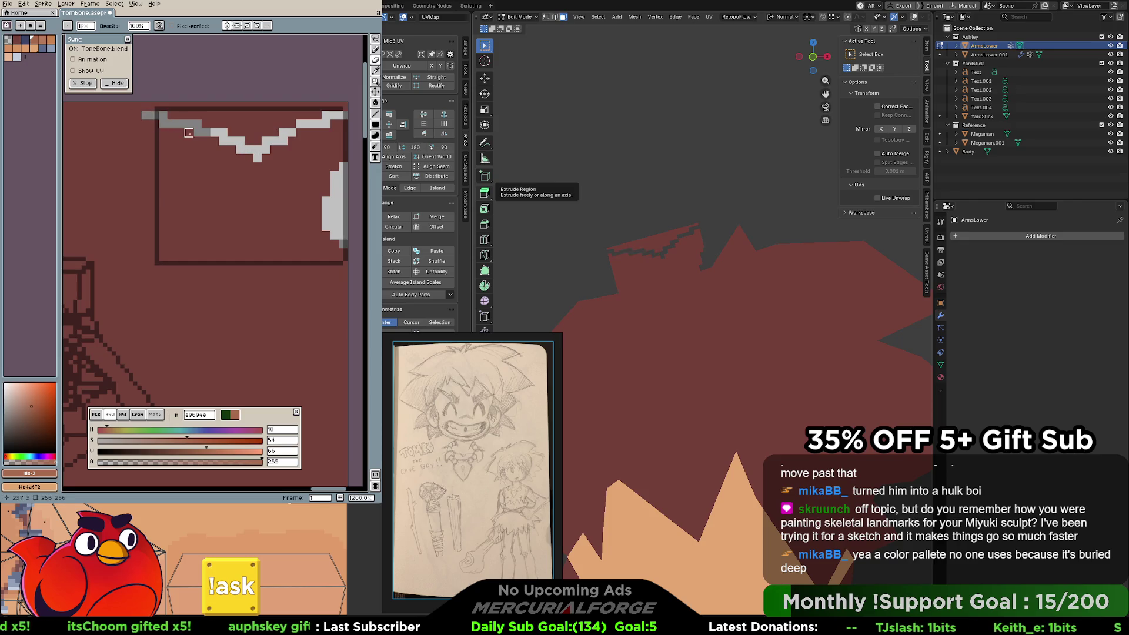
{"action": "key", "text": "ctrl+z"}
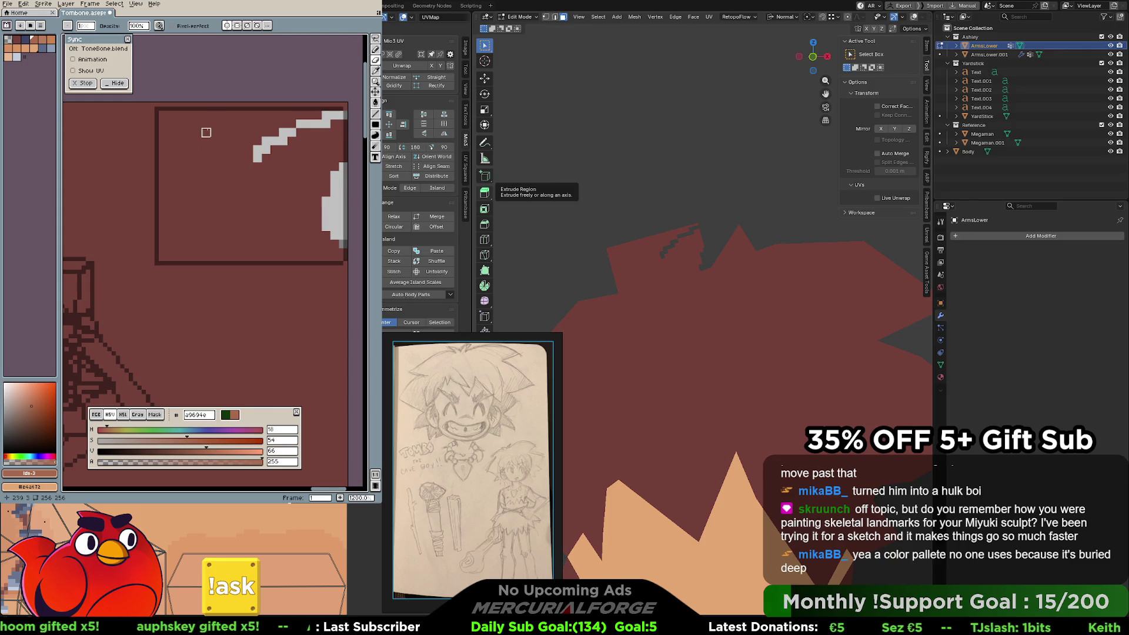
{"action": "mouse_move", "coordinate": [249, 157]}
{"action": "left_mouse_down"}
{"action": "mouse_move", "coordinate": [182, 111]}
{"action": "mouse_move", "coordinate": [198, 115]}
{"action": "mouse_move", "coordinate": [154, 107]}
{"action": "mouse_move", "coordinate": [215, 235]}
{"action": "mouse_move", "coordinate": [207, 250]}
{"action": "mouse_move", "coordinate": [162, 188]}
{"action": "mouse_move", "coordinate": [163, 227]}
{"action": "mouse_move", "coordinate": [194, 241]}
{"action": "mouse_move", "coordinate": [205, 230]}
{"action": "mouse_move", "coordinate": [197, 253]}
{"action": "mouse_move", "coordinate": [344, 253]}
{"action": "mouse_move", "coordinate": [235, 262]}
{"action": "mouse_move", "coordinate": [329, 261]}
{"action": "mouse_move", "coordinate": [345, 253]}
{"action": "mouse_move", "coordinate": [326, 204]}
{"action": "left_mouse_up"}
Paint the top row and a strip down the left edge light grey.
{"action": "scroll", "coordinate": [332, 188], "scroll_direction": "right", "scroll_amount": 3}
{"action": "scroll", "coordinate": [307, 132], "scroll_direction": "left", "scroll_amount": 3}
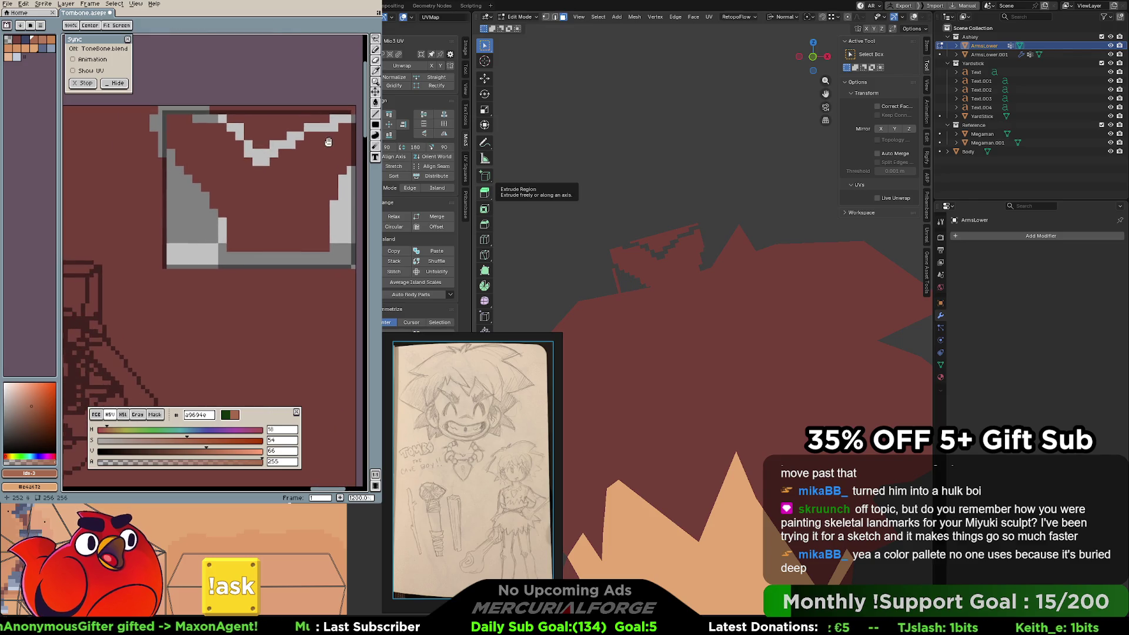
{"action": "mouse_move", "coordinate": [282, 135]}
{"action": "left_mouse_down"}
{"action": "mouse_move", "coordinate": [253, 109]}
{"action": "mouse_move", "coordinate": [226, 109]}
{"action": "mouse_move", "coordinate": [248, 127]}
{"action": "left_mouse_up"}
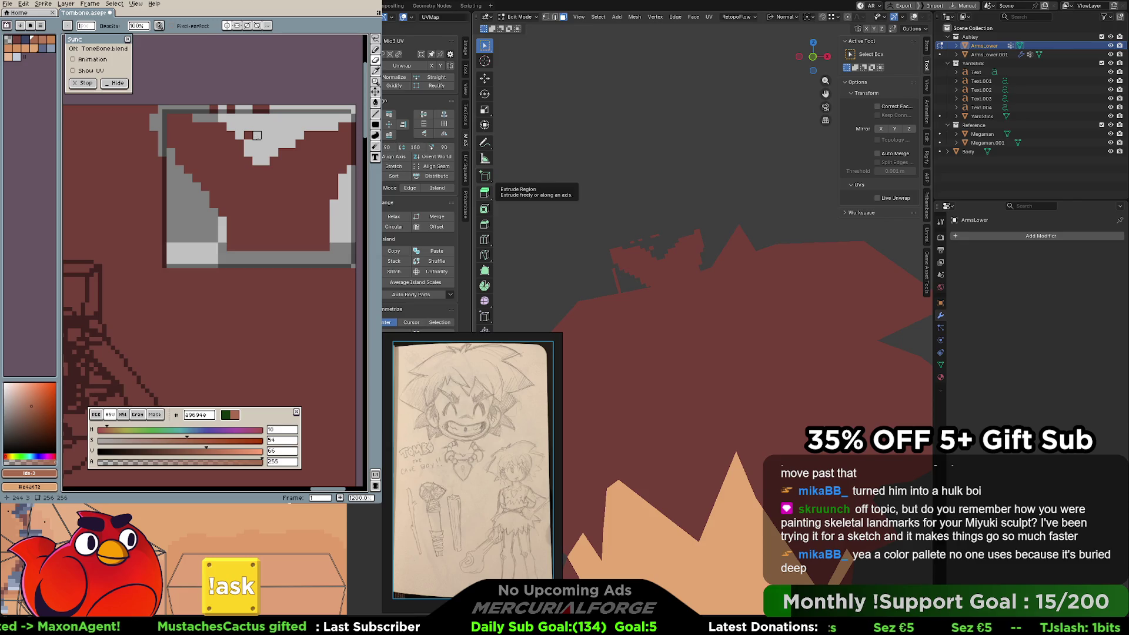
{"action": "left_click_drag", "start_coordinate": [268, 110], "coordinate": [197, 110]}
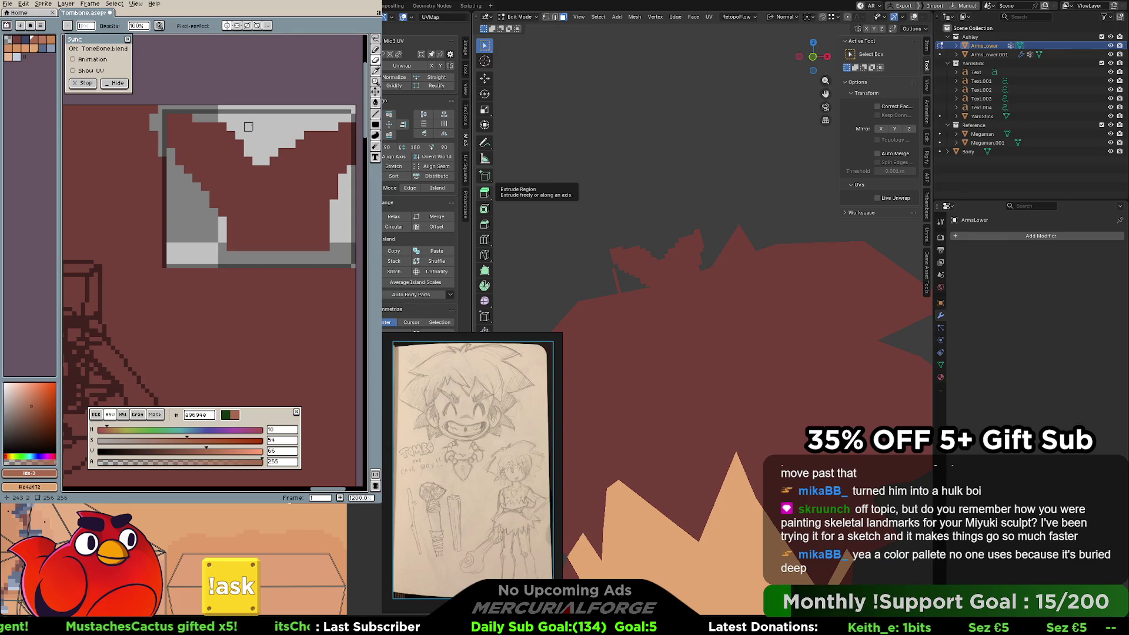
{"action": "left_click_drag", "start_coordinate": [162, 157], "coordinate": [163, 261]}
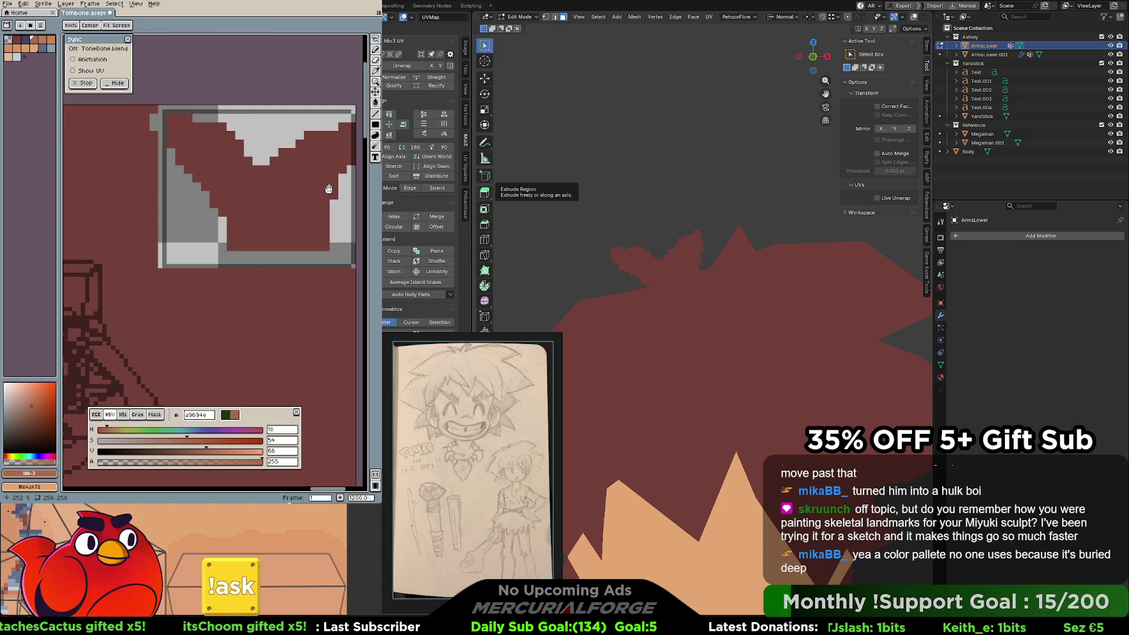
{"action": "middle_click_drag", "start_coordinate": [308, 152], "coordinate": [281, 147]}
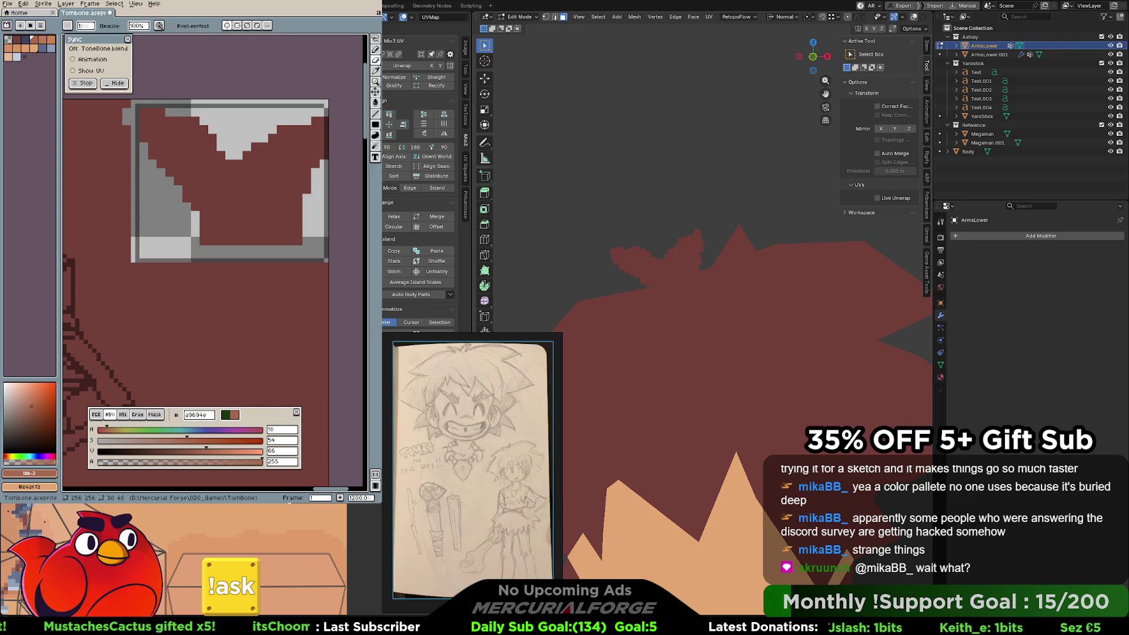
Undo two eraser strokes to restore the left-edge pixels, then zoom out.
{"action": "left_click", "coordinate": [332, 129], "text": "alt"}
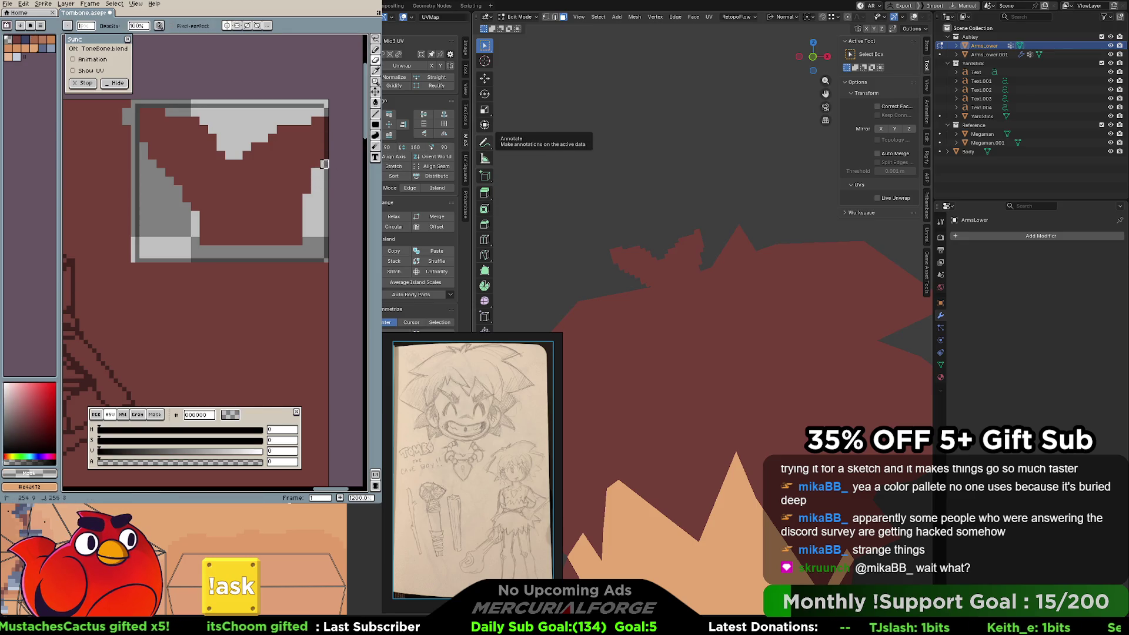
{"action": "key", "text": "ctrl+z"}
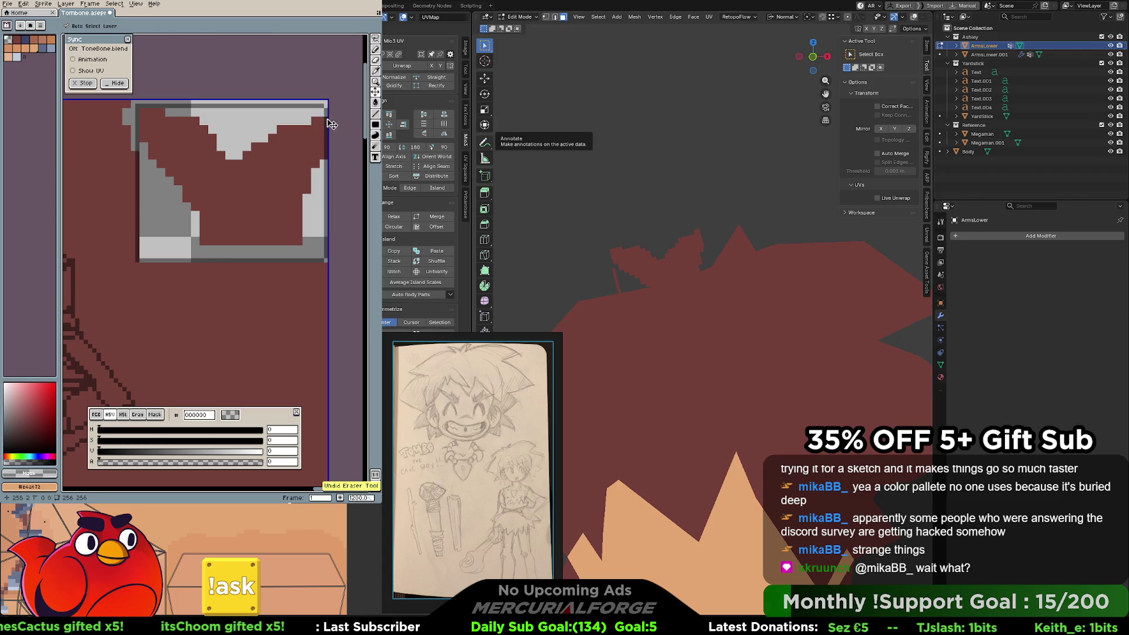
{"action": "key", "text": "ctrl+z"}
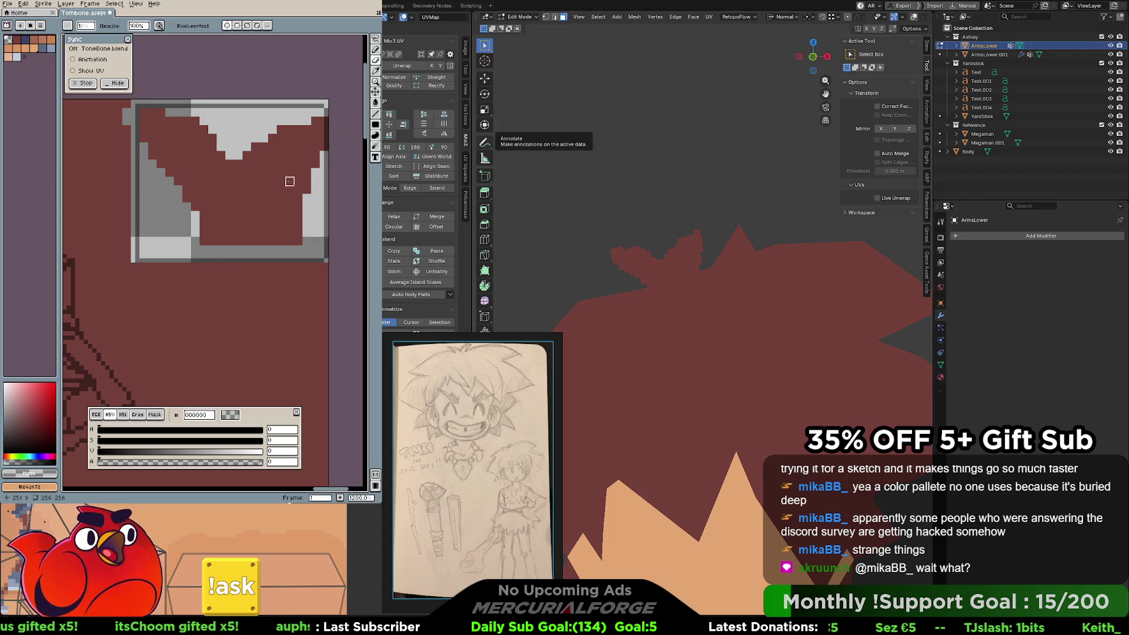
{"action": "scroll", "coordinate": [281, 206], "scroll_direction": "down", "scroll_amount": 2}
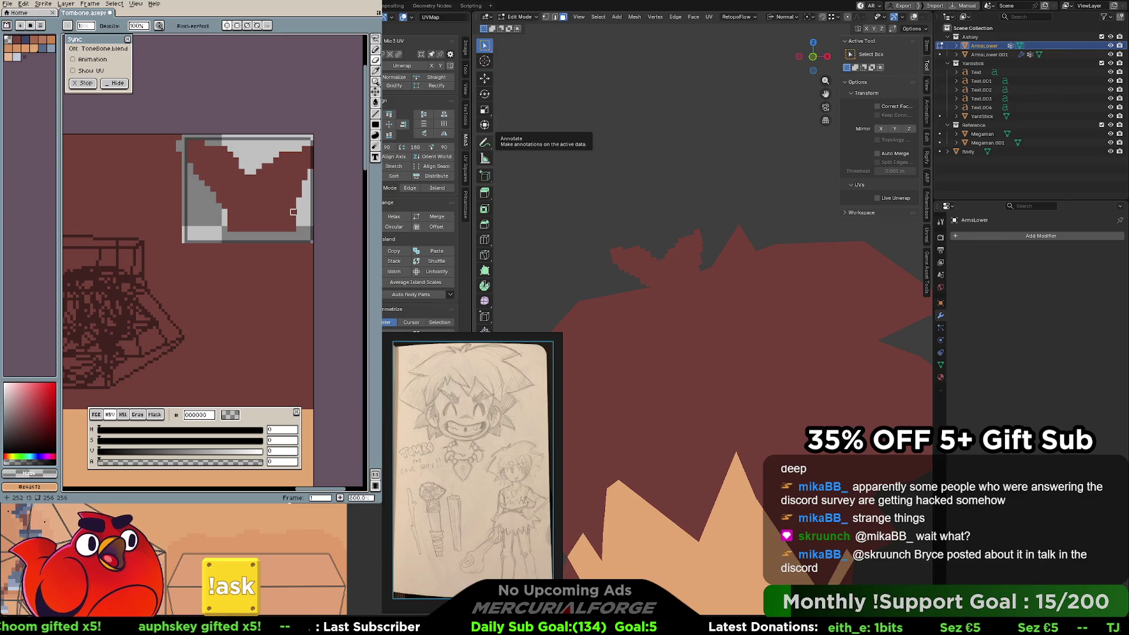
{"action": "key", "text": "i"}
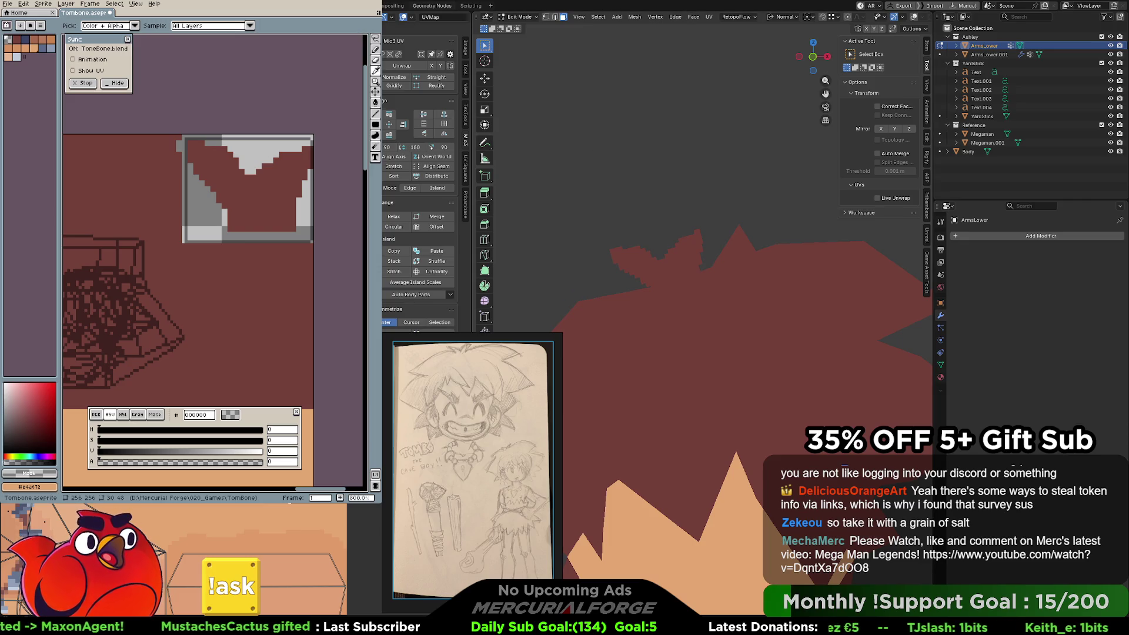
Sample dark red #743f39 from the hair and zoom out to 400%.
{"action": "key", "text": "b"}
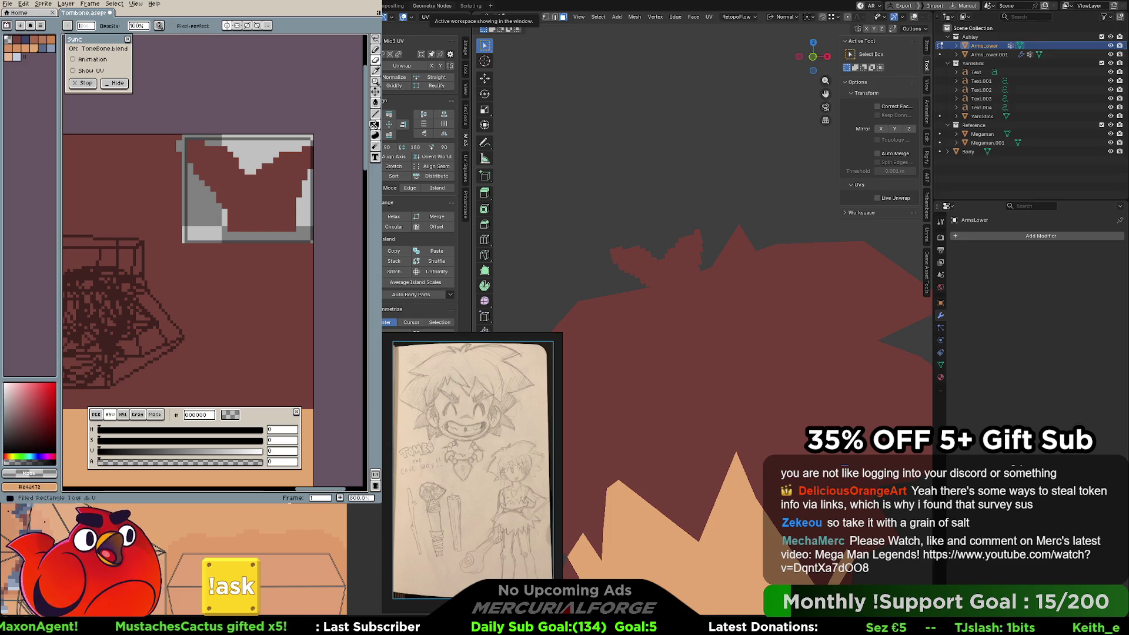
{"action": "middle_click_drag", "start_coordinate": [327, 191], "coordinate": [340, 203]}
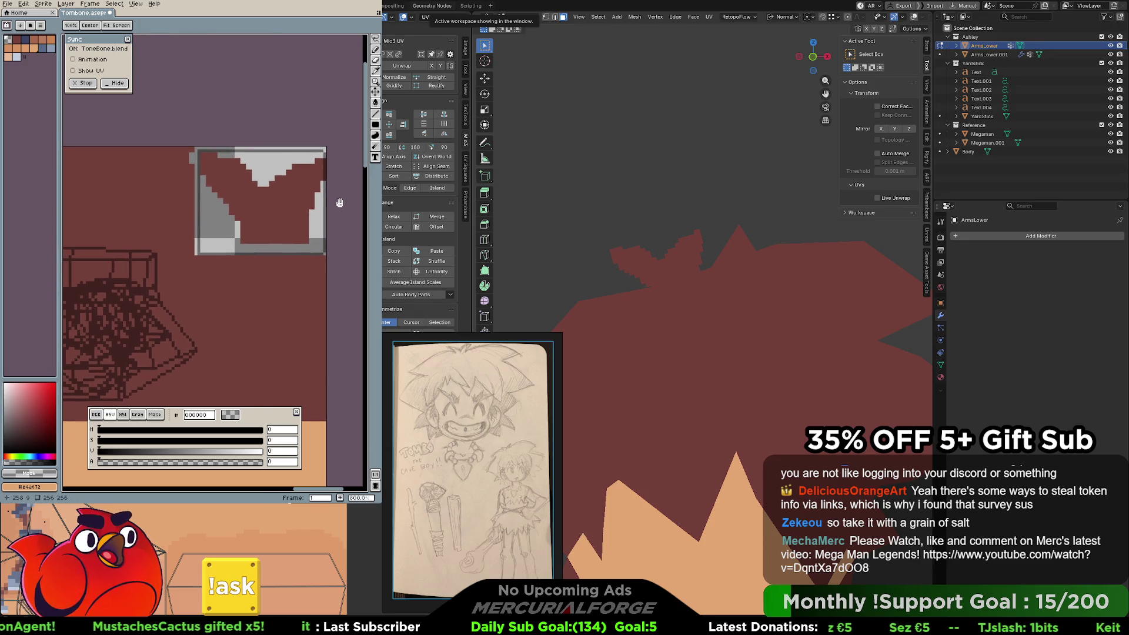
{"action": "left_click", "coordinate": [300, 246], "text": "alt"}
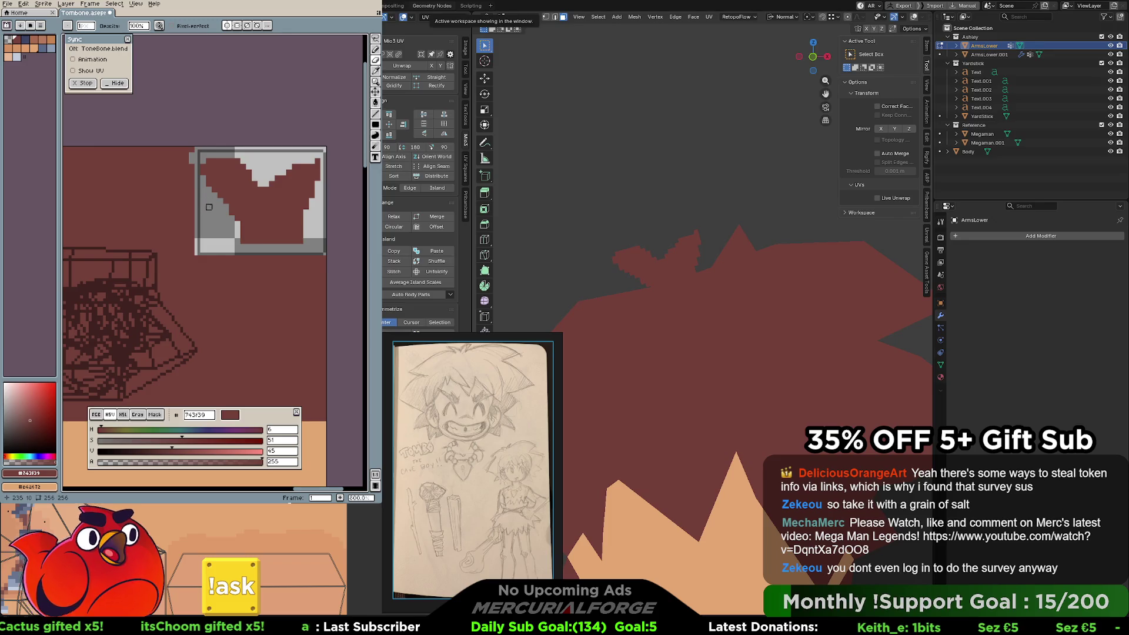
{"action": "left_click_drag", "start_coordinate": [226, 236], "coordinate": [234, 239]}
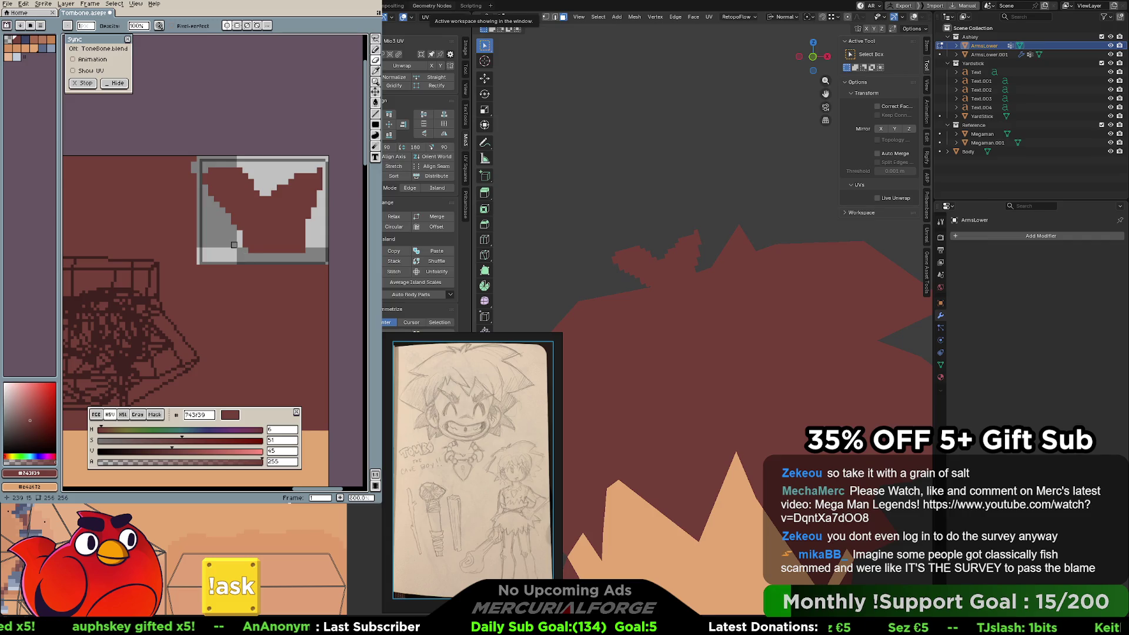
{"action": "scroll", "coordinate": [234, 244], "scroll_direction": "down", "scroll_amount": 1}
{"action": "key", "text": "alt"}
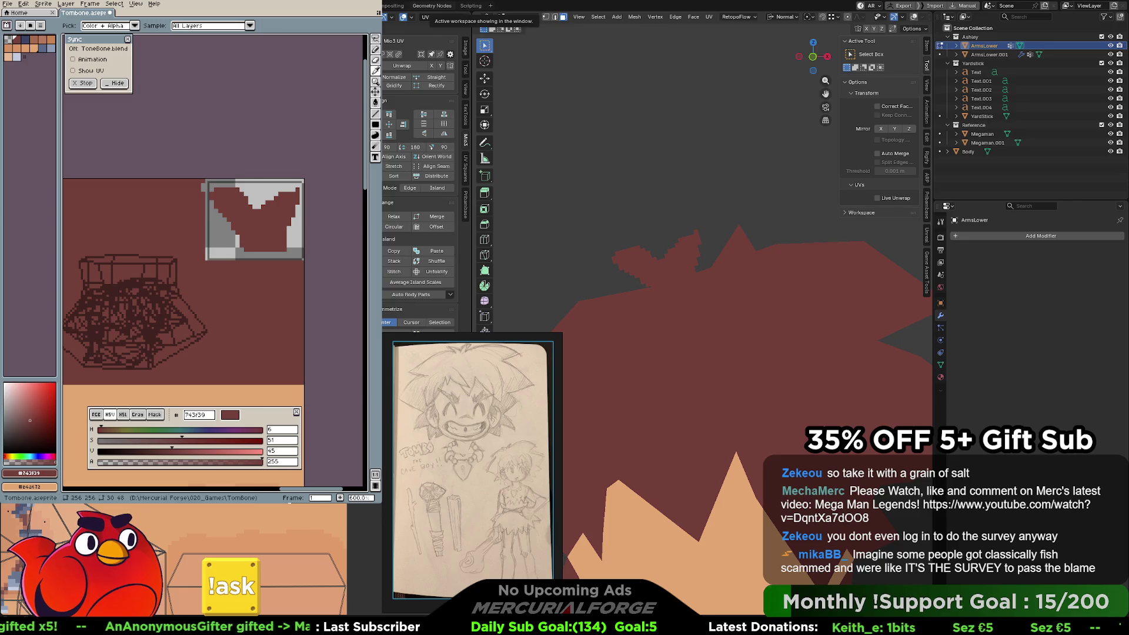
{"action": "scroll", "coordinate": [272, 247], "scroll_direction": "down", "scroll_amount": 1}
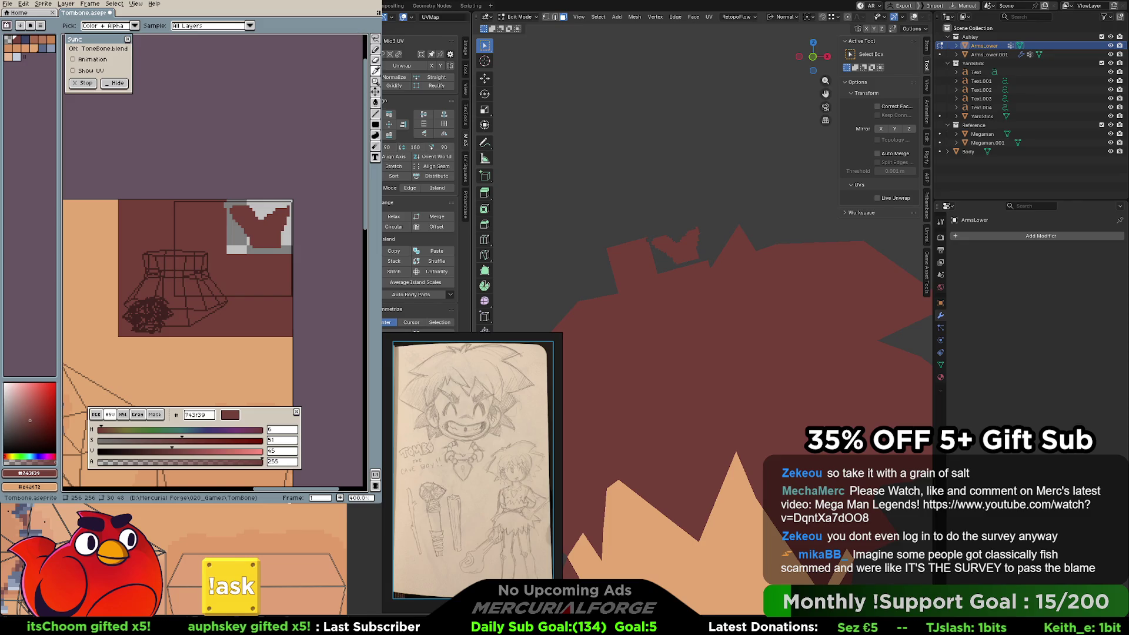
Hide the tower's UV outline and bring the hair rectangle into view.
{"action": "left_click", "coordinate": [657, 258]}
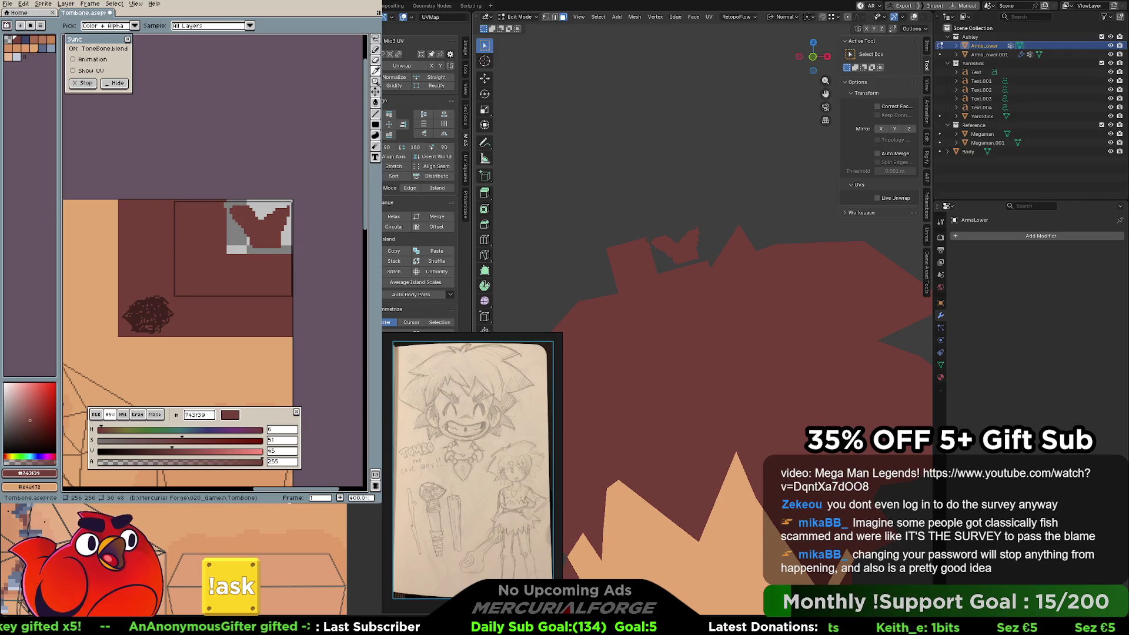
{"action": "key", "text": "b"}
{"action": "middle_click_drag", "start_coordinate": [273, 125], "coordinate": [293, 98]}
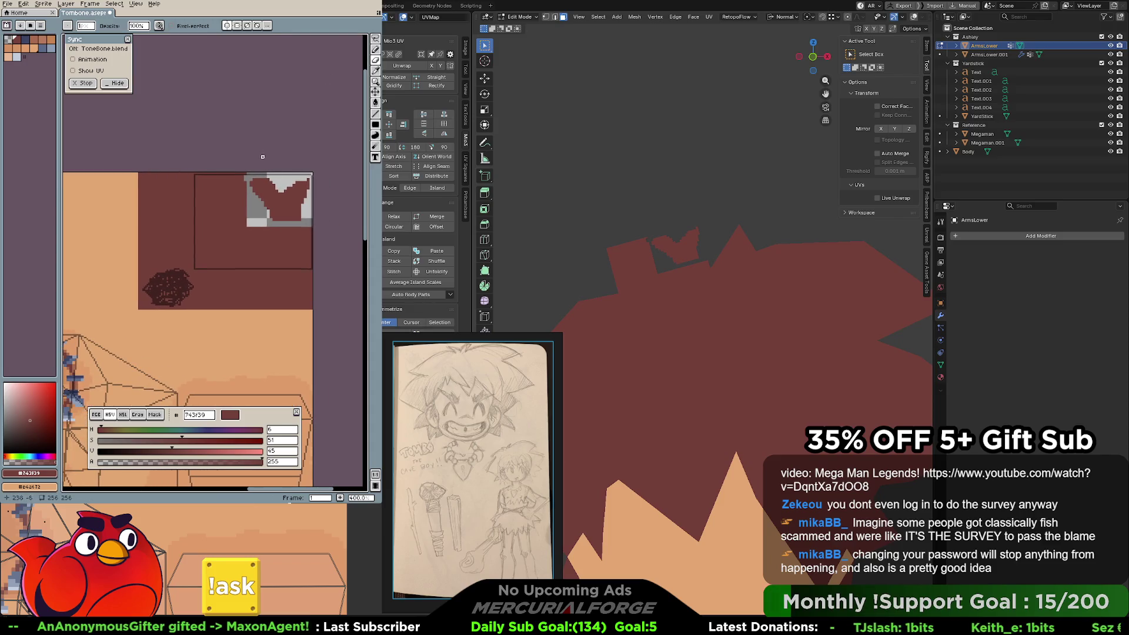
Erase the hair rectangle with a 7px brush and zoom in to 600%.
{"action": "mouse_move", "coordinate": [251, 172]}
{"action": "left_mouse_down"}
{"action": "mouse_move", "coordinate": [199, 174]}
{"action": "mouse_move", "coordinate": [194, 266]}
{"action": "mouse_move", "coordinate": [317, 268]}
{"action": "mouse_move", "coordinate": [202, 263]}
{"action": "mouse_move", "coordinate": [199, 186]}
{"action": "mouse_move", "coordinate": [210, 218]}
{"action": "mouse_move", "coordinate": [220, 186]}
{"action": "left_mouse_up"}
{"action": "key", "text": "plus"}
{"action": "key", "text": "plus"}
{"action": "key", "text": "plus"}
{"action": "key", "text": "plus"}
{"action": "mouse_move", "coordinate": [209, 180]}
{"action": "left_mouse_down"}
{"action": "mouse_move", "coordinate": [211, 251]}
{"action": "mouse_move", "coordinate": [311, 252]}
{"action": "mouse_move", "coordinate": [233, 233]}
{"action": "mouse_move", "coordinate": [256, 236]}
{"action": "mouse_move", "coordinate": [250, 183]}
{"action": "mouse_move", "coordinate": [291, 229]}
{"action": "mouse_move", "coordinate": [318, 211]}
{"action": "mouse_move", "coordinate": [282, 210]}
{"action": "left_mouse_up"}
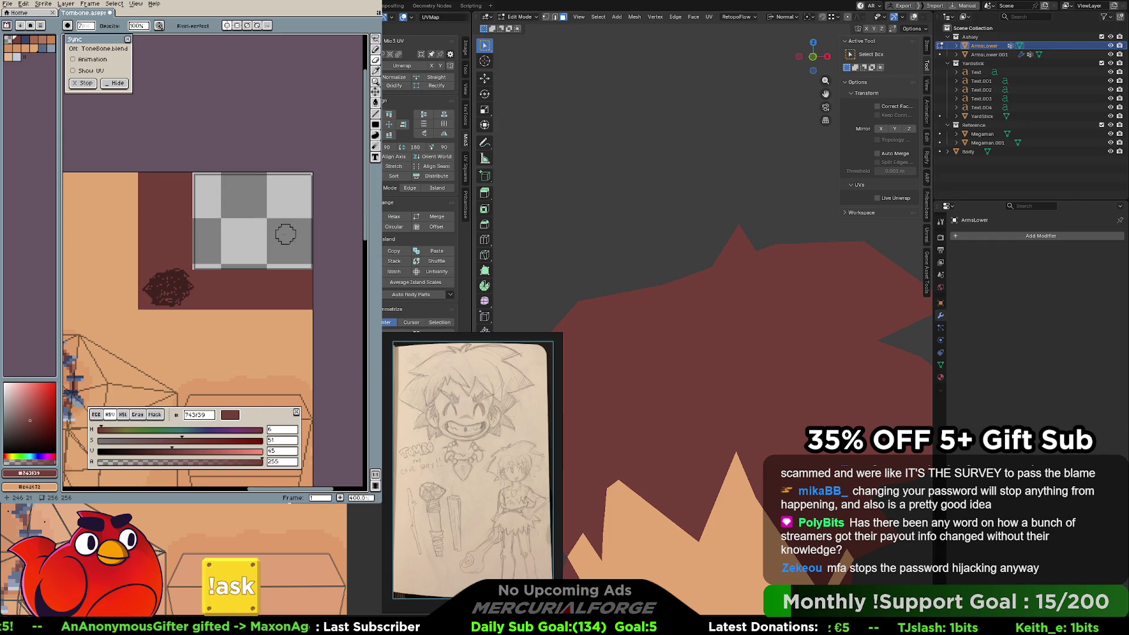
{"action": "key", "text": "v"}
{"action": "scroll", "coordinate": [285, 234], "scroll_direction": "up", "scroll_amount": 2}
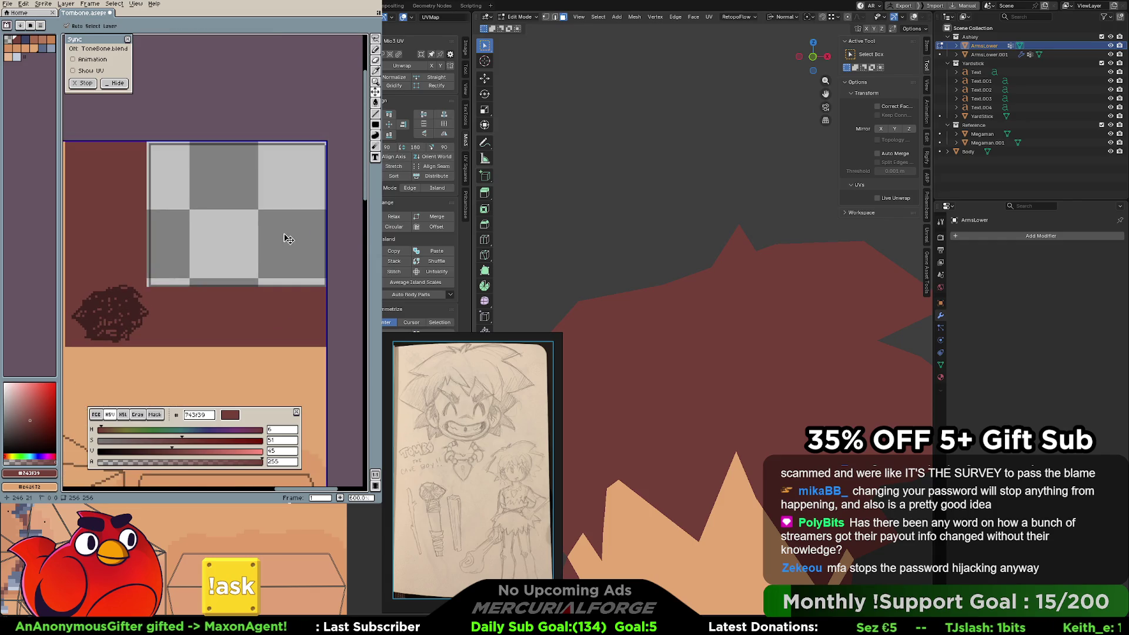
Undo a trial curved stroke across the rectangle and select the Contour tool.
{"action": "key", "text": "b"}
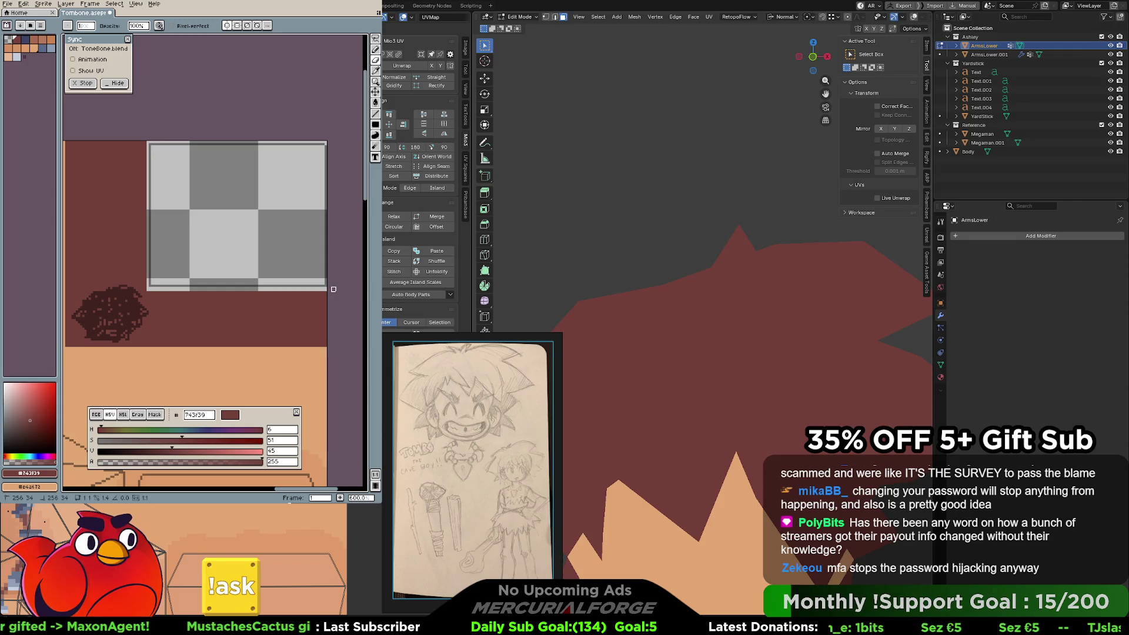
{"action": "mouse_move", "coordinate": [282, 252]}
{"action": "left_mouse_down"}
{"action": "mouse_move", "coordinate": [295, 259]}
{"action": "mouse_move", "coordinate": [268, 271]}
{"action": "left_mouse_up"}
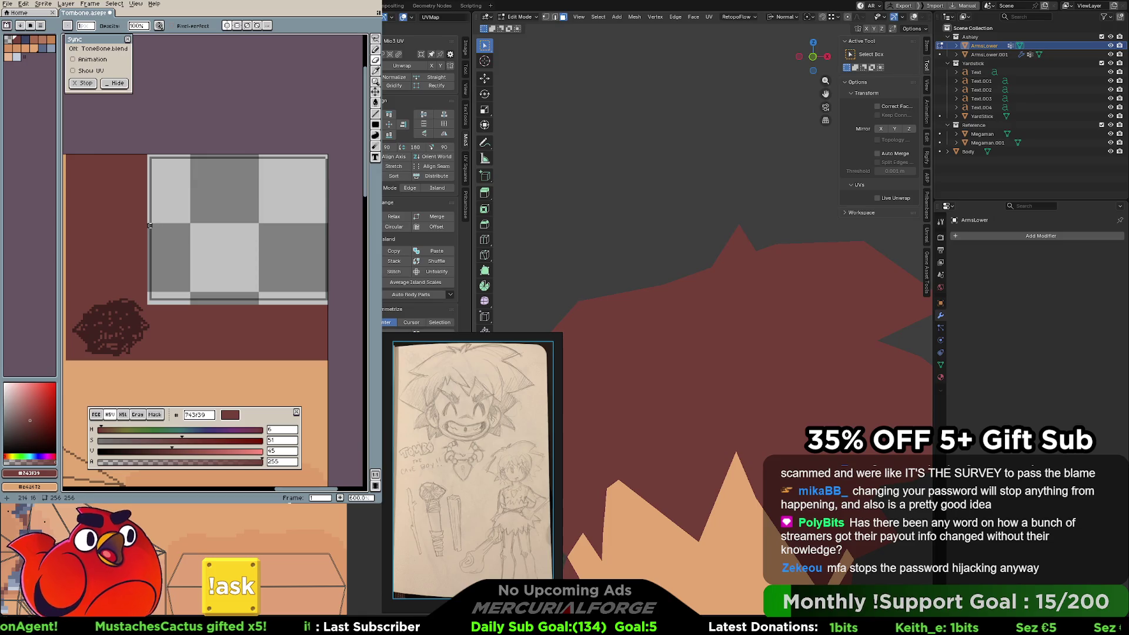
{"action": "key", "text": "e"}
{"action": "left_click_drag", "start_coordinate": [152, 220], "coordinate": [220, 291]}
{"action": "key", "text": "ctrl+z"}
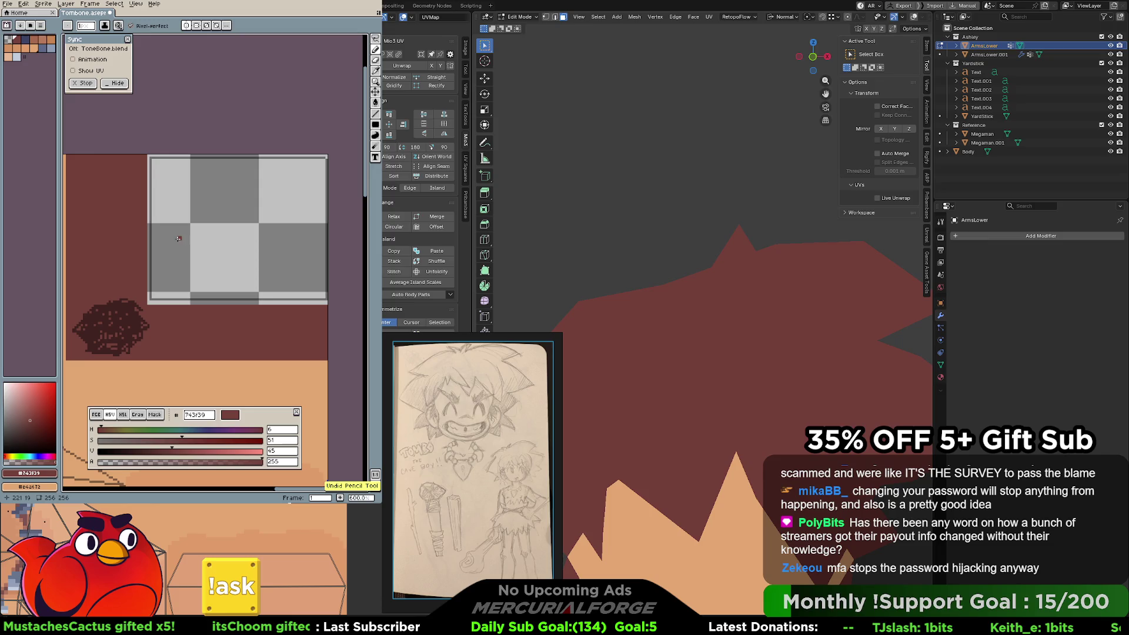
{"action": "left_click", "coordinate": [375, 135]}
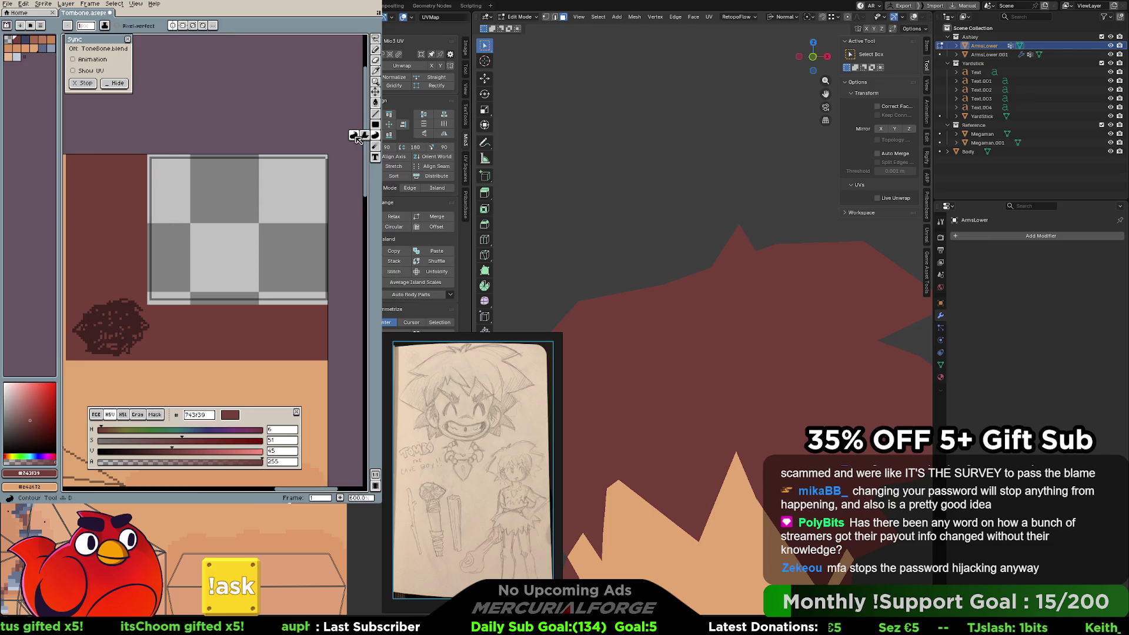
Draw a small filled #743f39 hair shape at the bottom of the rectangle, then undo it.
{"action": "mouse_move", "coordinate": [259, 299]}
{"action": "left_mouse_down"}
{"action": "mouse_move", "coordinate": [328, 194]}
{"action": "mouse_move", "coordinate": [241, 224]}
{"action": "mouse_move", "coordinate": [250, 294]}
{"action": "mouse_move", "coordinate": [313, 218]}
{"action": "mouse_move", "coordinate": [277, 195]}
{"action": "mouse_move", "coordinate": [227, 219]}
{"action": "mouse_move", "coordinate": [190, 181]}
{"action": "mouse_move", "coordinate": [158, 173]}
{"action": "mouse_move", "coordinate": [193, 298]}
{"action": "left_mouse_up"}
{"action": "key", "text": "ctrl+z"}
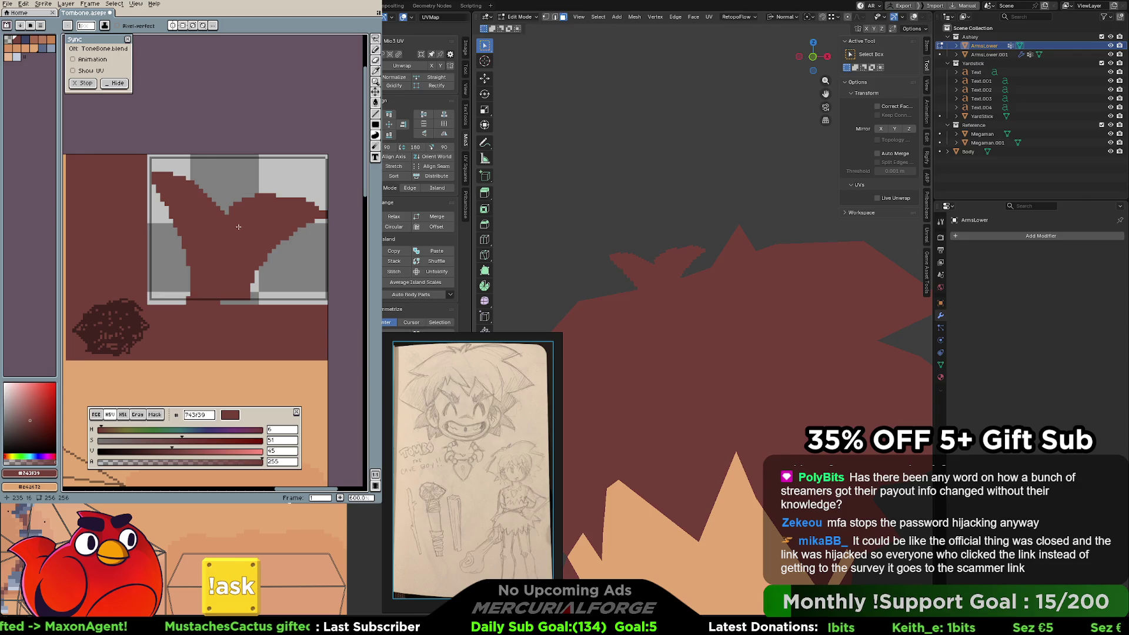
Zoom the Blender viewport in and out on the caveman's dark-red hair.
{"action": "scroll", "coordinate": [743, 296], "scroll_direction": "down", "scroll_amount": 6}
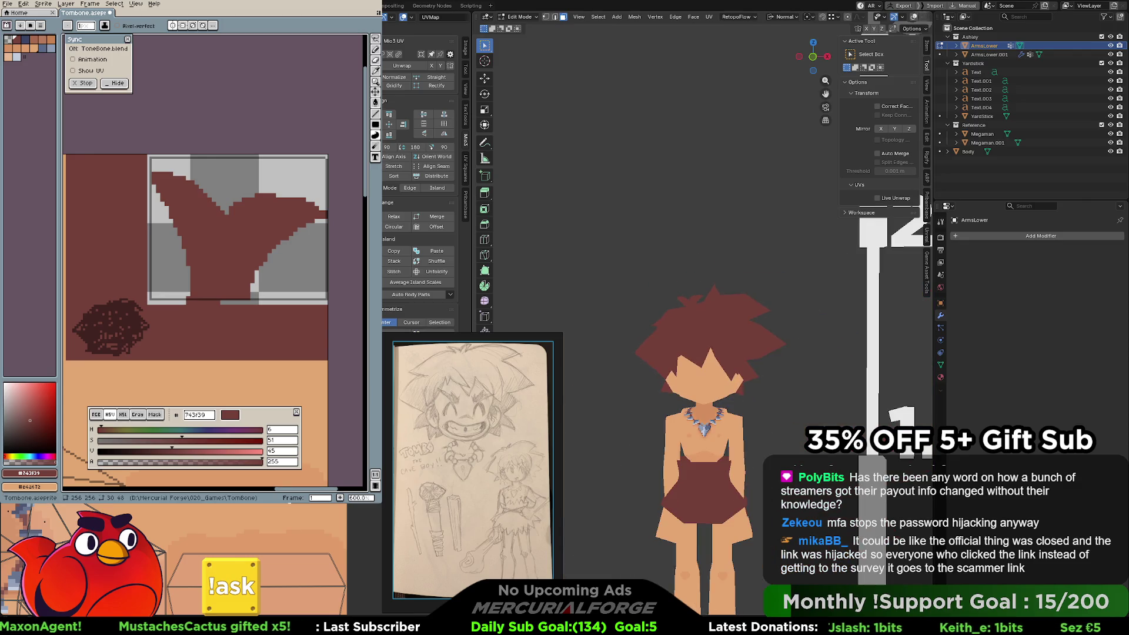
{"action": "scroll", "coordinate": [742, 295], "scroll_direction": "up", "scroll_amount": 5}
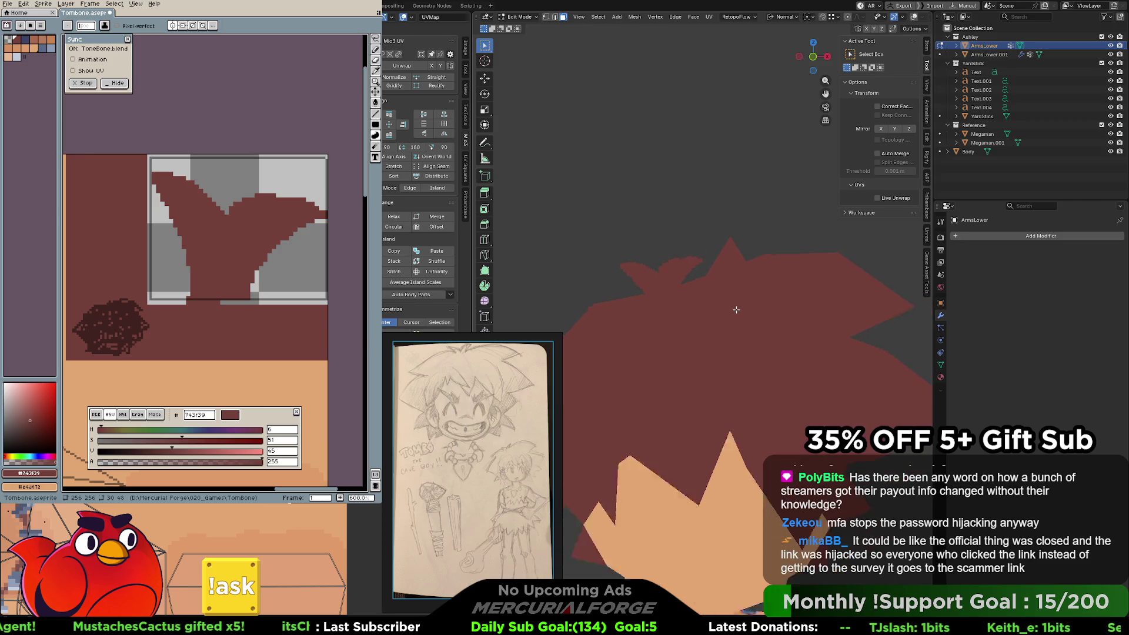
{"action": "scroll", "coordinate": [737, 309], "scroll_direction": "down", "scroll_amount": 4}
{"action": "scroll", "coordinate": [736, 309], "scroll_direction": "up", "scroll_amount": 2}
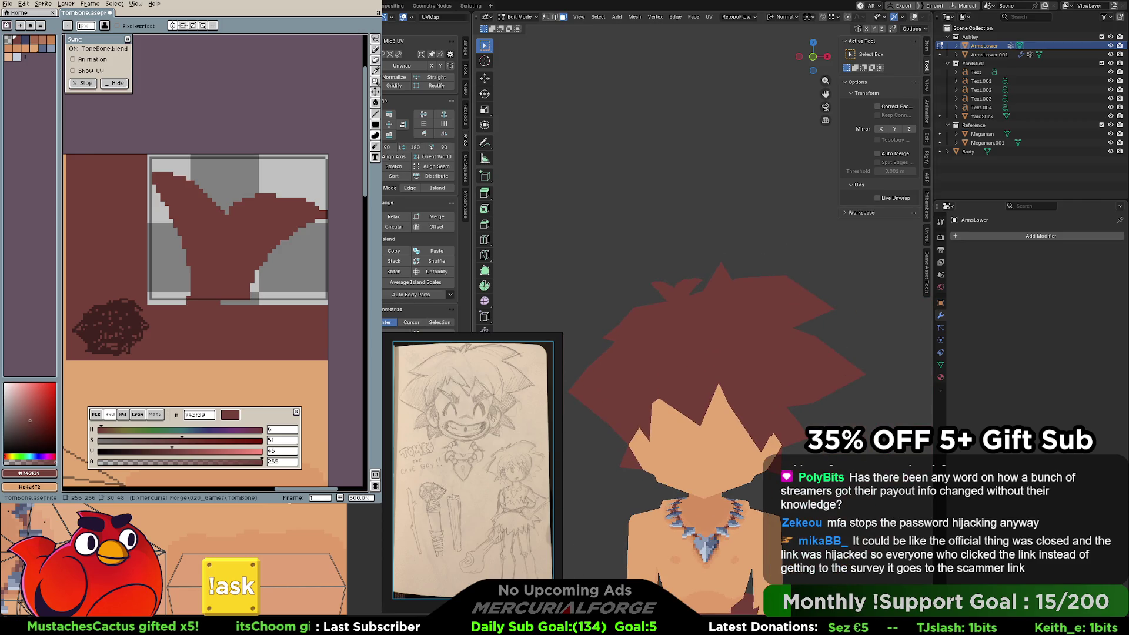
Clear the hair layer with select-all and cut, then outline a new curving strand.
{"action": "key", "text": "ctrl+a"}
{"action": "key", "text": "ctrl+x"}
{"action": "mouse_move", "coordinate": [242, 299]}
{"action": "left_mouse_down"}
{"action": "mouse_move", "coordinate": [202, 258]}
{"action": "mouse_move", "coordinate": [162, 252]}
{"action": "mouse_move", "coordinate": [160, 234]}
{"action": "mouse_move", "coordinate": [217, 193]}
{"action": "mouse_move", "coordinate": [312, 159]}
{"action": "mouse_move", "coordinate": [323, 160]}
{"action": "mouse_move", "coordinate": [305, 193]}
{"action": "mouse_move", "coordinate": [306, 301]}
{"action": "left_mouse_up"}
Redraw the curved hair outline and try extensions toward the upper right, undoing the oversized fills.
{"action": "key", "text": "ctrl+z"}
{"action": "mouse_move", "coordinate": [152, 247]}
{"action": "left_mouse_down"}
{"action": "mouse_move", "coordinate": [174, 234]}
{"action": "mouse_move", "coordinate": [223, 290]}
{"action": "mouse_move", "coordinate": [247, 204]}
{"action": "mouse_move", "coordinate": [164, 212]}
{"action": "mouse_move", "coordinate": [161, 243]}
{"action": "left_mouse_up"}
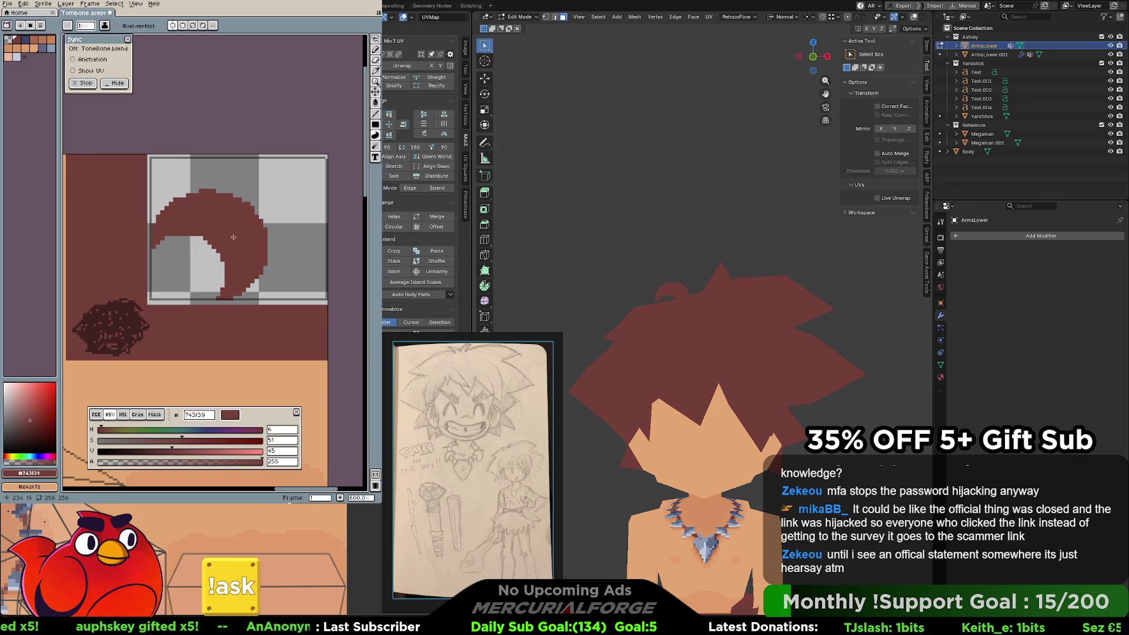
{"action": "mouse_move", "coordinate": [239, 213]}
{"action": "left_mouse_down"}
{"action": "mouse_move", "coordinate": [307, 167]}
{"action": "mouse_move", "coordinate": [324, 184]}
{"action": "mouse_move", "coordinate": [279, 209]}
{"action": "mouse_move", "coordinate": [269, 254]}
{"action": "left_mouse_up"}
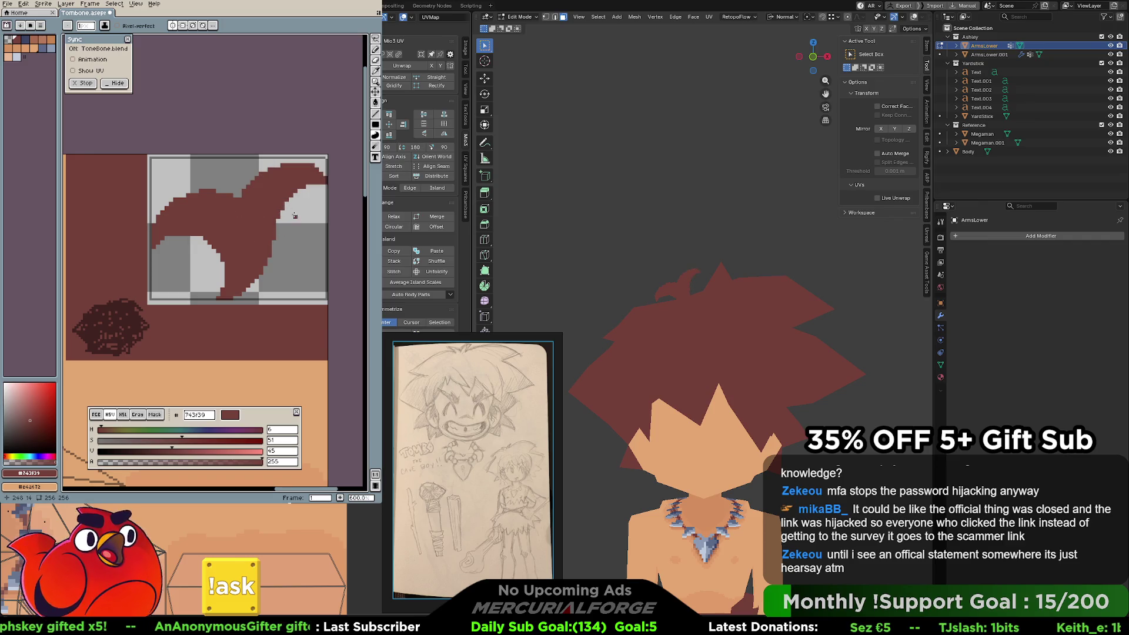
{"action": "key", "text": "ctrl+z"}
{"action": "mouse_move", "coordinate": [321, 229]}
{"action": "left_mouse_down"}
{"action": "mouse_move", "coordinate": [251, 234]}
{"action": "mouse_move", "coordinate": [236, 192]}
{"action": "mouse_move", "coordinate": [316, 187]}
{"action": "mouse_move", "coordinate": [324, 213]}
{"action": "mouse_move", "coordinate": [268, 226]}
{"action": "mouse_move", "coordinate": [301, 188]}
{"action": "mouse_move", "coordinate": [319, 227]}
{"action": "mouse_move", "coordinate": [301, 188]}
{"action": "mouse_move", "coordinate": [253, 194]}
{"action": "mouse_move", "coordinate": [245, 226]}
{"action": "left_mouse_up"}
{"action": "key", "text": "ctrl+z"}
{"action": "key", "text": "ctrl+z"}
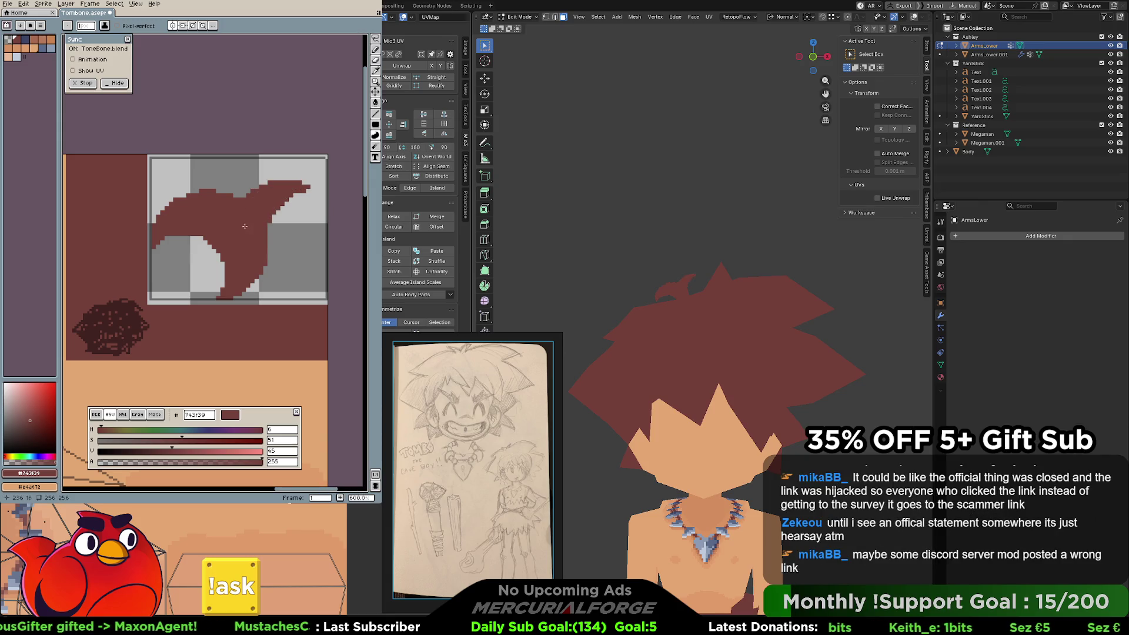
Remove the dark red spike and try extending the lower-right edge, then undo that extension.
{"action": "key", "text": "v"}
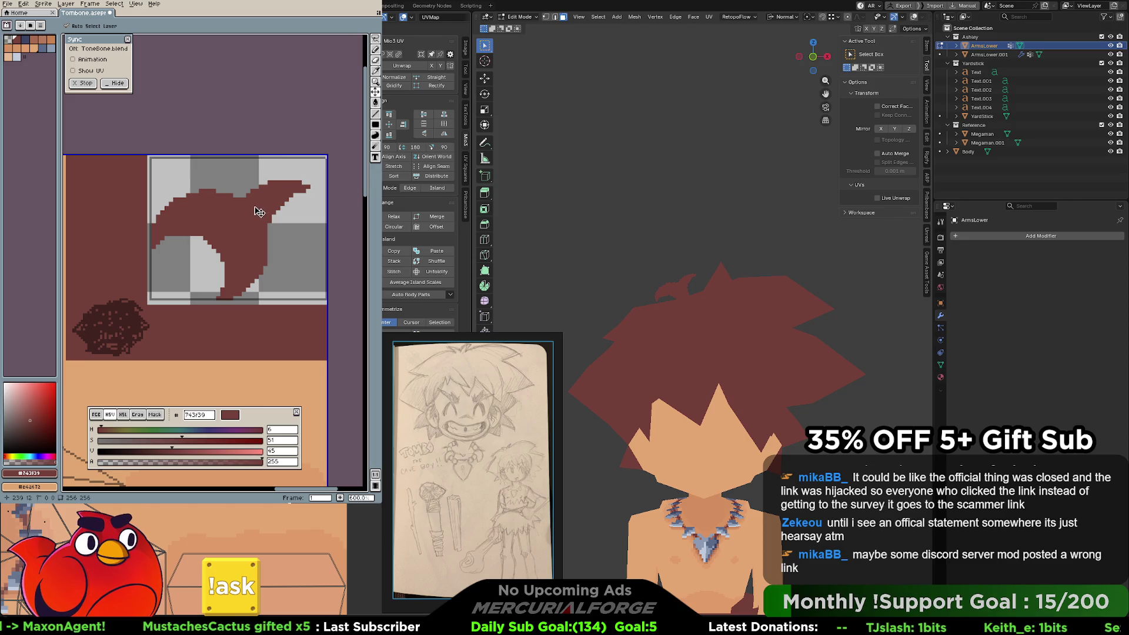
{"action": "key", "text": "ctrl+z"}
{"action": "key", "text": "d"}
{"action": "mouse_move", "coordinate": [266, 258]}
{"action": "left_mouse_down"}
{"action": "mouse_move", "coordinate": [272, 296]}
{"action": "mouse_move", "coordinate": [266, 267]}
{"action": "mouse_move", "coordinate": [256, 298]}
{"action": "mouse_move", "coordinate": [290, 217]}
{"action": "mouse_move", "coordinate": [317, 203]}
{"action": "mouse_move", "coordinate": [250, 188]}
{"action": "mouse_move", "coordinate": [249, 250]}
{"action": "left_mouse_up"}
{"action": "key", "text": "ctrl+z"}
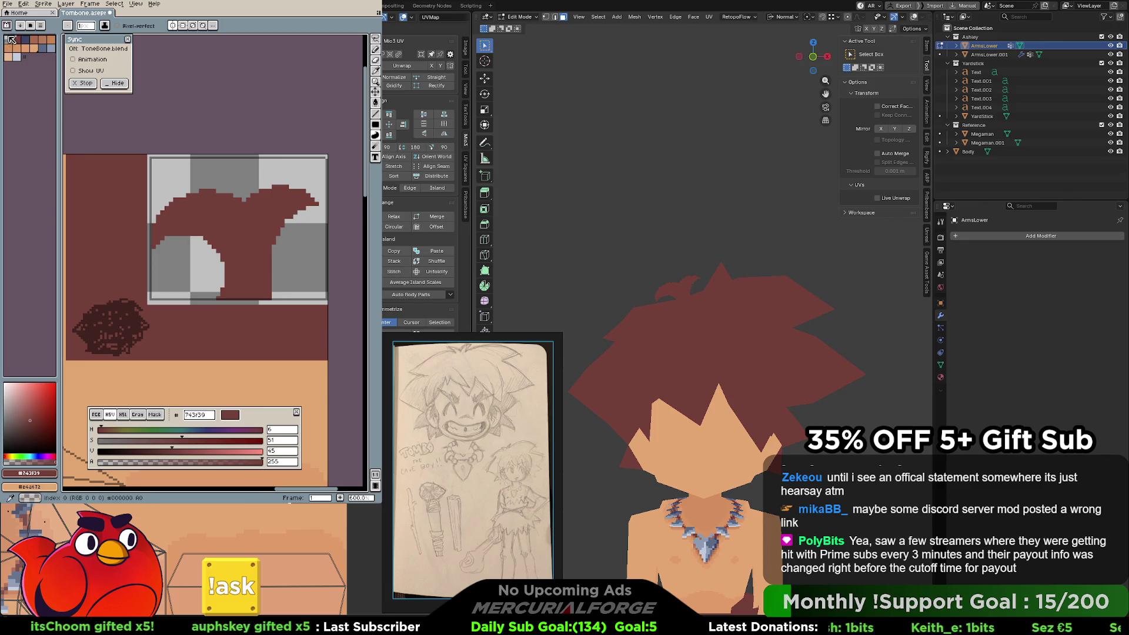
Erase a curved strip and stray left-edge pixels from the hair shape using transparent.
{"action": "left_click", "coordinate": [86, 131], "text": "alt"}
{"action": "mouse_move", "coordinate": [222, 265]}
{"action": "left_mouse_down"}
{"action": "mouse_move", "coordinate": [213, 237]}
{"action": "mouse_move", "coordinate": [151, 242]}
{"action": "mouse_move", "coordinate": [176, 196]}
{"action": "left_mouse_up"}
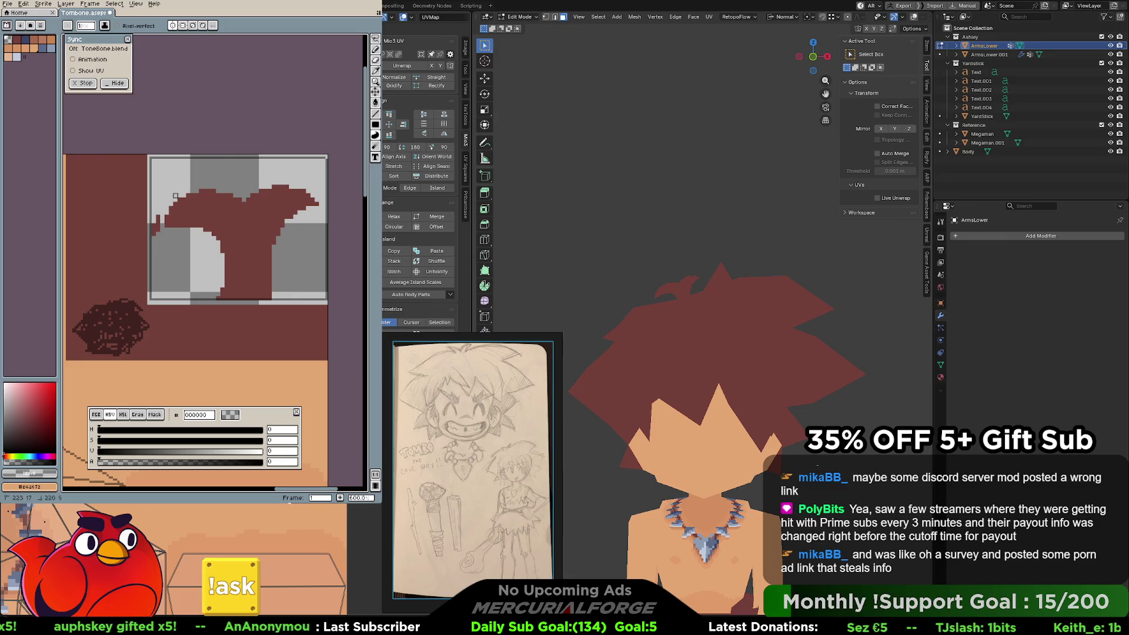
{"action": "left_click_drag", "start_coordinate": [150, 234], "coordinate": [154, 222]}
Refill the hair shape's left side and outlined area in #743f39, redoing the fill twice.
{"action": "left_click", "coordinate": [180, 226], "text": "alt"}
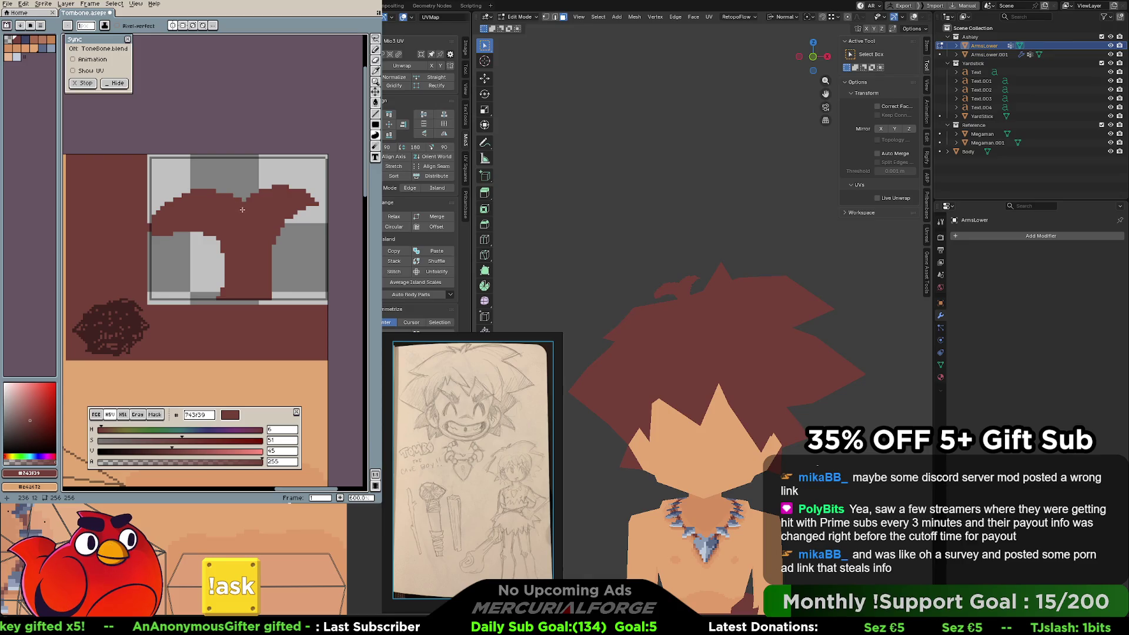
{"action": "key", "text": "ctrl+z"}
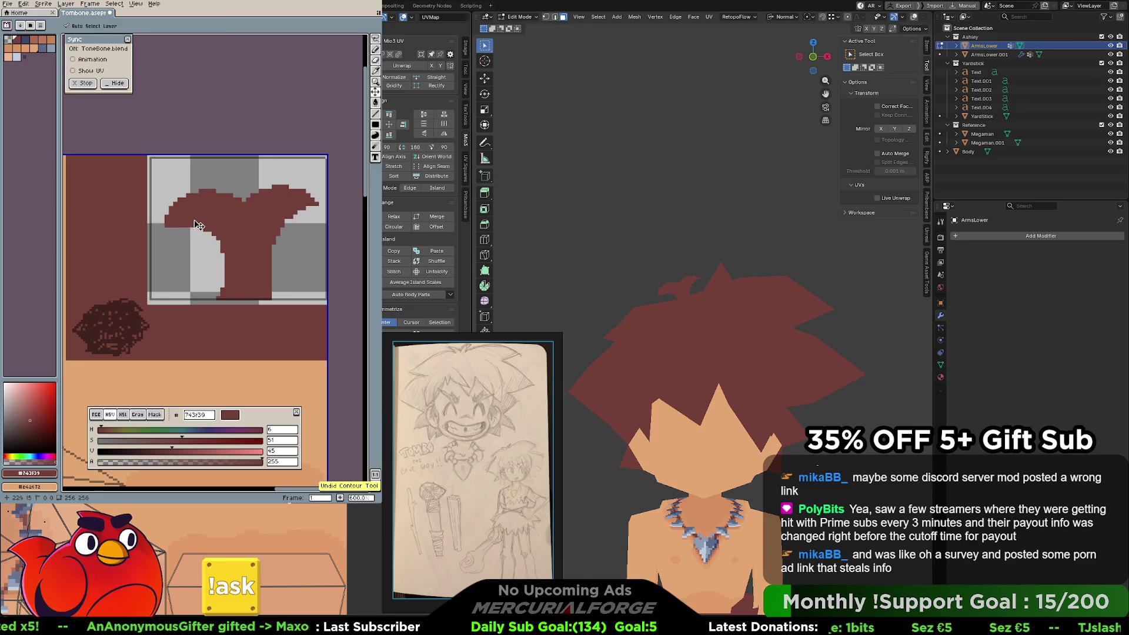
{"action": "left_click_drag", "start_coordinate": [194, 232], "coordinate": [157, 205]}
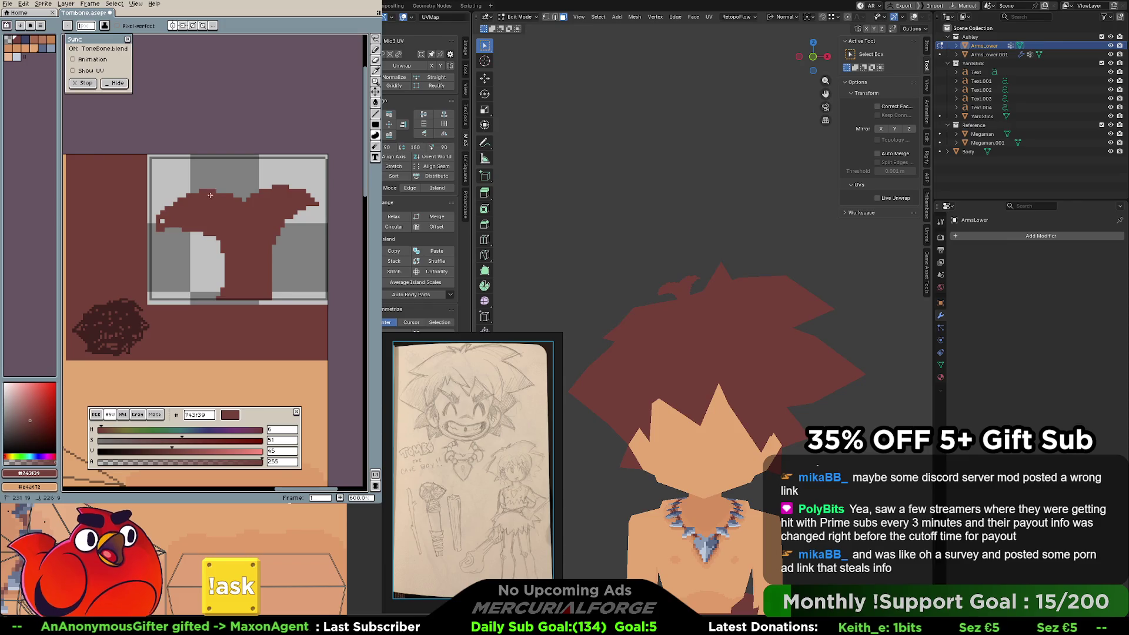
{"action": "key", "text": "ctrl+z"}
{"action": "mouse_move", "coordinate": [171, 211]}
{"action": "left_mouse_down"}
{"action": "mouse_move", "coordinate": [159, 227]}
{"action": "mouse_move", "coordinate": [214, 251]}
{"action": "mouse_move", "coordinate": [208, 297]}
{"action": "left_mouse_up"}
{"action": "left_click_drag", "start_coordinate": [239, 245], "coordinate": [238, 243]}
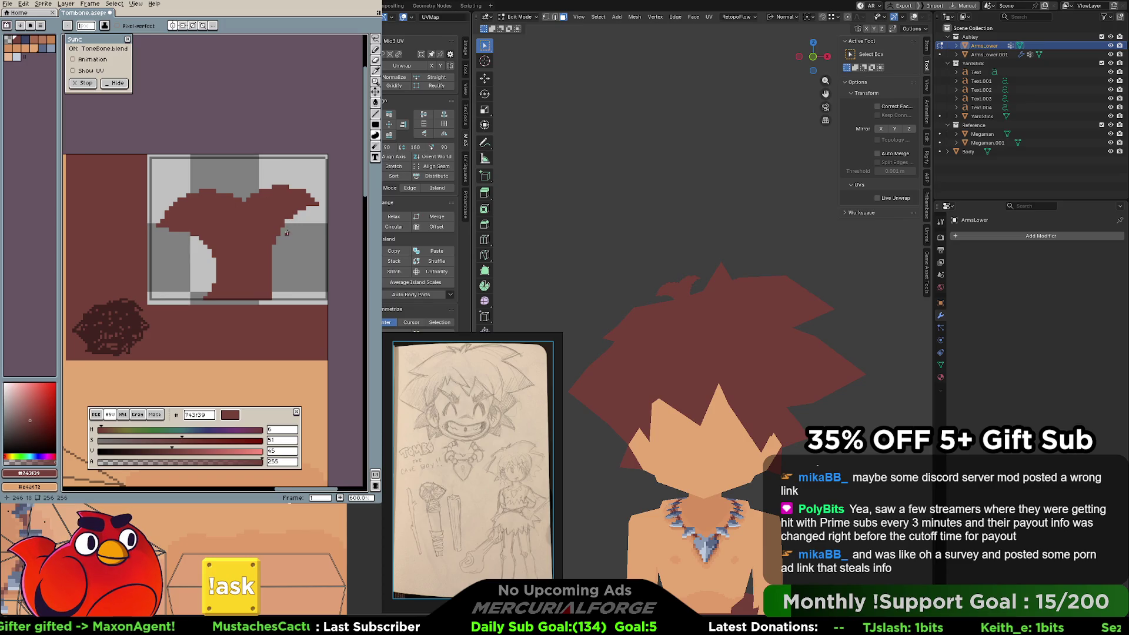
Erase a notch from the right edge and add brown to the top-right lobe.
{"action": "left_click", "coordinate": [274, 217], "text": "alt"}
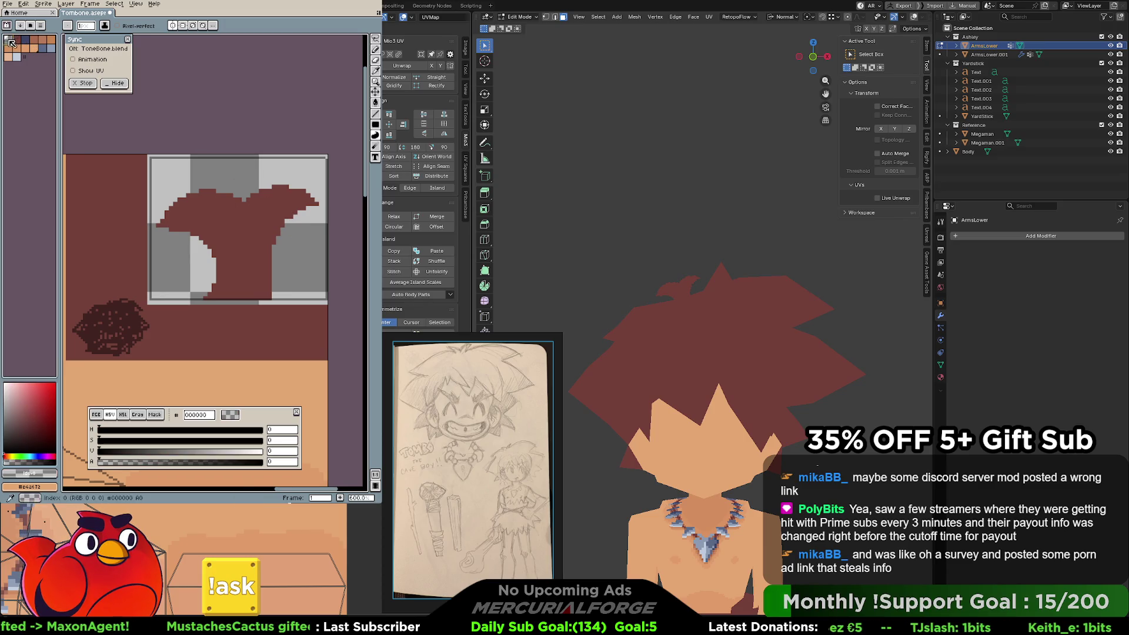
{"action": "left_click_drag", "start_coordinate": [284, 225], "coordinate": [268, 284]}
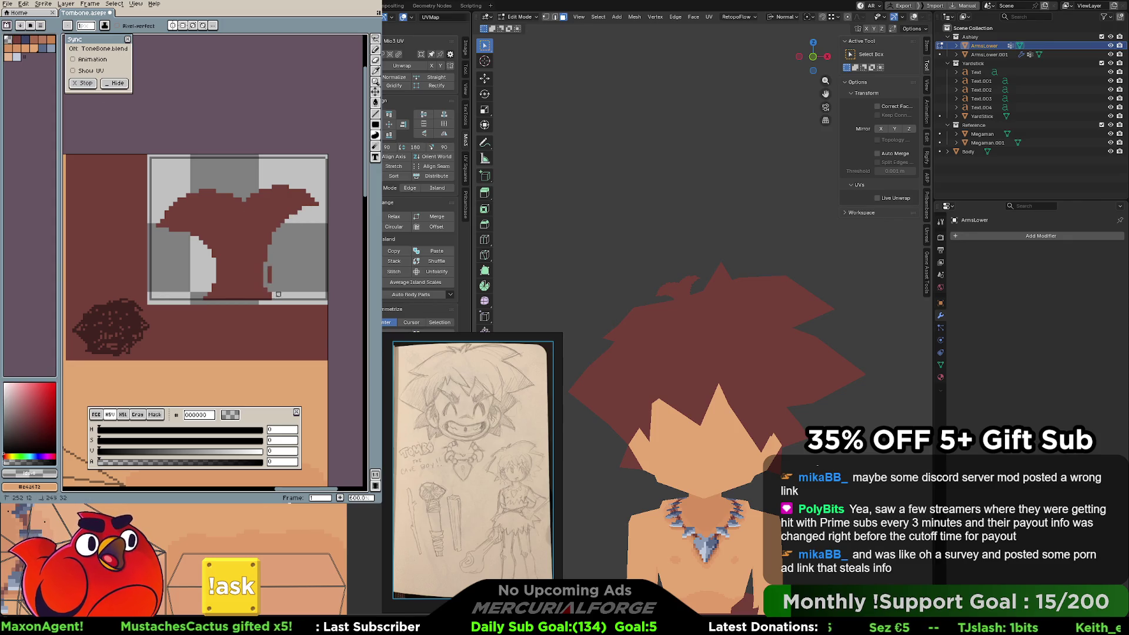
{"action": "left_click", "coordinate": [257, 277], "text": "alt"}
{"action": "mouse_move", "coordinate": [293, 218]}
{"action": "left_mouse_down"}
{"action": "mouse_move", "coordinate": [318, 204]}
{"action": "mouse_move", "coordinate": [291, 216]}
{"action": "left_mouse_up"}
{"action": "left_click", "coordinate": [313, 187], "text": "alt"}
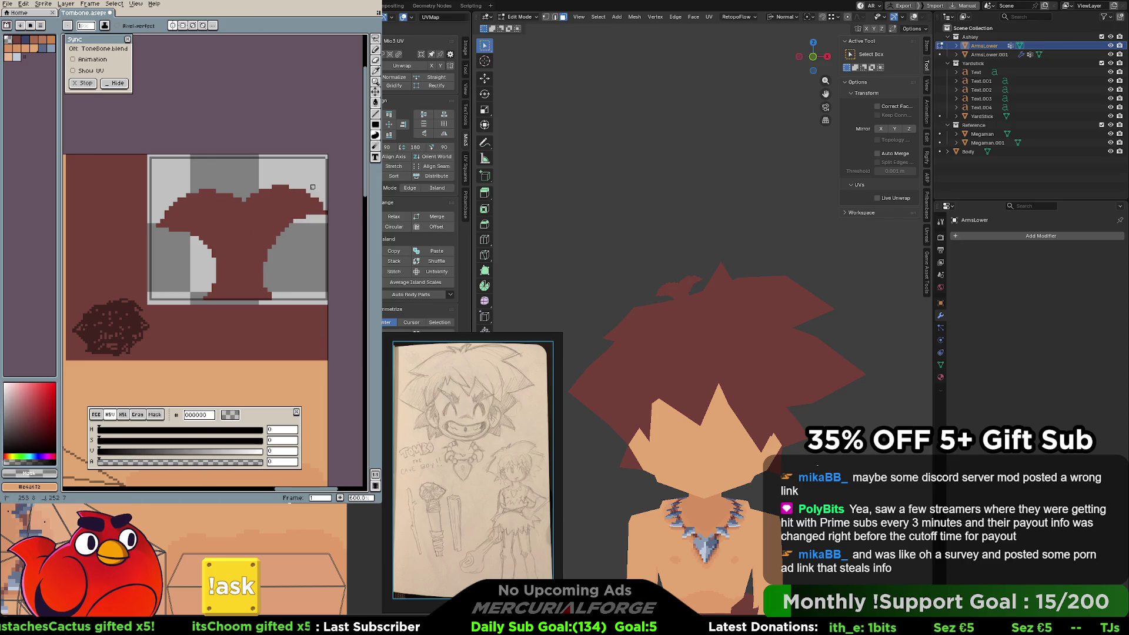
{"action": "key", "text": "ctrl+z"}
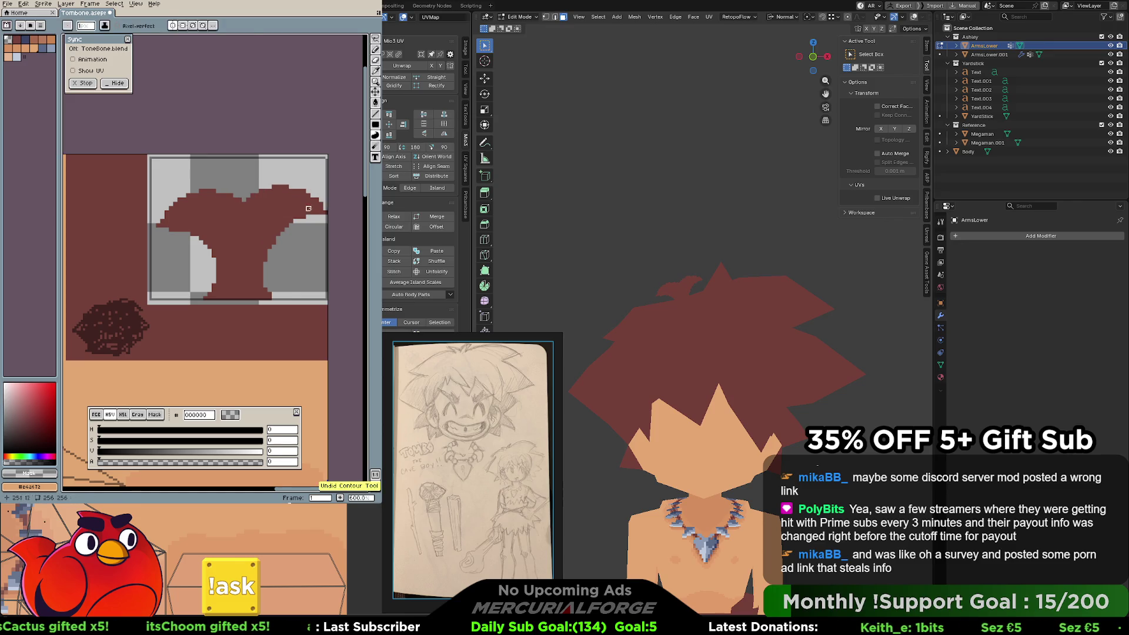
Try extending the top-right lobe upward and repainting the lower-right edge, undoing both.
{"action": "left_click", "coordinate": [308, 208], "text": "alt"}
{"action": "mouse_move", "coordinate": [322, 211]}
{"action": "left_mouse_down"}
{"action": "mouse_move", "coordinate": [309, 179]}
{"action": "mouse_move", "coordinate": [240, 201]}
{"action": "mouse_move", "coordinate": [293, 288]}
{"action": "mouse_move", "coordinate": [277, 301]}
{"action": "mouse_move", "coordinate": [301, 207]}
{"action": "left_mouse_up"}
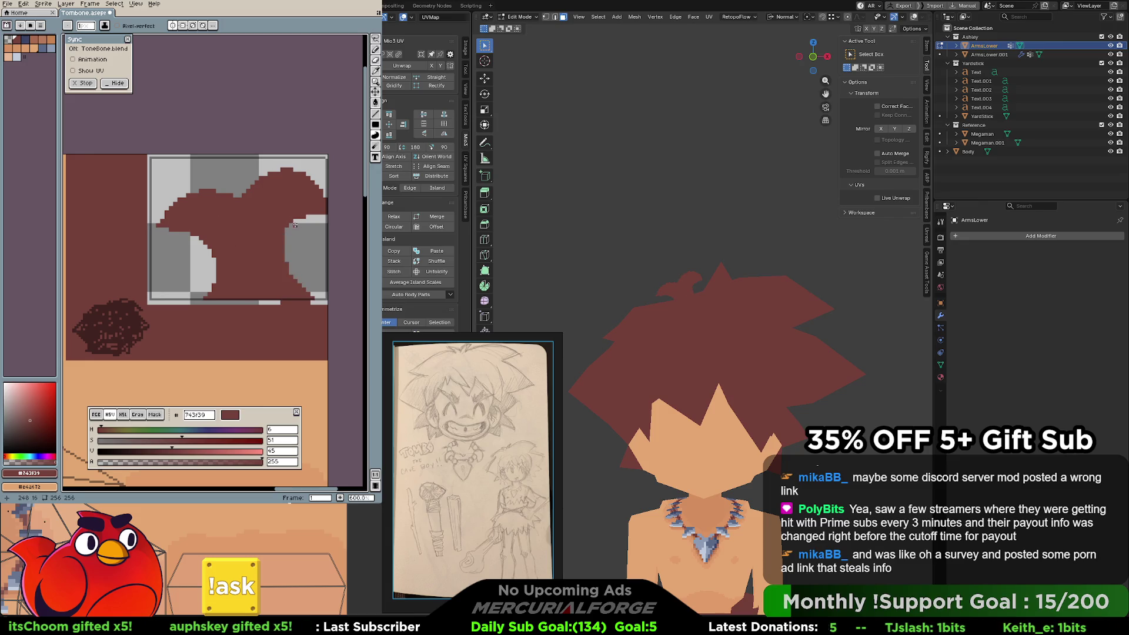
{"action": "key", "text": "ctrl+z"}
{"action": "mouse_move", "coordinate": [297, 247]}
{"action": "left_mouse_down"}
{"action": "mouse_move", "coordinate": [291, 297]}
{"action": "mouse_move", "coordinate": [255, 236]}
{"action": "mouse_move", "coordinate": [288, 300]}
{"action": "left_mouse_up"}
{"action": "key", "text": "ctrl+z"}
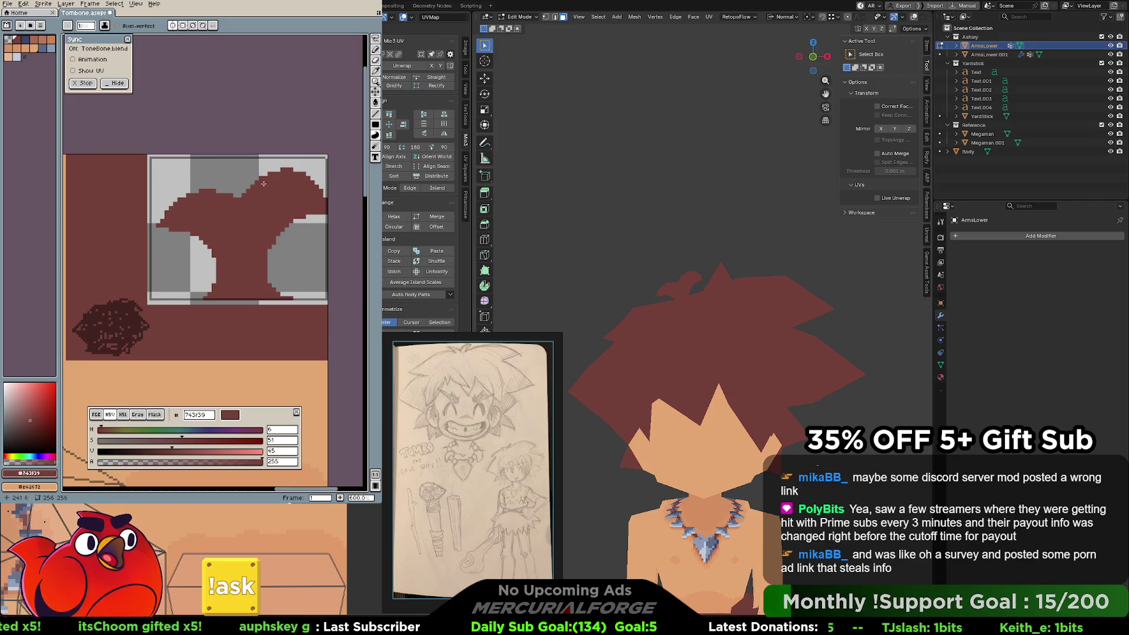
{"action": "middle_click_drag", "start_coordinate": [136, 316], "coordinate": [147, 302]}
Eyedrop #412320 and draw a dark outline along the hair piece's top edge.
{"action": "left_click", "coordinate": [147, 303], "text": "alt"}
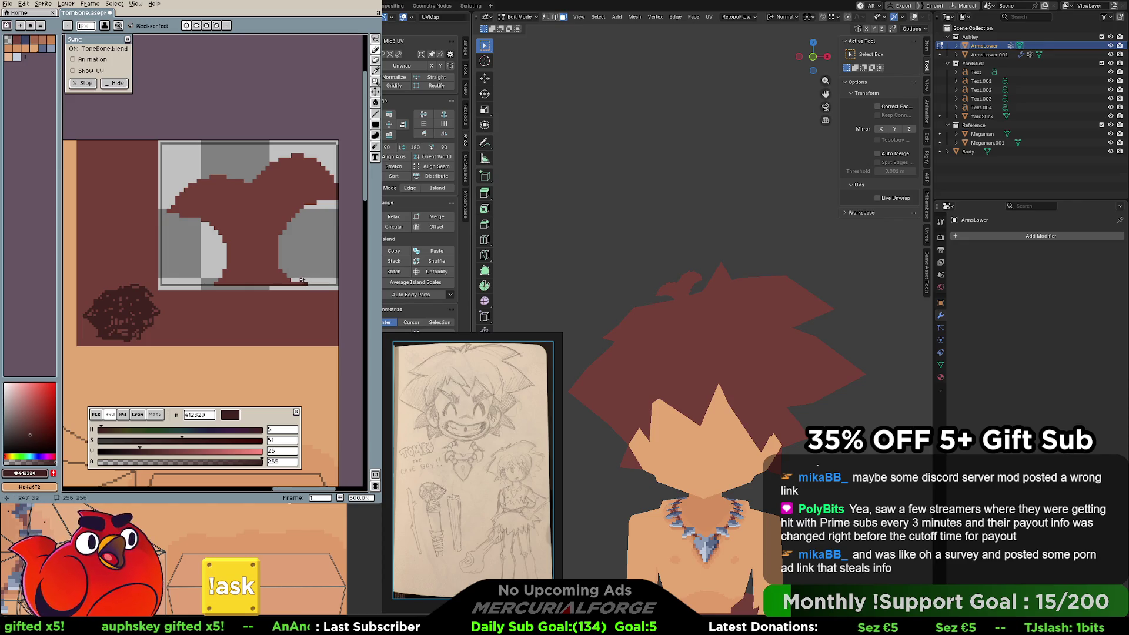
{"action": "mouse_move", "coordinate": [301, 280]}
{"action": "left_mouse_down"}
{"action": "mouse_move", "coordinate": [280, 238]}
{"action": "mouse_move", "coordinate": [318, 204]}
{"action": "left_mouse_up"}
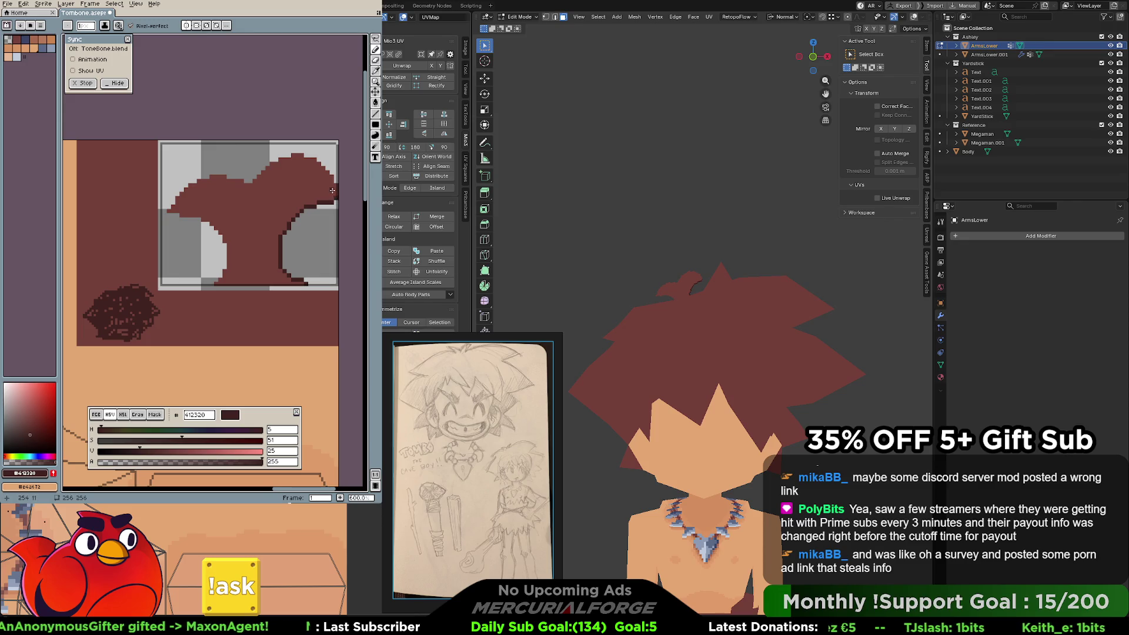
{"action": "mouse_move", "coordinate": [332, 190]}
{"action": "left_mouse_down"}
{"action": "mouse_move", "coordinate": [301, 157]}
{"action": "mouse_move", "coordinate": [274, 158]}
{"action": "left_mouse_up"}
{"action": "key", "text": "ctrl+z"}
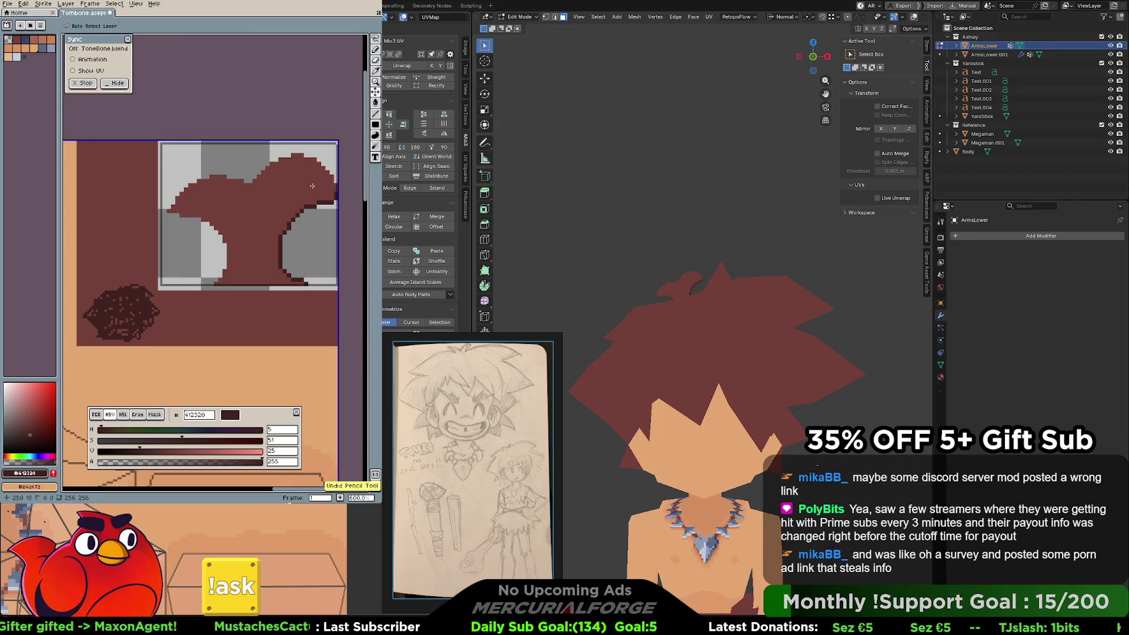
{"action": "mouse_move", "coordinate": [333, 193]}
{"action": "left_mouse_down"}
{"action": "mouse_move", "coordinate": [302, 157]}
{"action": "mouse_move", "coordinate": [272, 163]}
{"action": "left_mouse_up"}
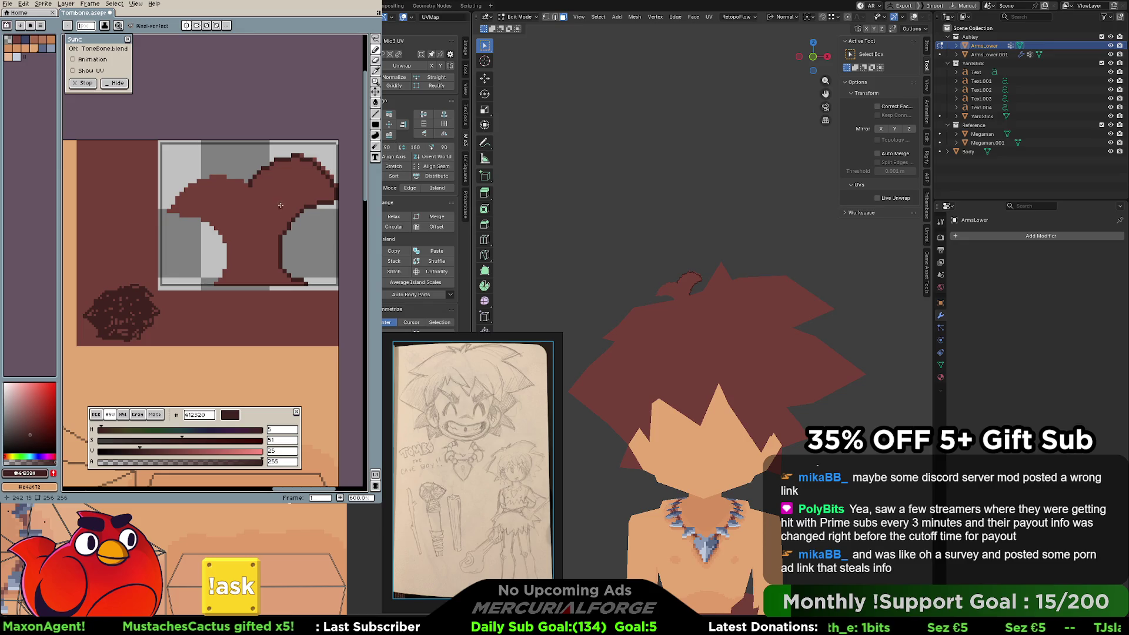
Sample several colours from the canvas, ending with the darker red #4f2320.
{"action": "left_click", "coordinate": [297, 156], "text": "alt"}
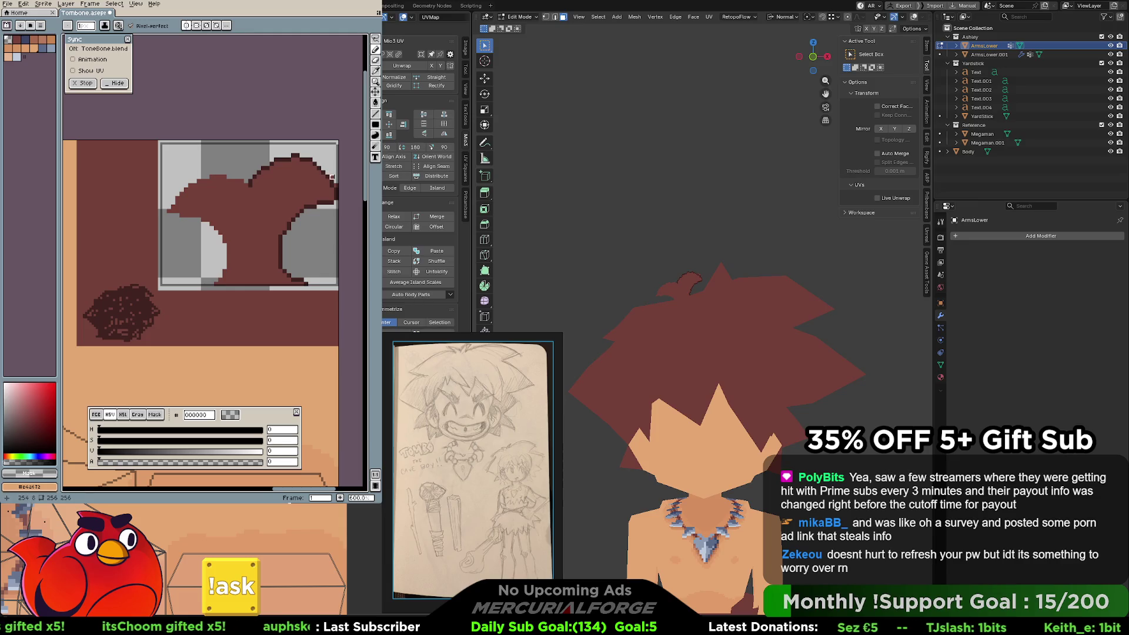
{"action": "left_click", "coordinate": [335, 187], "text": "alt"}
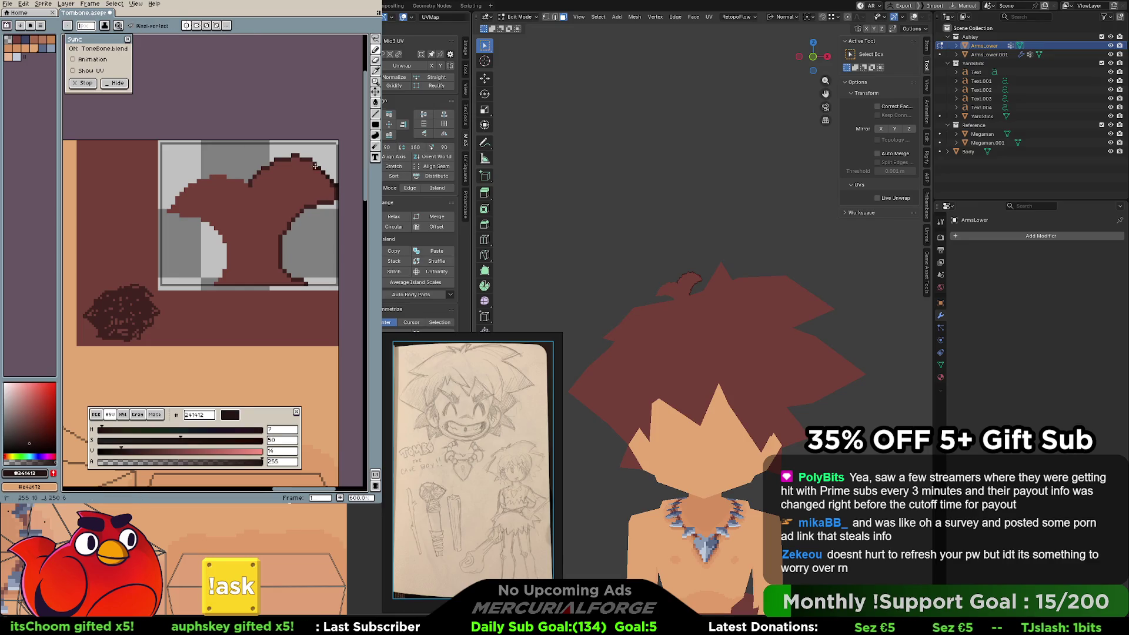
{"action": "left_click", "coordinate": [292, 159], "text": "alt"}
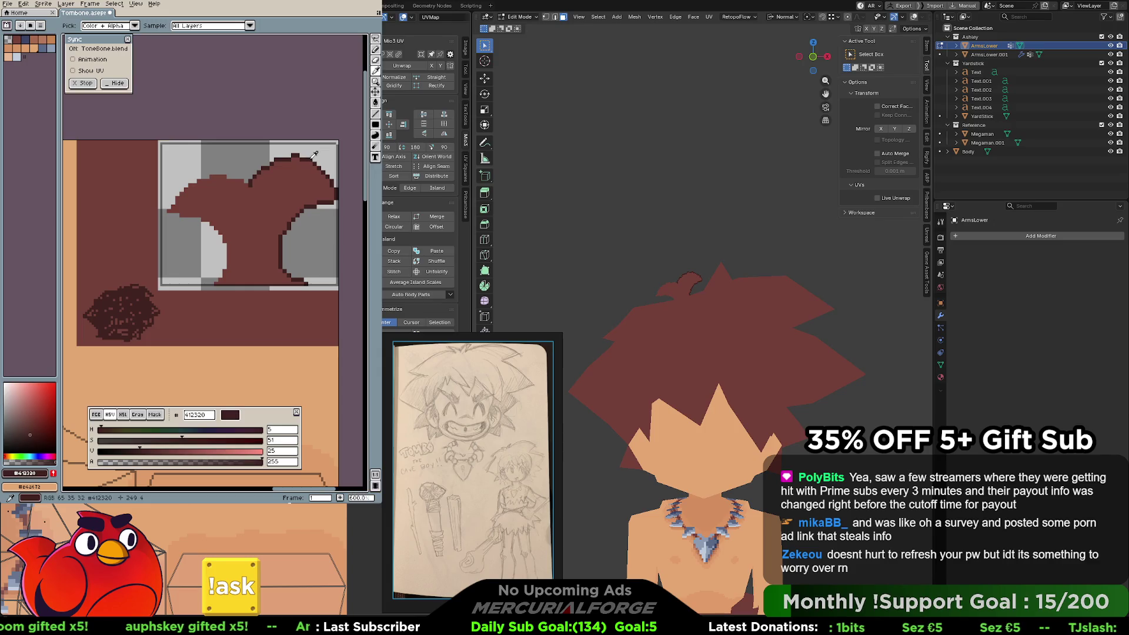
{"action": "left_click", "coordinate": [301, 162], "text": "alt"}
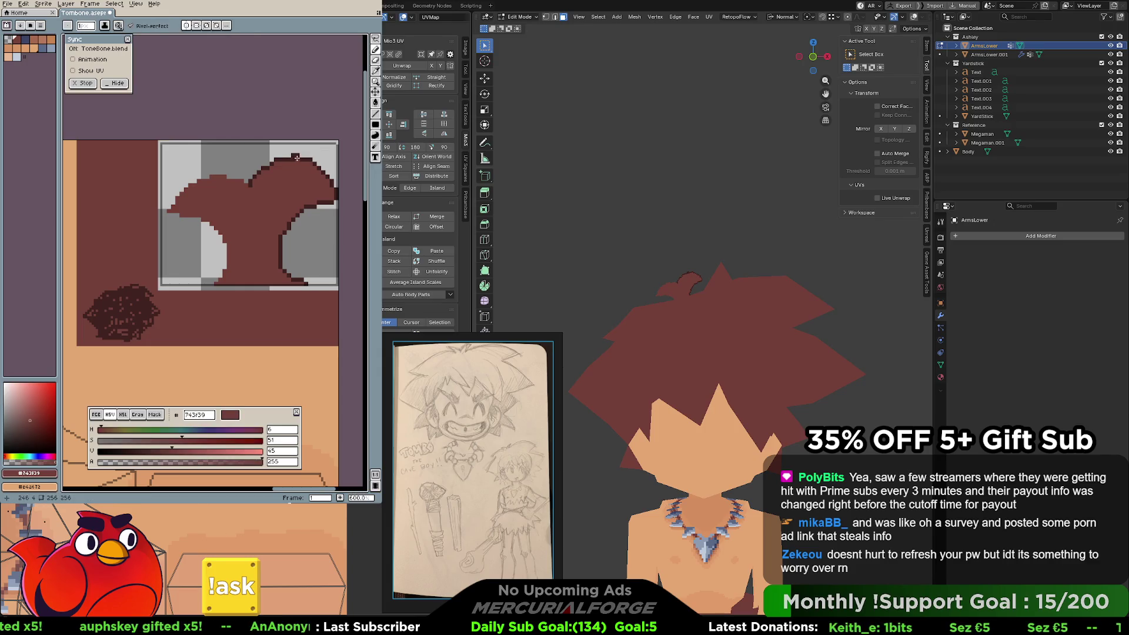
{"action": "left_click", "coordinate": [282, 158], "text": "alt"}
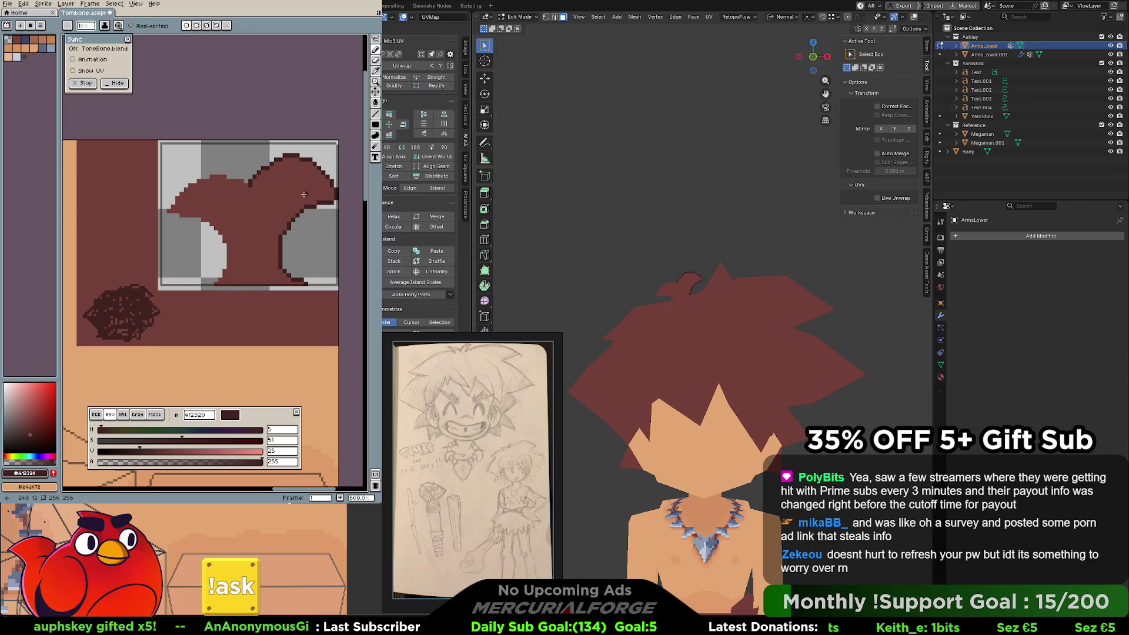
{"action": "scroll", "coordinate": [300, 196], "scroll_direction": "left", "scroll_amount": 3}
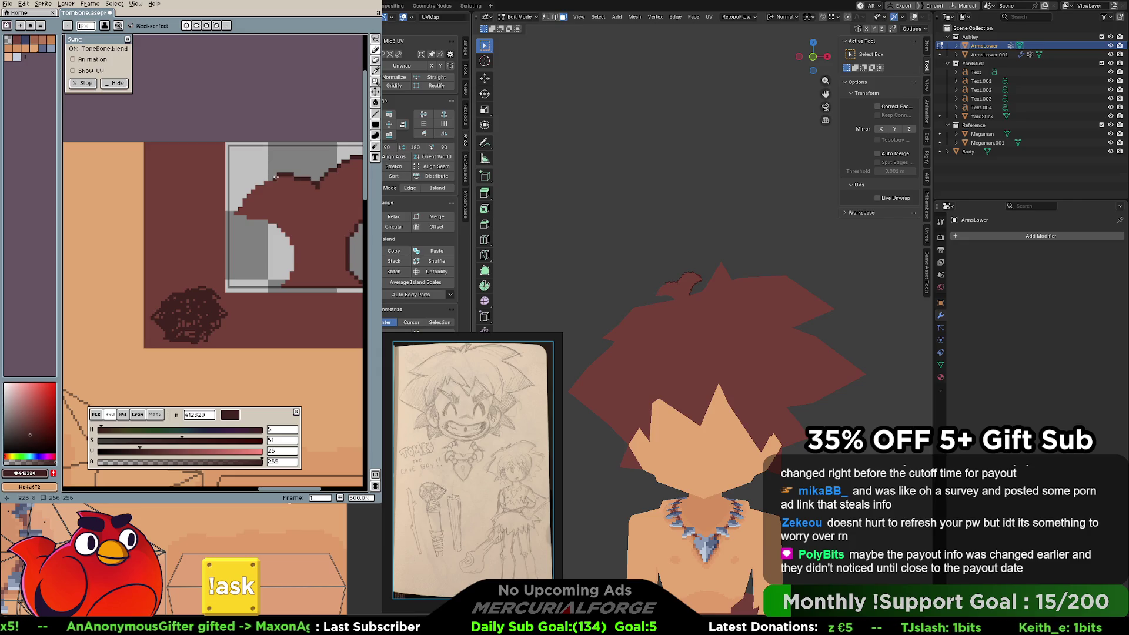
Draw dark lines along the hair piece's upper-left edge and straight along its bottom.
{"action": "middle_click_drag", "start_coordinate": [271, 188], "coordinate": [280, 187]}
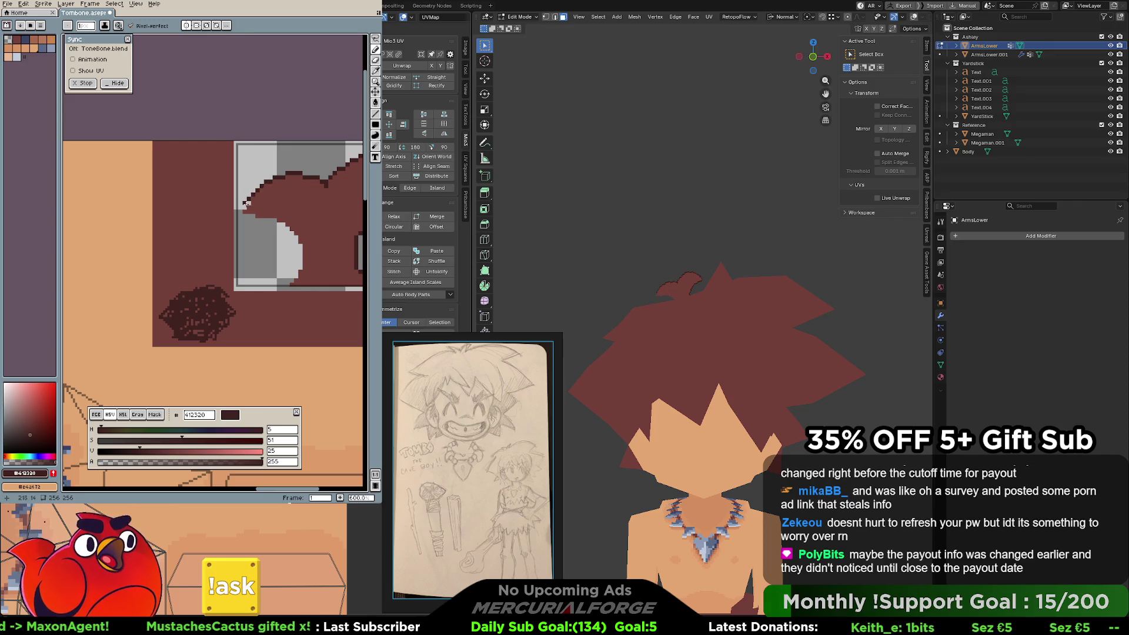
{"action": "key", "text": "ctrl"}
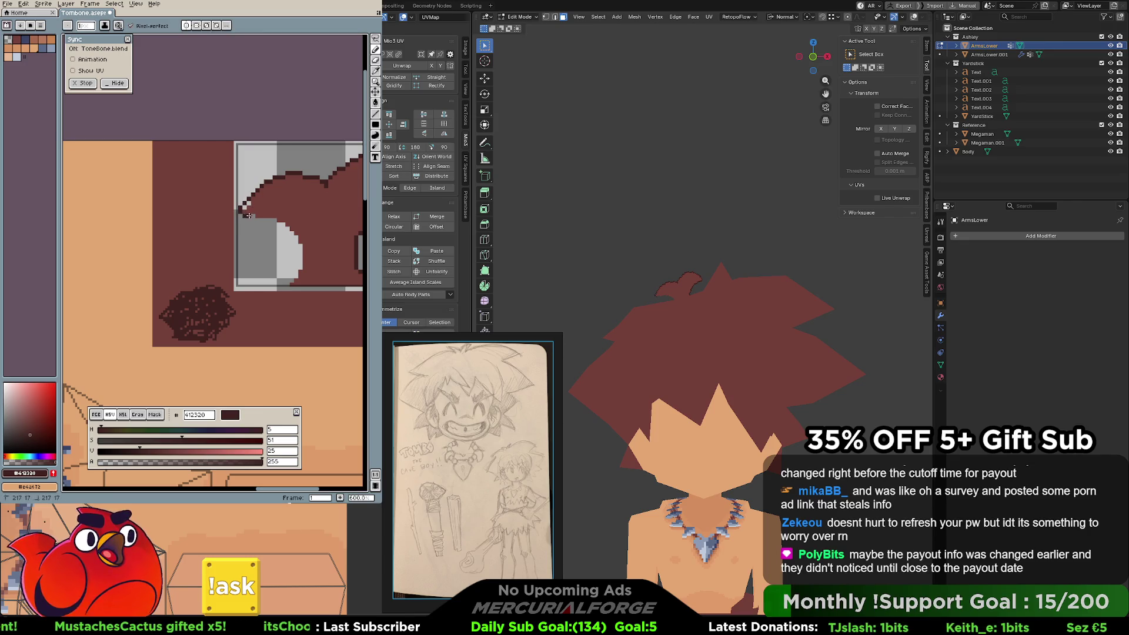
{"action": "left_click_drag", "start_coordinate": [252, 215], "coordinate": [274, 221]}
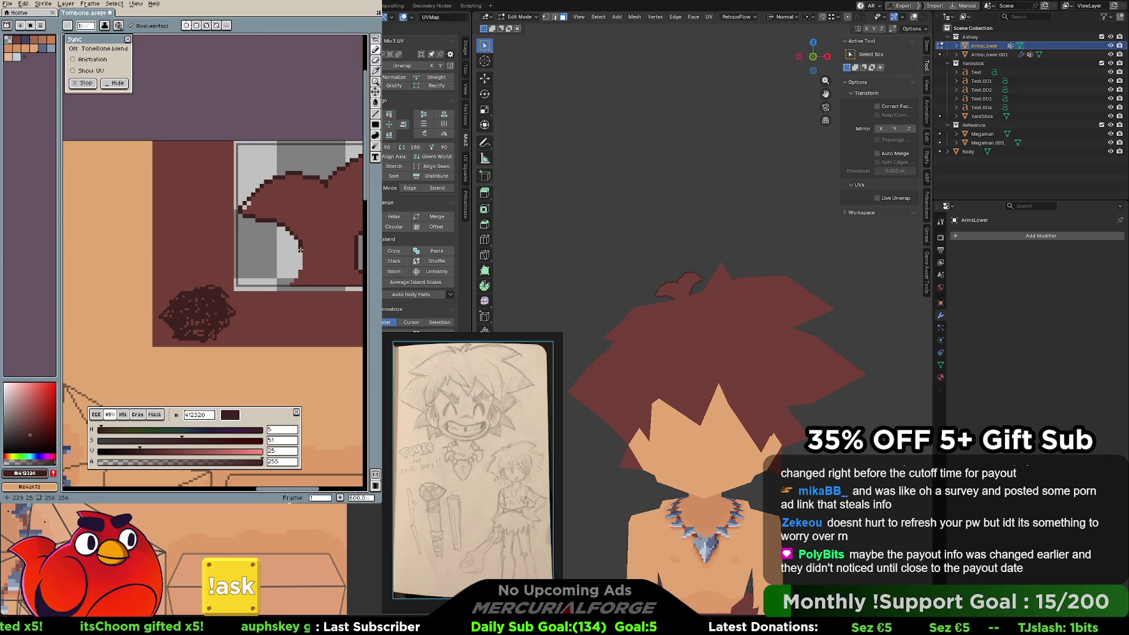
{"action": "left_click", "coordinate": [296, 274]}
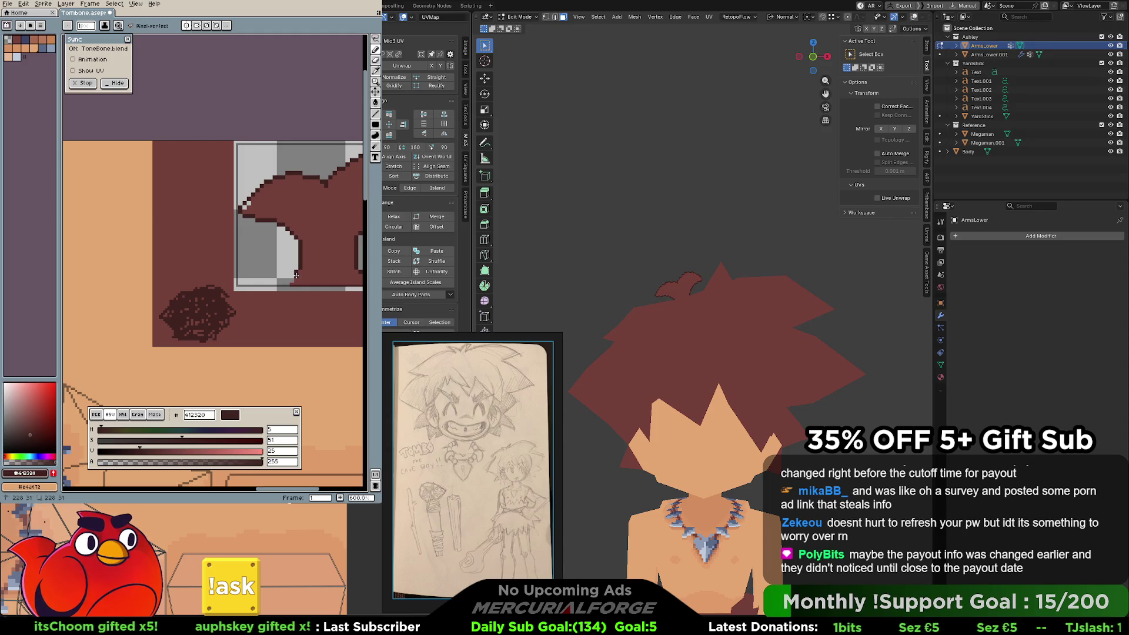
{"action": "middle_click_drag", "start_coordinate": [301, 249], "coordinate": [227, 245]}
Resample the base brown and dark outline colours, return to the Pencil, and undo the last stroke.
{"action": "mouse_move", "coordinate": [174, 200]}
{"action": "middle_mouse_down"}
{"action": "mouse_move", "coordinate": [241, 217]}
{"action": "mouse_move", "coordinate": [225, 219]}
{"action": "middle_mouse_up"}
{"action": "left_click", "coordinate": [242, 217], "text": "alt"}
{"action": "left_click_drag", "start_coordinate": [254, 203], "coordinate": [243, 204]}
{"action": "left_click", "coordinate": [245, 205], "text": "alt"}
{"action": "key", "text": "b"}
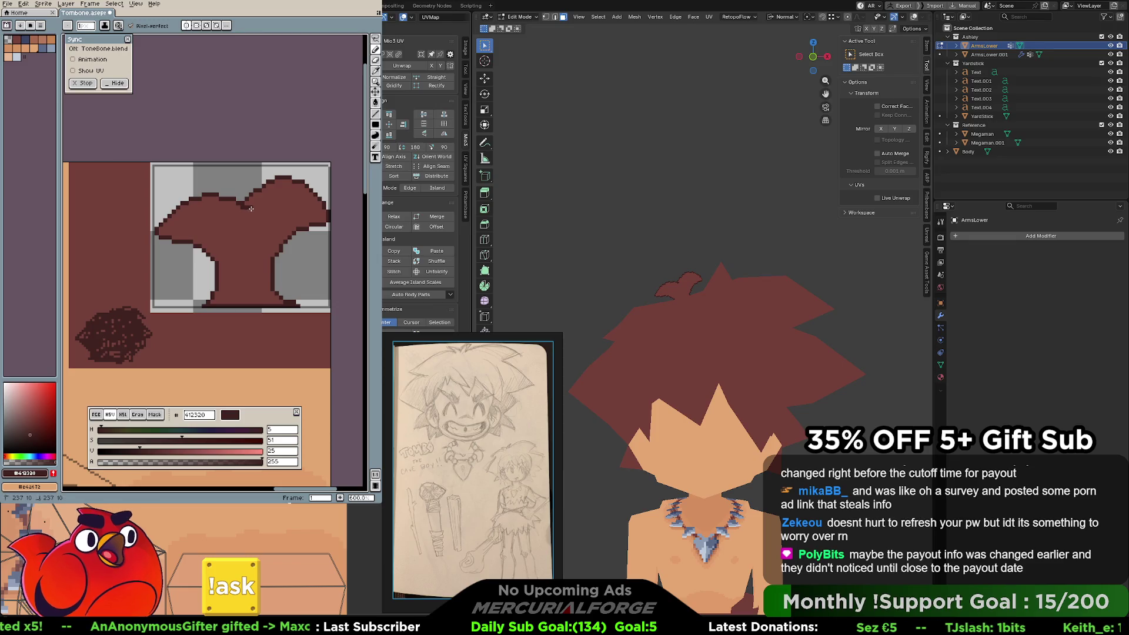
{"action": "key", "text": "ctrl+z"}
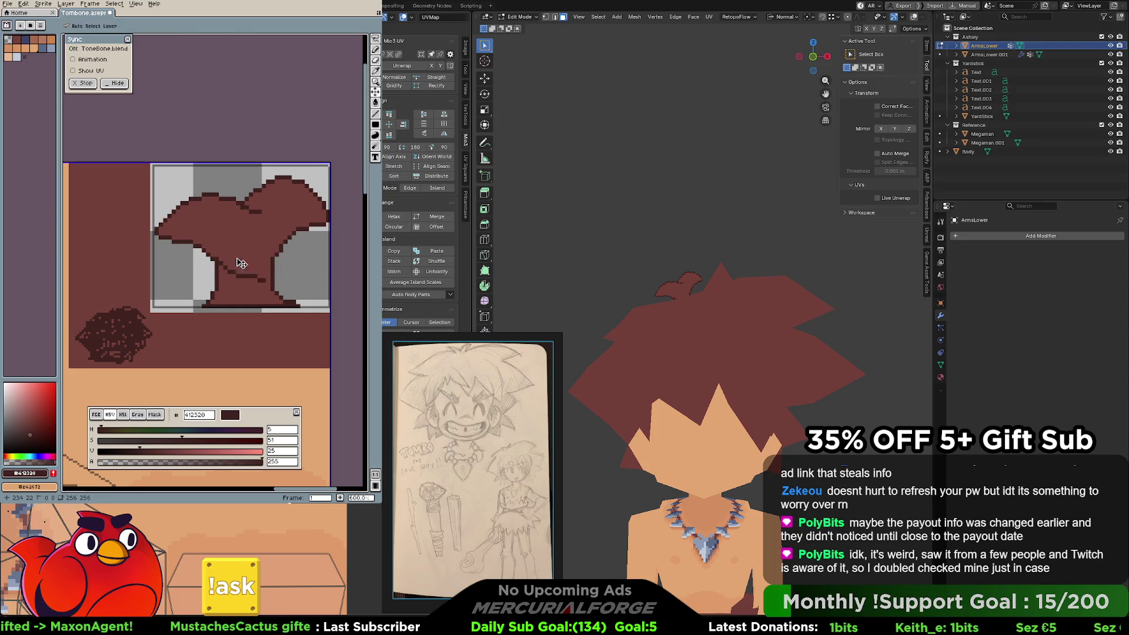
Outline the hair's left edge in dark #412320 and shade a patch along its upper edge.
{"action": "mouse_move", "coordinate": [158, 234]}
{"action": "left_mouse_down"}
{"action": "mouse_move", "coordinate": [233, 252]}
{"action": "mouse_move", "coordinate": [228, 288]}
{"action": "left_mouse_up"}
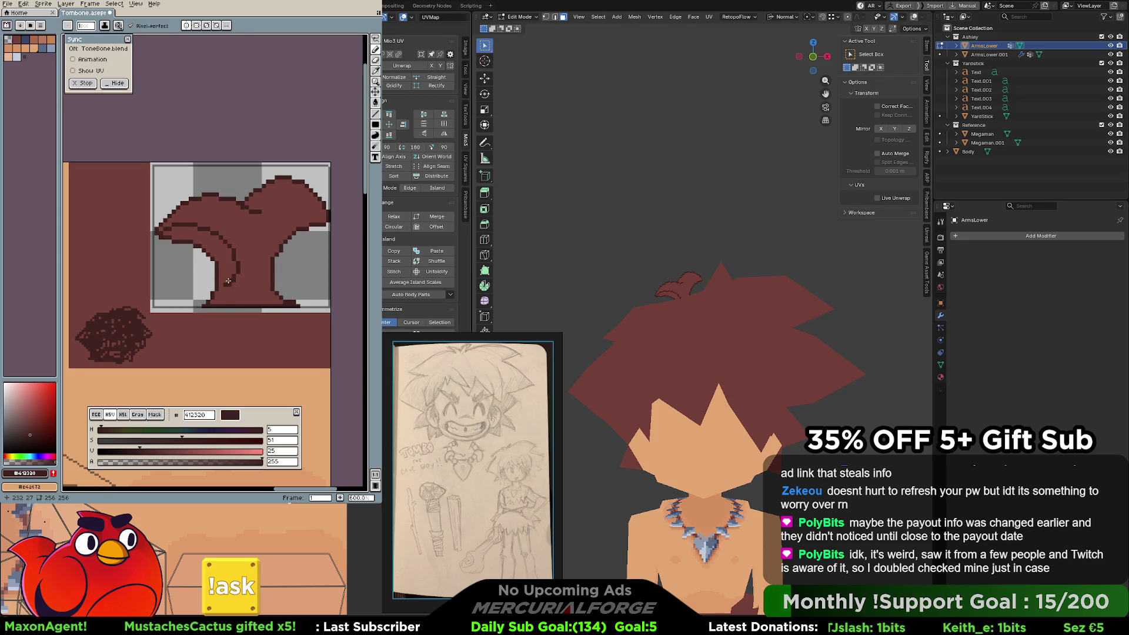
{"action": "key", "text": "ctrl+z"}
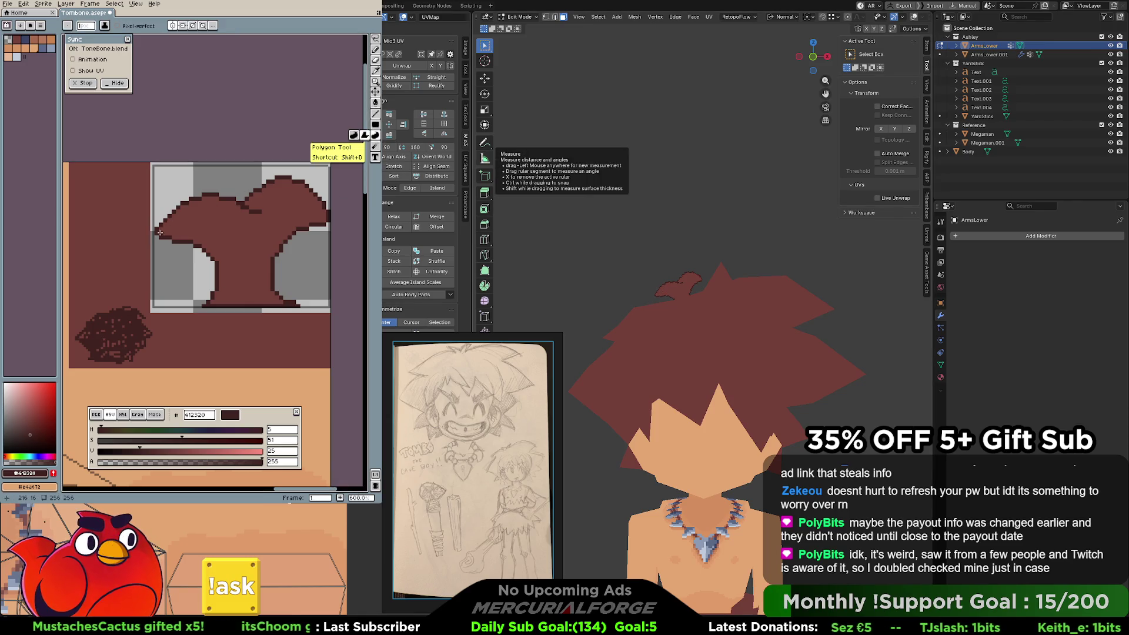
{"action": "mouse_move", "coordinate": [158, 232]}
{"action": "left_mouse_down"}
{"action": "mouse_move", "coordinate": [234, 264]}
{"action": "mouse_move", "coordinate": [215, 270]}
{"action": "mouse_move", "coordinate": [204, 246]}
{"action": "mouse_move", "coordinate": [168, 237]}
{"action": "left_mouse_up"}
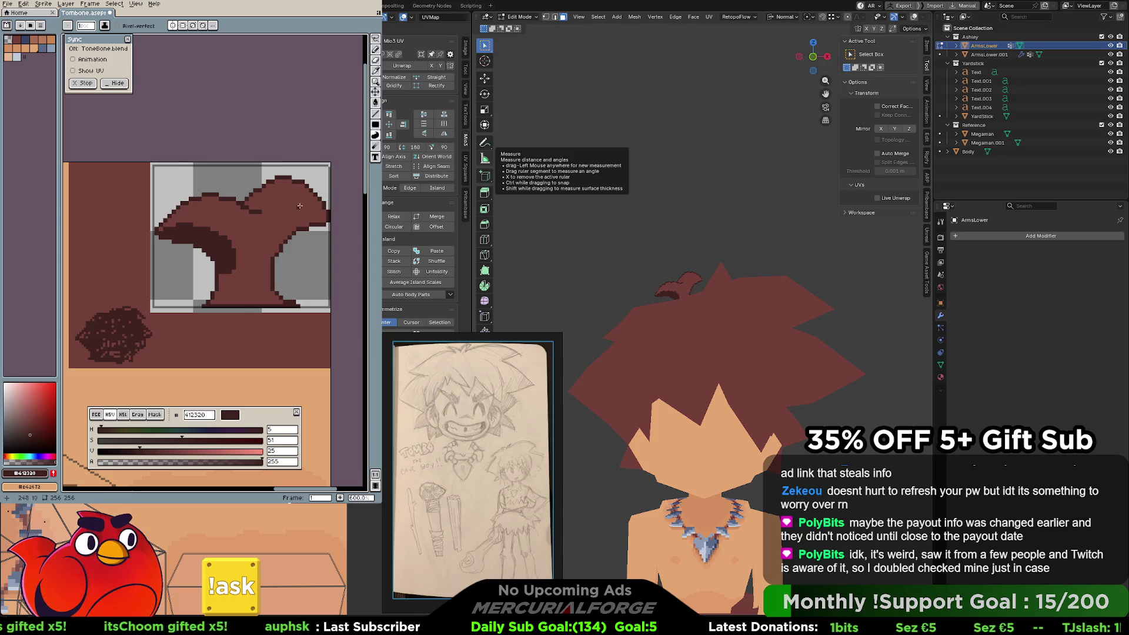
{"action": "mouse_move", "coordinate": [256, 210]}
{"action": "left_mouse_down"}
{"action": "mouse_move", "coordinate": [262, 196]}
{"action": "mouse_move", "coordinate": [246, 200]}
{"action": "mouse_move", "coordinate": [252, 213]}
{"action": "left_mouse_up"}
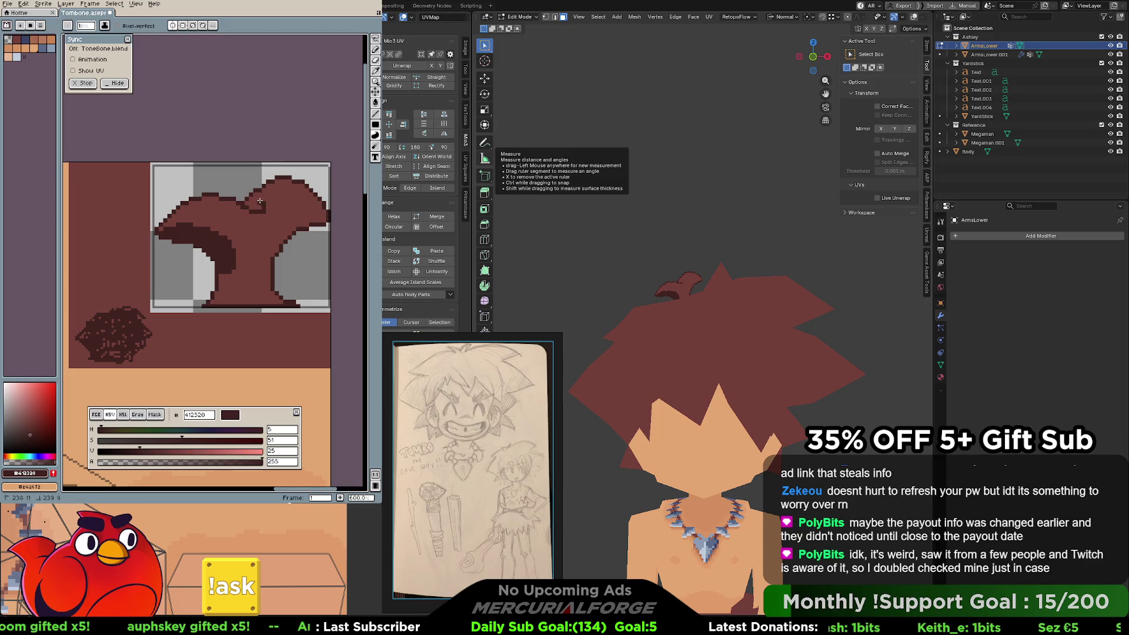
{"action": "left_click_drag", "start_coordinate": [246, 201], "coordinate": [269, 217]}
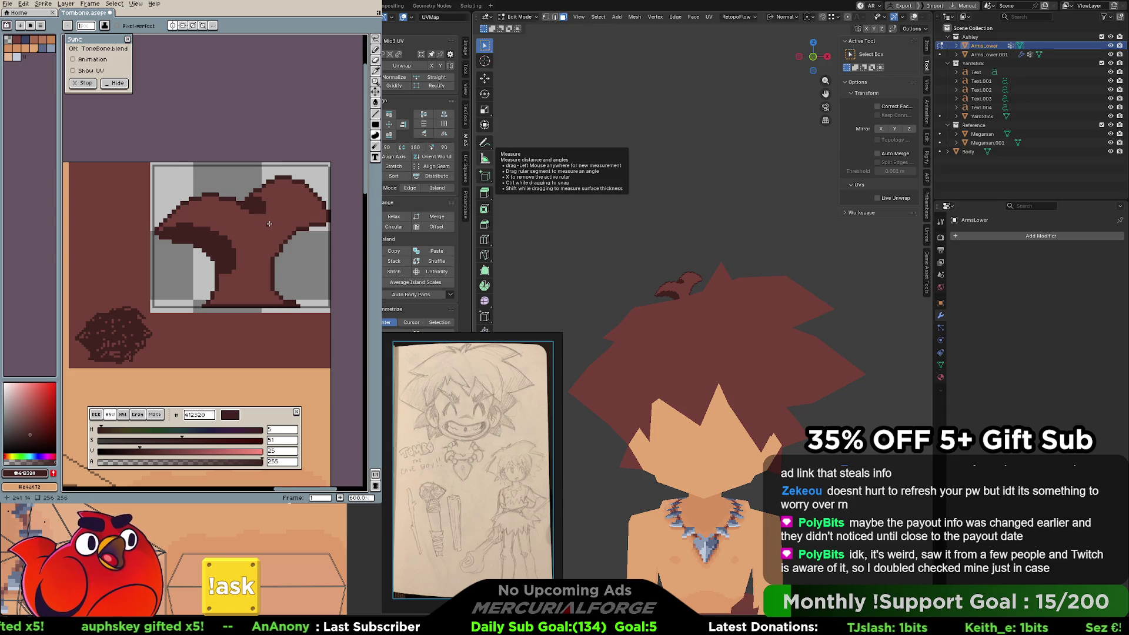
Add dark strands across the piece and along its bottom, undoing the base fill and one stroke.
{"action": "middle_click_drag", "start_coordinate": [255, 218], "coordinate": [277, 208]}
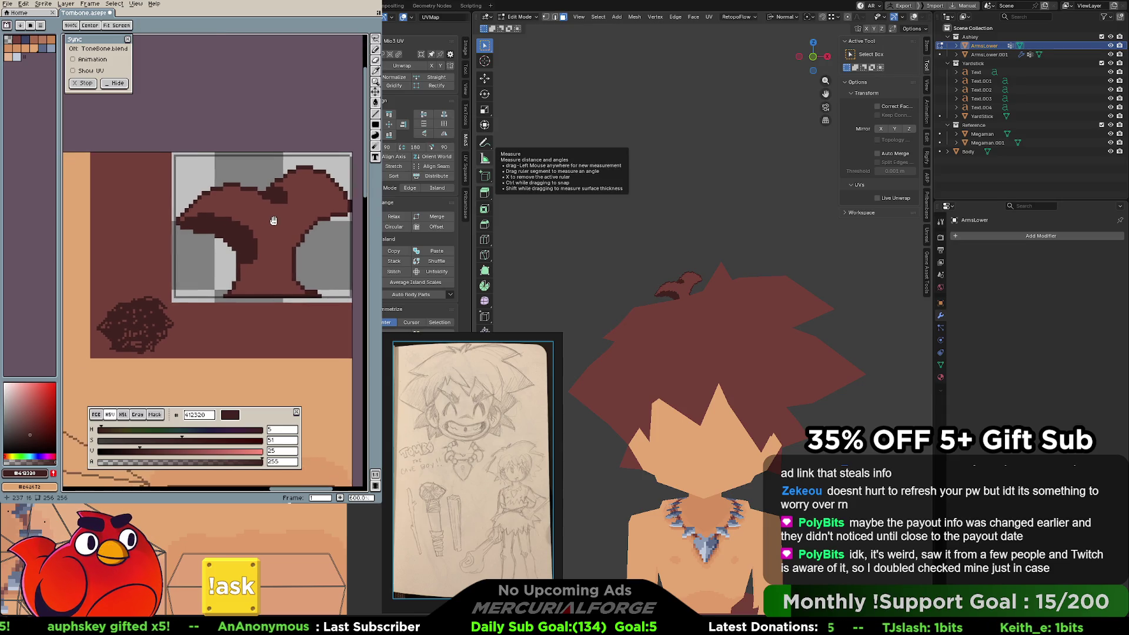
{"action": "left_click_drag", "start_coordinate": [252, 244], "coordinate": [291, 248]}
{"action": "mouse_move", "coordinate": [304, 289]}
{"action": "left_mouse_down"}
{"action": "mouse_move", "coordinate": [237, 290]}
{"action": "mouse_move", "coordinate": [247, 260]}
{"action": "left_mouse_up"}
{"action": "left_click", "coordinate": [257, 272]}
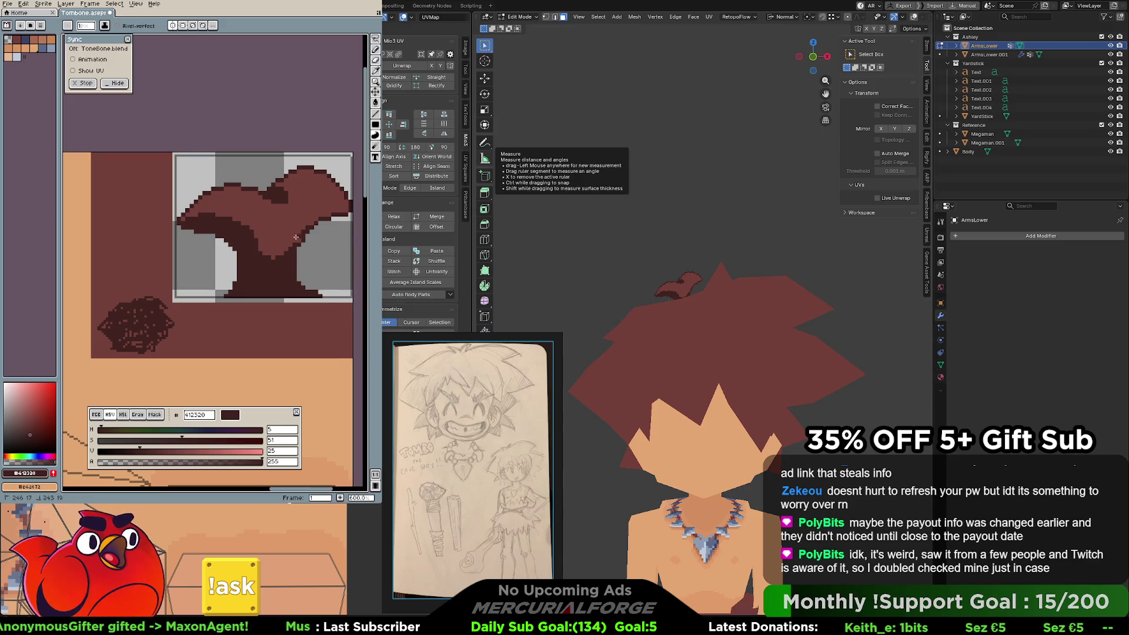
{"action": "key", "text": "ctrl+z"}
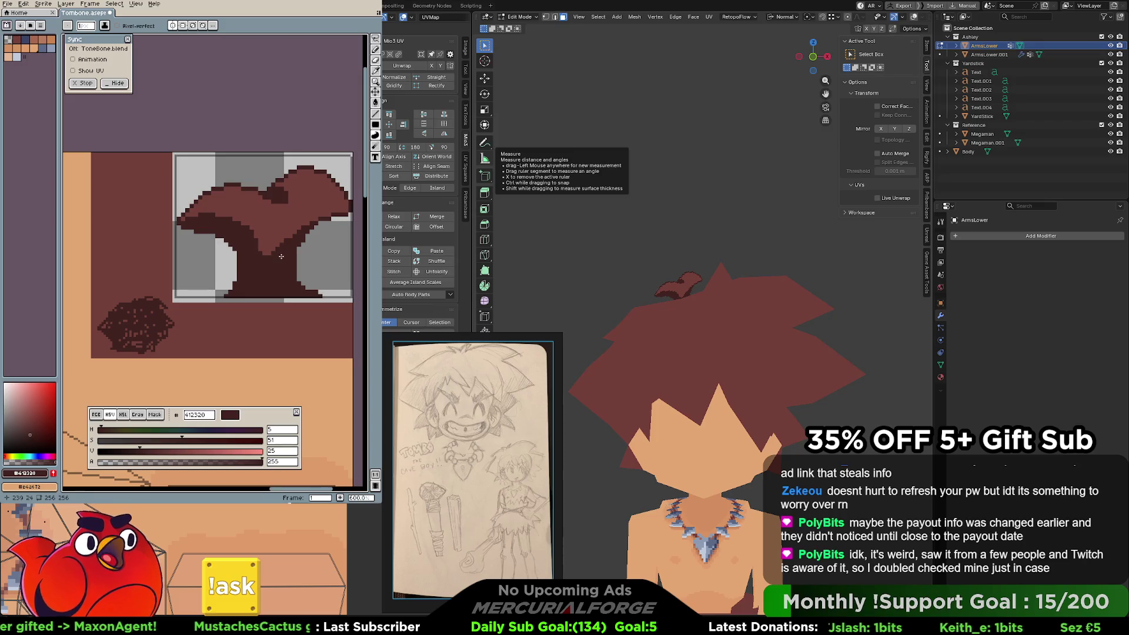
{"action": "key", "text": "ctrl+z"}
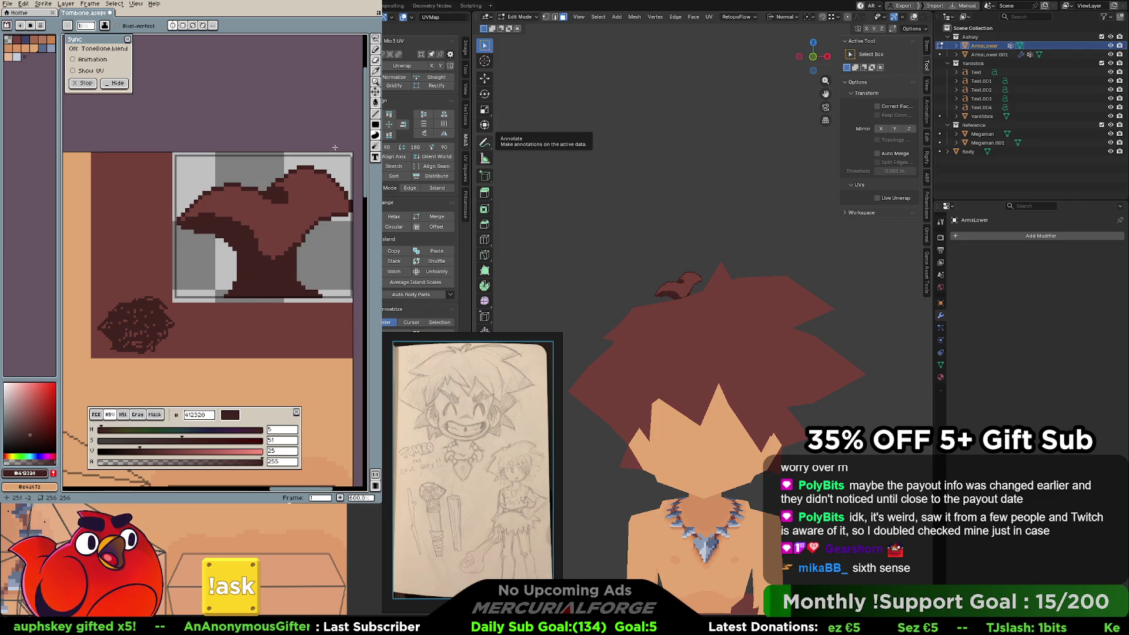
Check the shaded hair in Blender's top and front views and recentre the Aseprite canvas.
{"action": "key", "text": "h"}
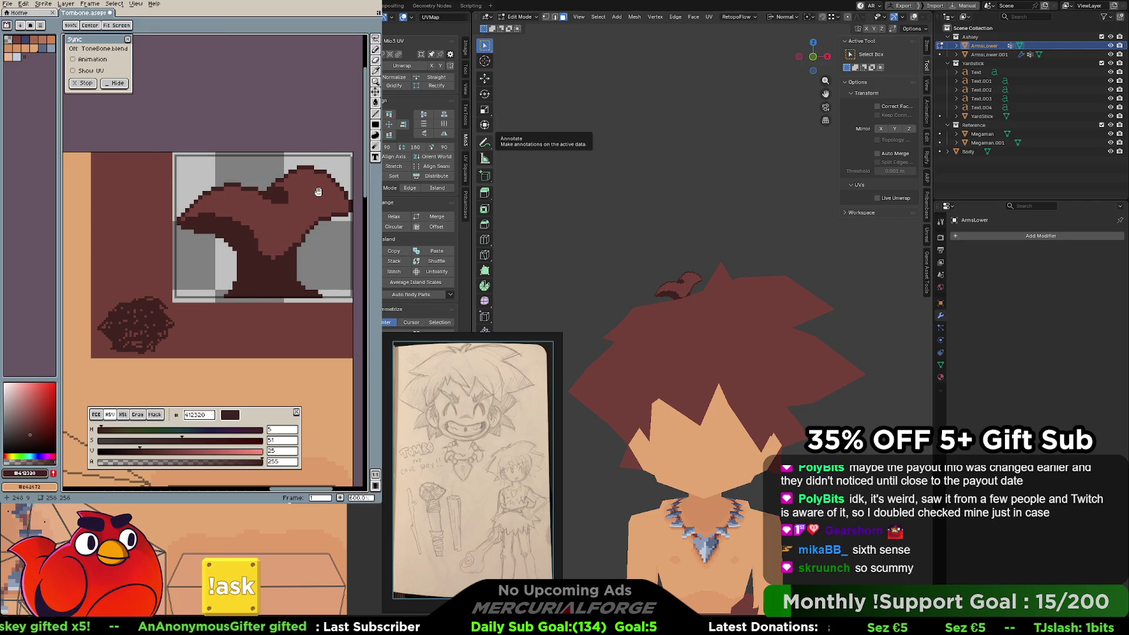
{"action": "left_click_drag", "start_coordinate": [317, 191], "coordinate": [314, 184]}
{"action": "key", "text": "b"}
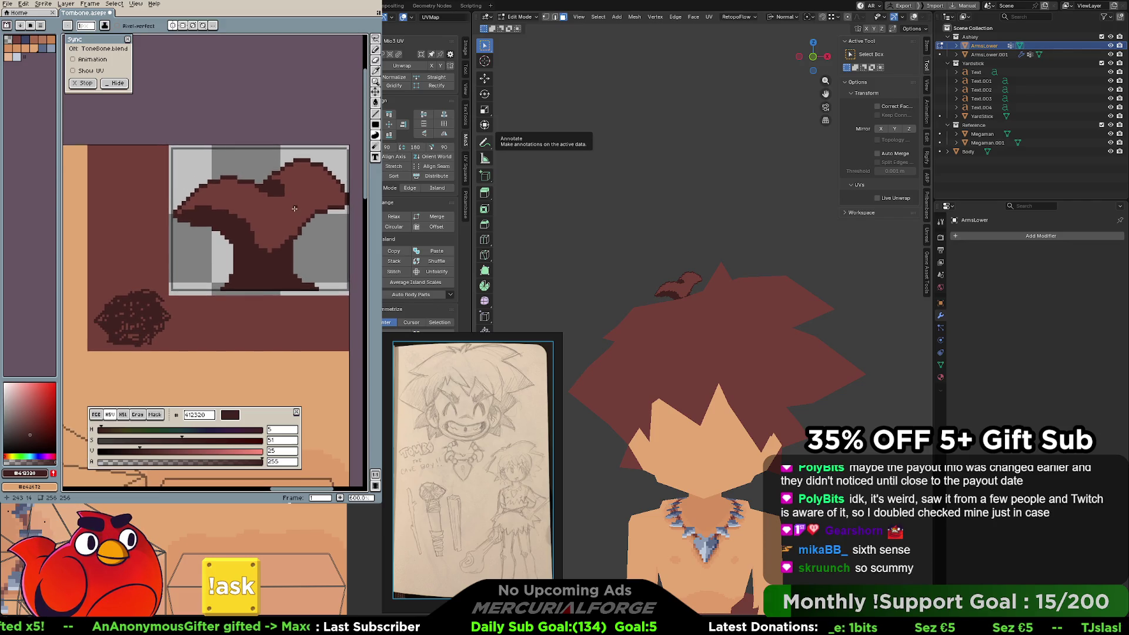
{"action": "mouse_move", "coordinate": [286, 218]}
{"action": "middle_mouse_down"}
{"action": "mouse_move", "coordinate": [300, 211]}
{"action": "mouse_move", "coordinate": [250, 229]}
{"action": "middle_mouse_up"}
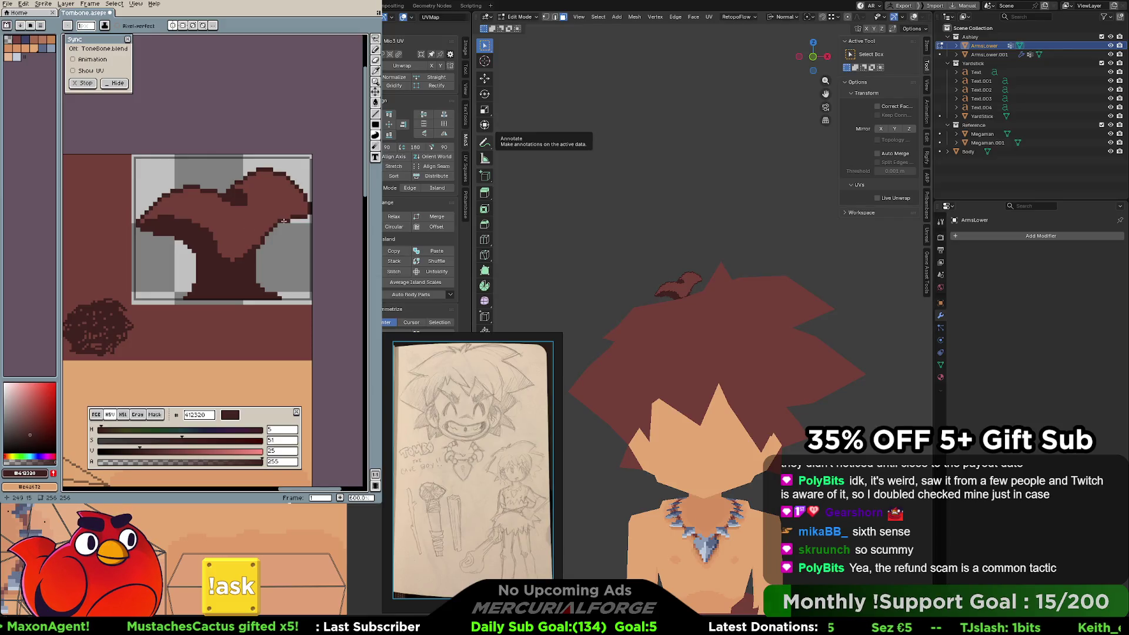
{"action": "scroll", "coordinate": [284, 221], "scroll_direction": "up", "scroll_amount": 5}
{"action": "scroll", "coordinate": [284, 221], "scroll_direction": "down", "scroll_amount": 2}
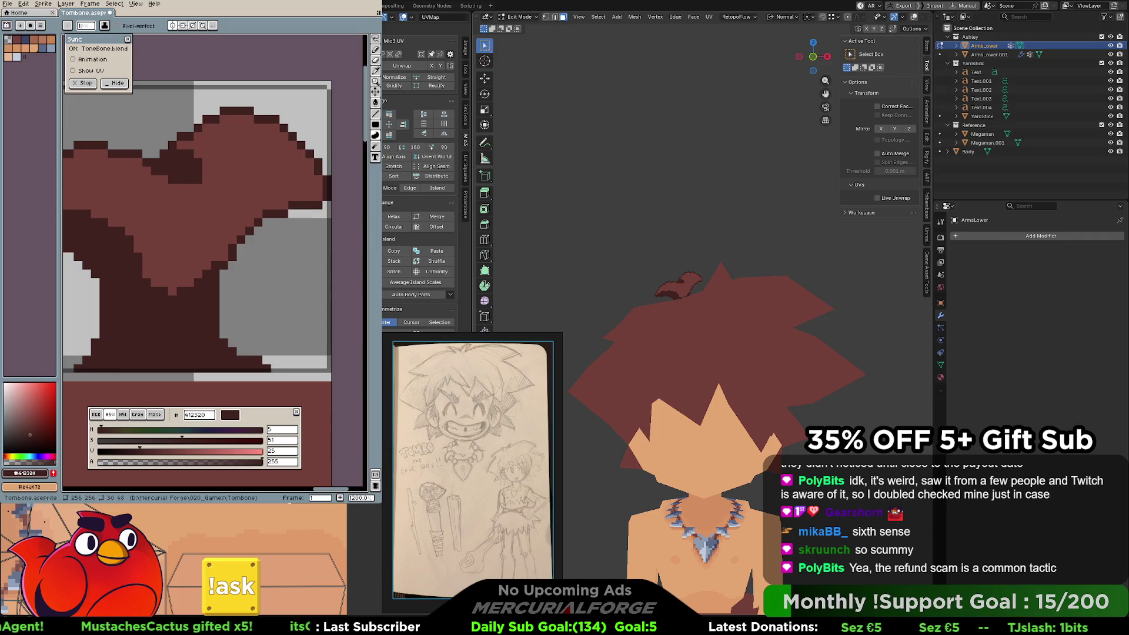
{"action": "scroll", "coordinate": [673, 282], "scroll_direction": "up", "scroll_amount": 5}
{"action": "key", "text": "KP_7"}
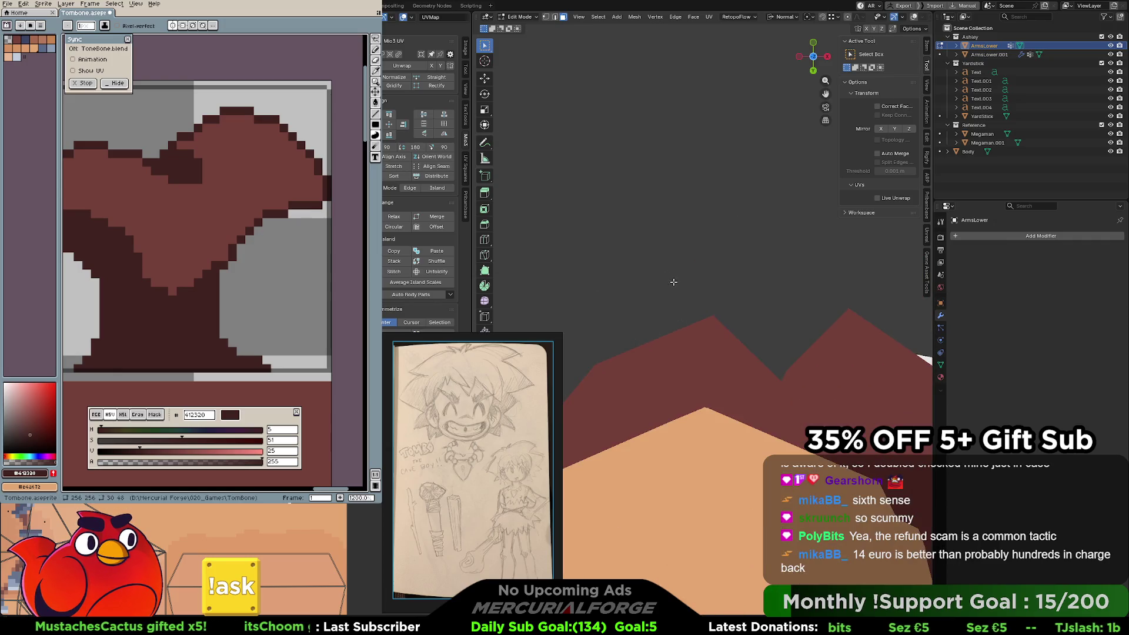
{"action": "key", "text": "KP_1"}
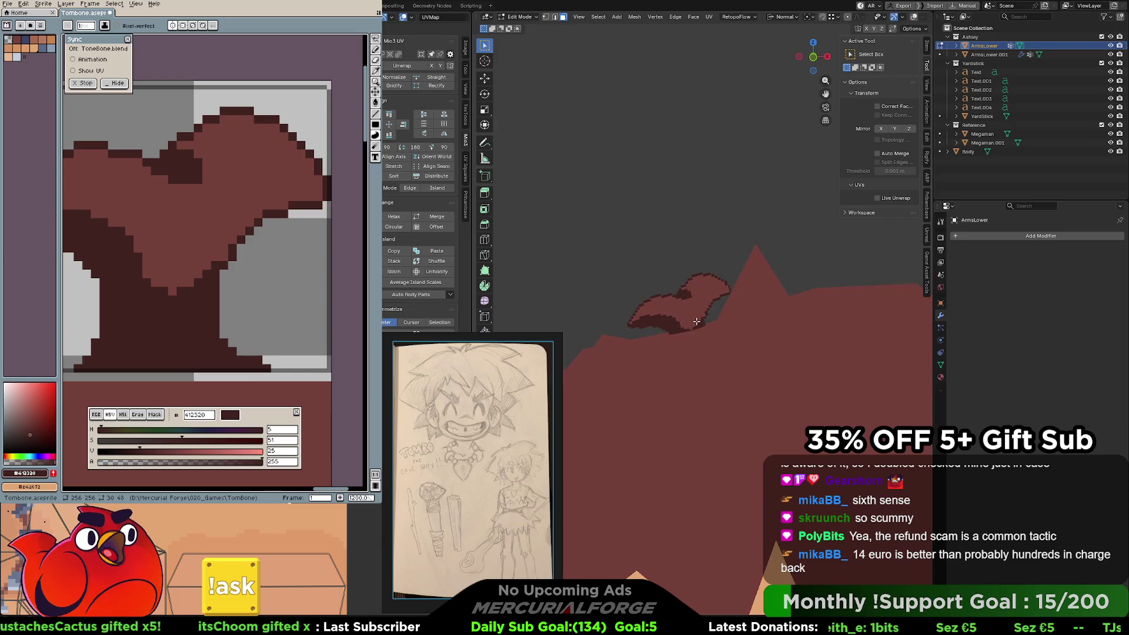
{"action": "scroll", "coordinate": [696, 321], "scroll_direction": "up", "scroll_amount": 3}
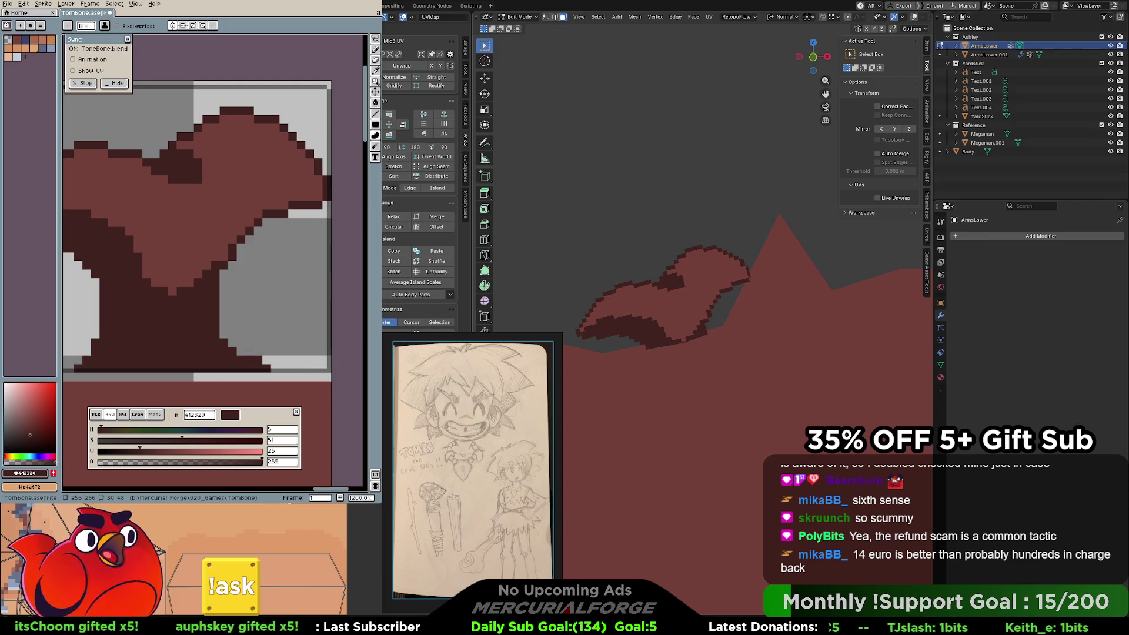
{"action": "left_click_drag", "start_coordinate": [291, 204], "coordinate": [344, 168]}
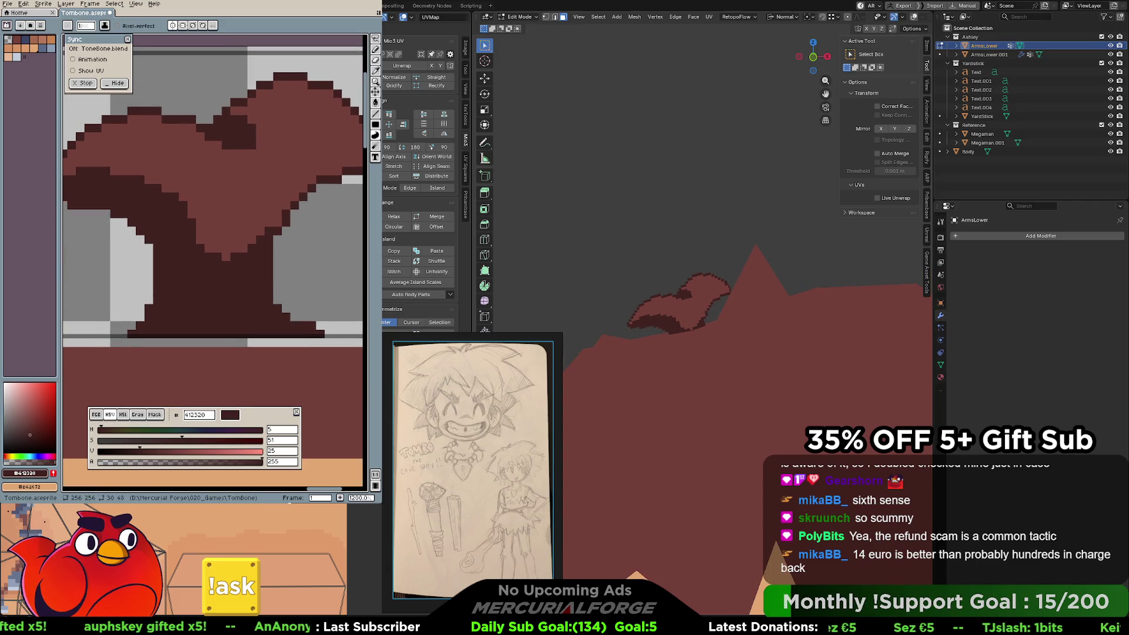
{"action": "key", "text": "Tab"}
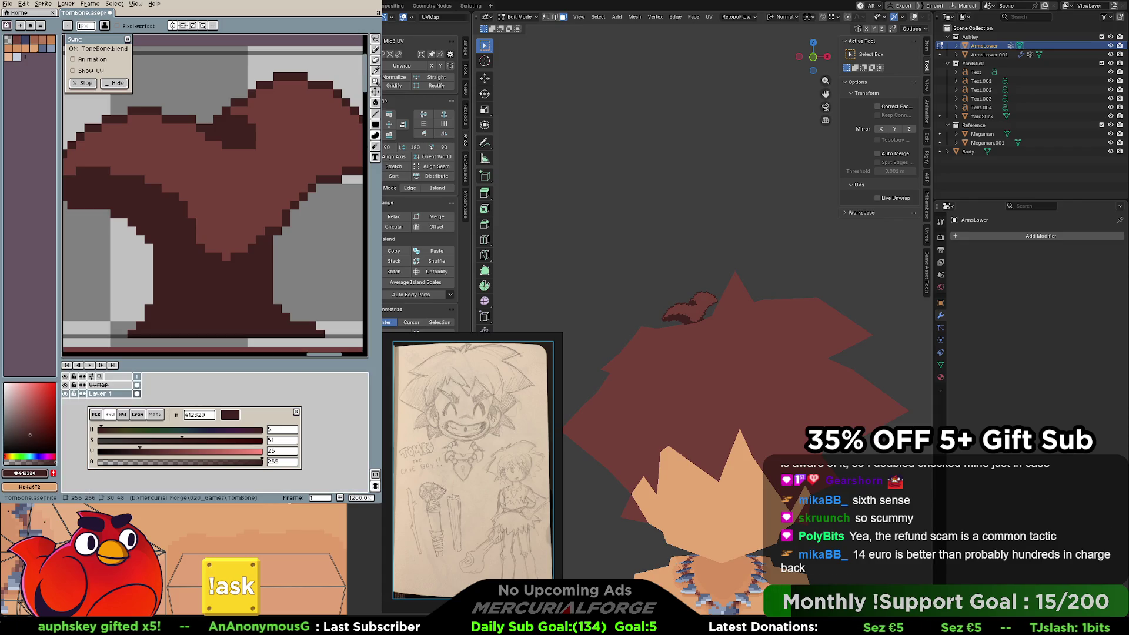
Nudge the hair tuft geometry in Edit Mode with G and confirm its new position.
{"action": "key", "text": "Tab"}
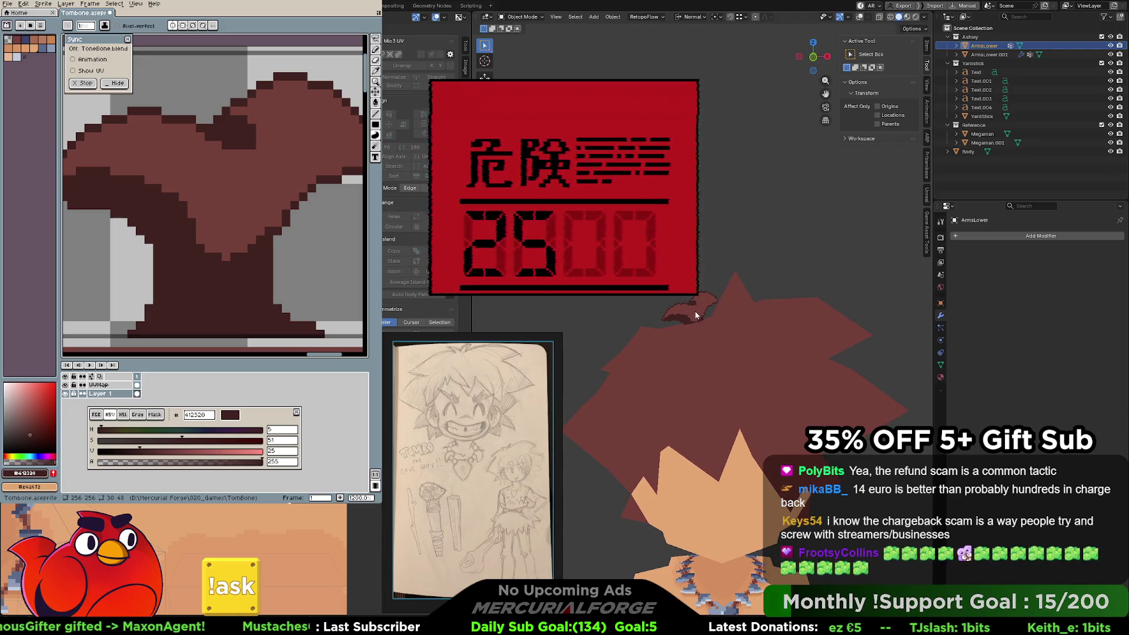
{"action": "key", "text": "Tab"}
{"action": "key", "text": "g"}
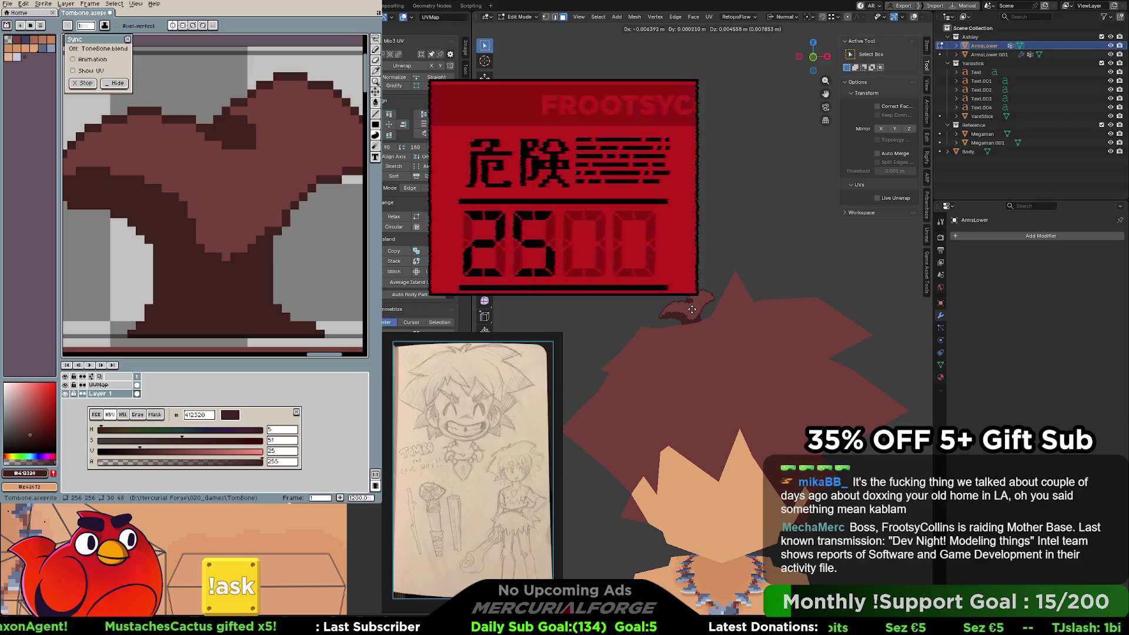
{"action": "left_click", "coordinate": [717, 304]}
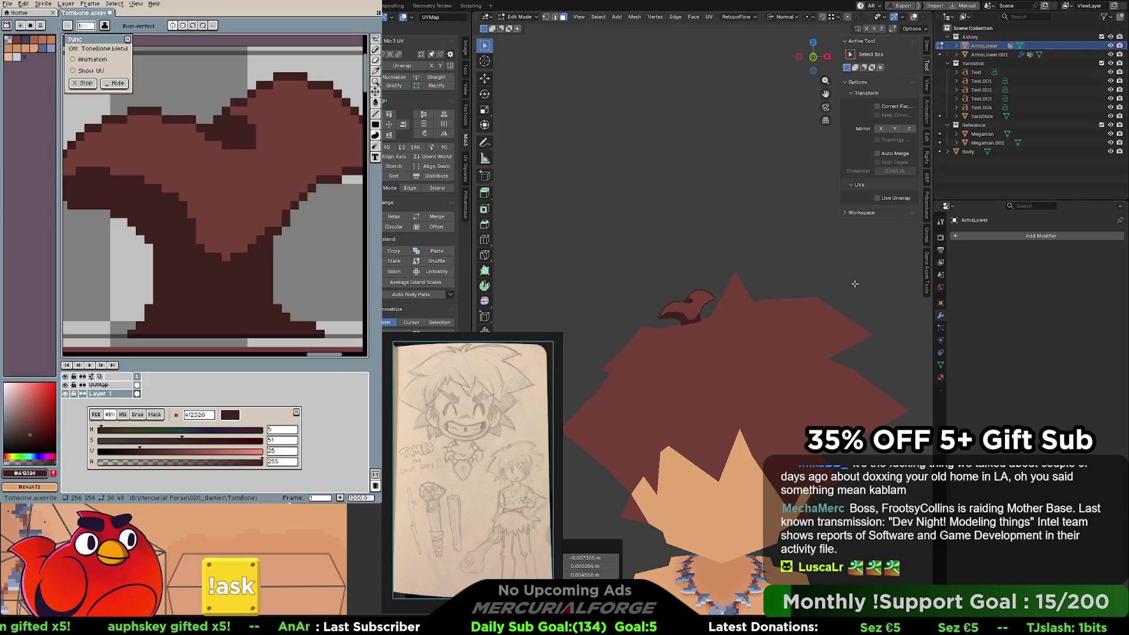
Zoom out to view the whole caveman, then zoom back in on the head and neck.
{"action": "scroll", "coordinate": [854, 284], "scroll_direction": "down", "scroll_amount": 5}
{"action": "mouse_move", "coordinate": [854, 284]}
{"action": "middle_mouse_down", "text": "shift"}
{"action": "mouse_move", "coordinate": [838, 193]}
{"action": "mouse_move", "coordinate": [838, 308]}
{"action": "middle_mouse_up", "text": "shift"}
{"action": "scroll", "coordinate": [839, 304], "scroll_direction": "up", "scroll_amount": 1}
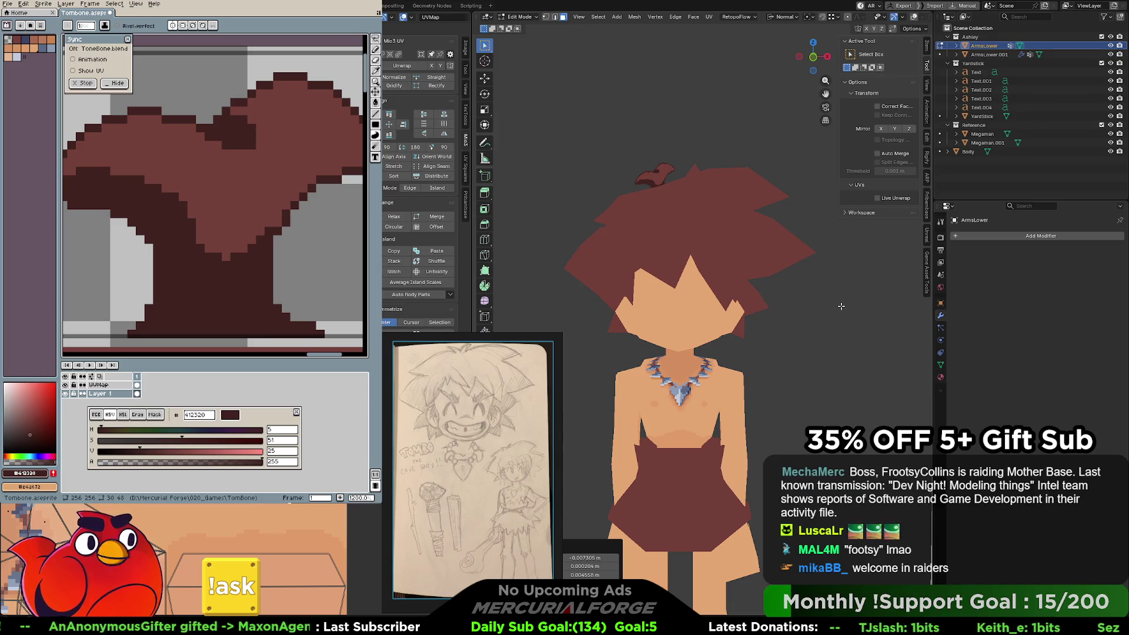
{"action": "scroll", "coordinate": [804, 286], "scroll_direction": "up", "scroll_amount": 4}
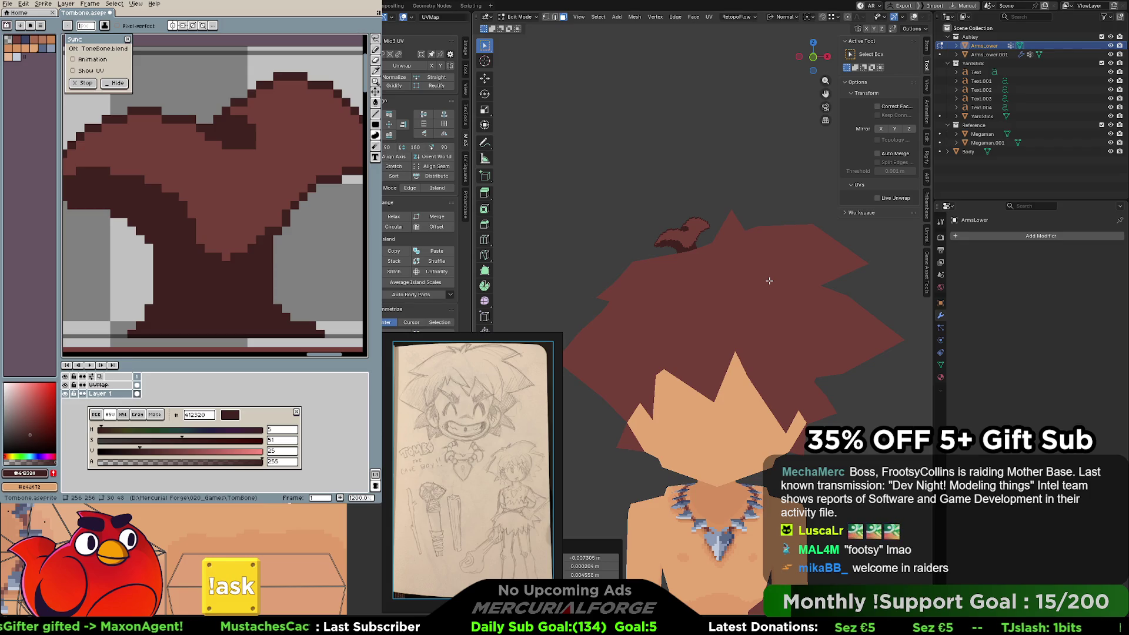
{"action": "middle_click_drag", "start_coordinate": [785, 292], "coordinate": [770, 219], "text": "shift"}
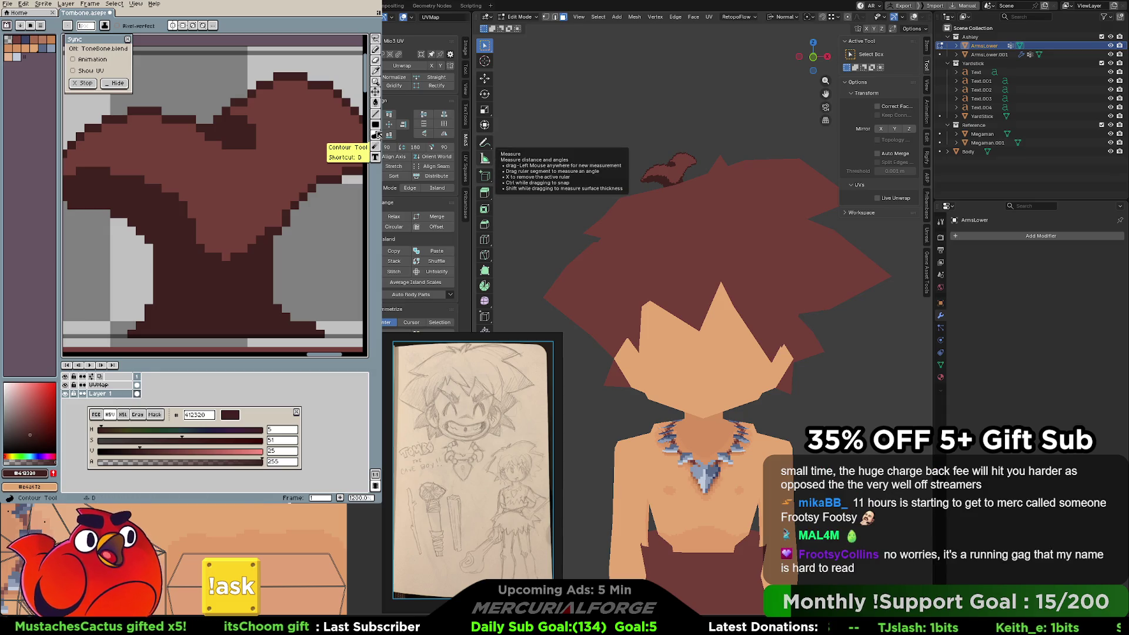
{"action": "scroll", "coordinate": [295, 119], "scroll_direction": "down", "scroll_amount": 2}
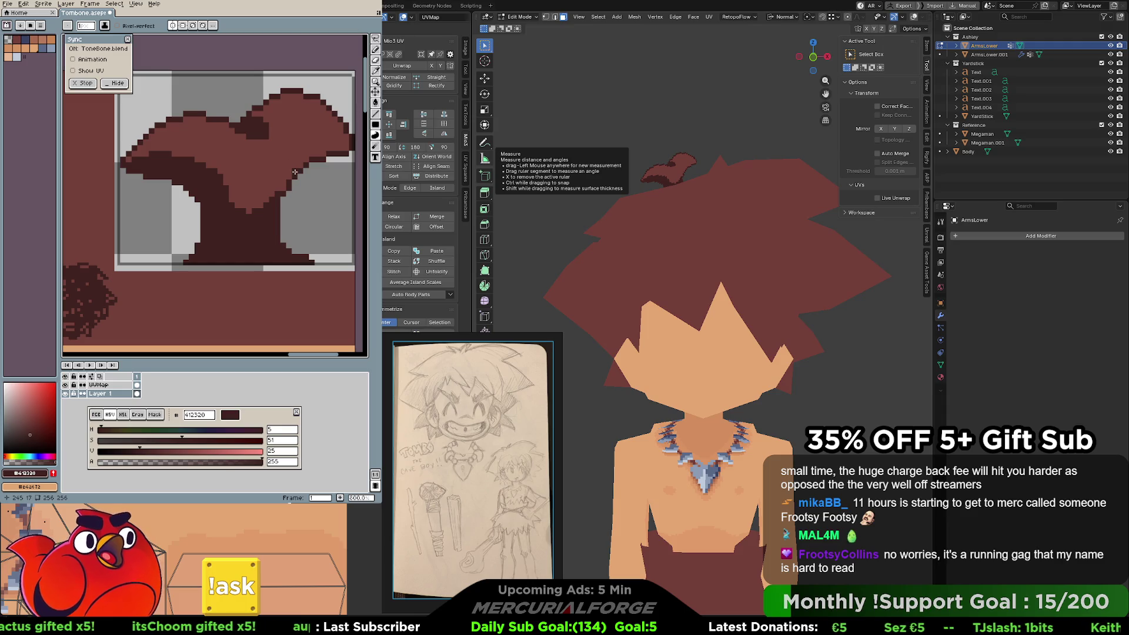
Erase the hair piece's bottom rows with transparent, then eyedrop #743f39 from the sprite.
{"action": "left_click_drag", "start_coordinate": [309, 224], "coordinate": [294, 229]}
{"action": "left_click", "coordinate": [311, 264], "text": "alt"}
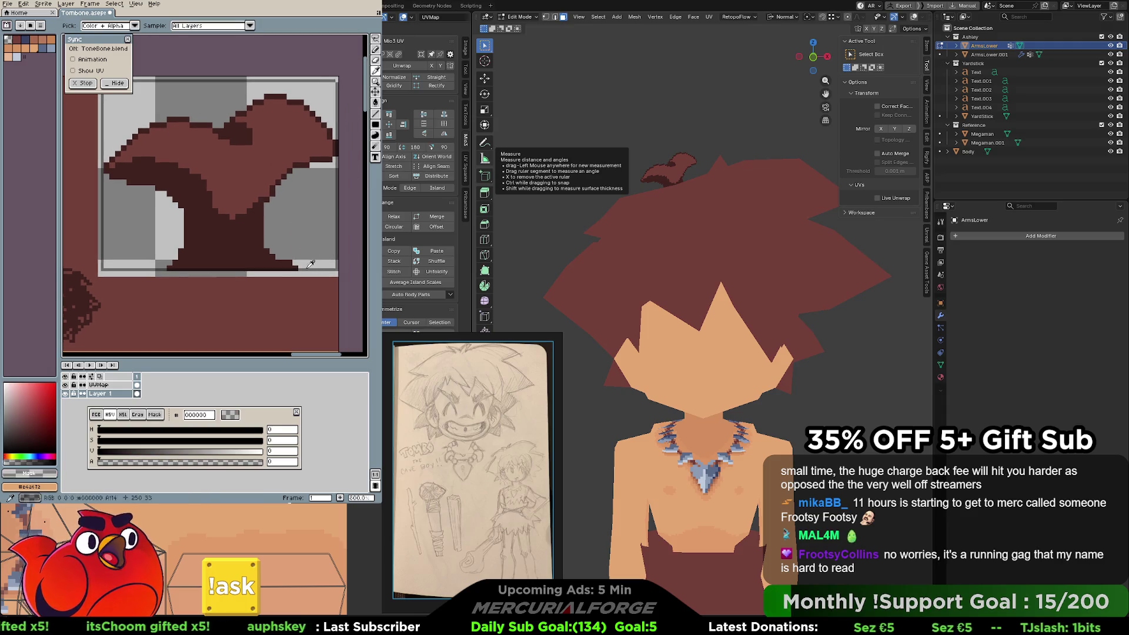
{"action": "mouse_move", "coordinate": [312, 268]}
{"action": "left_mouse_down"}
{"action": "mouse_move", "coordinate": [219, 269]}
{"action": "mouse_move", "coordinate": [290, 257]}
{"action": "left_mouse_up"}
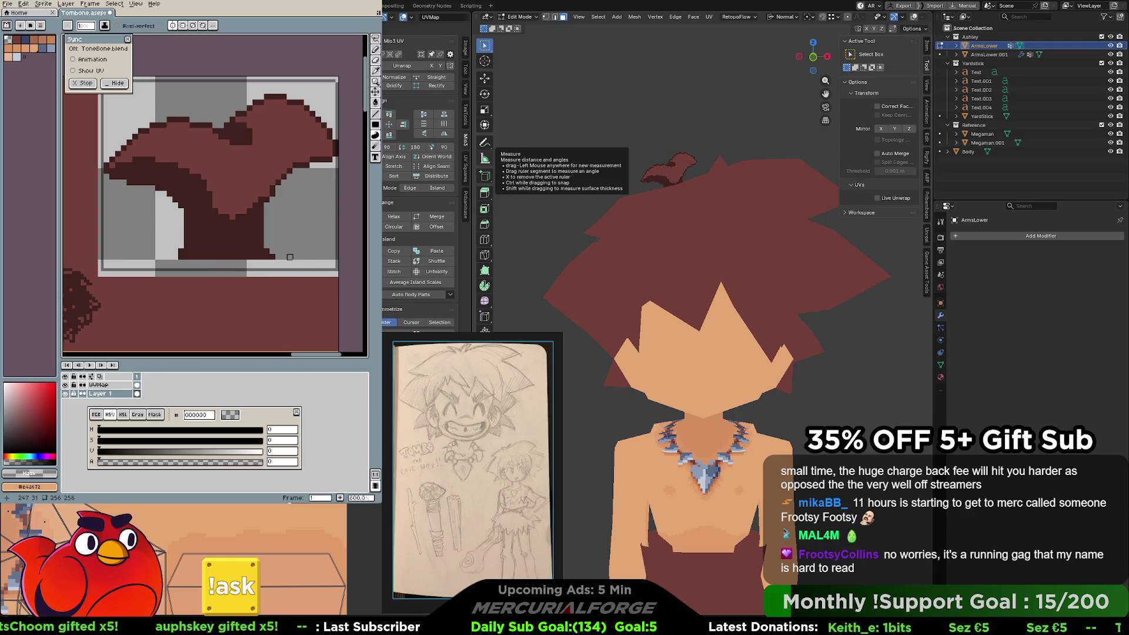
{"action": "middle_click_drag", "start_coordinate": [290, 245], "coordinate": [321, 272]}
{"action": "left_click", "coordinate": [247, 233], "text": "alt"}
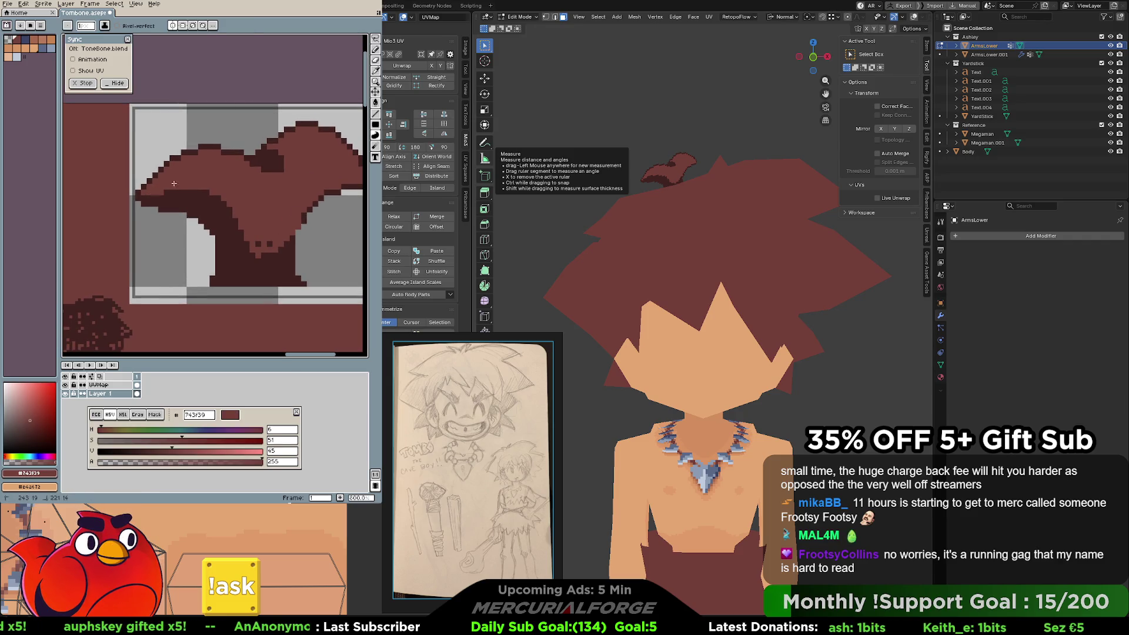
{"action": "mouse_move", "coordinate": [279, 214]}
{"action": "middle_mouse_down"}
{"action": "mouse_move", "coordinate": [262, 219]}
{"action": "mouse_move", "coordinate": [268, 226]}
{"action": "mouse_move", "coordinate": [239, 184]}
{"action": "mouse_move", "coordinate": [240, 196]}
{"action": "mouse_move", "coordinate": [225, 195]}
{"action": "middle_mouse_up"}
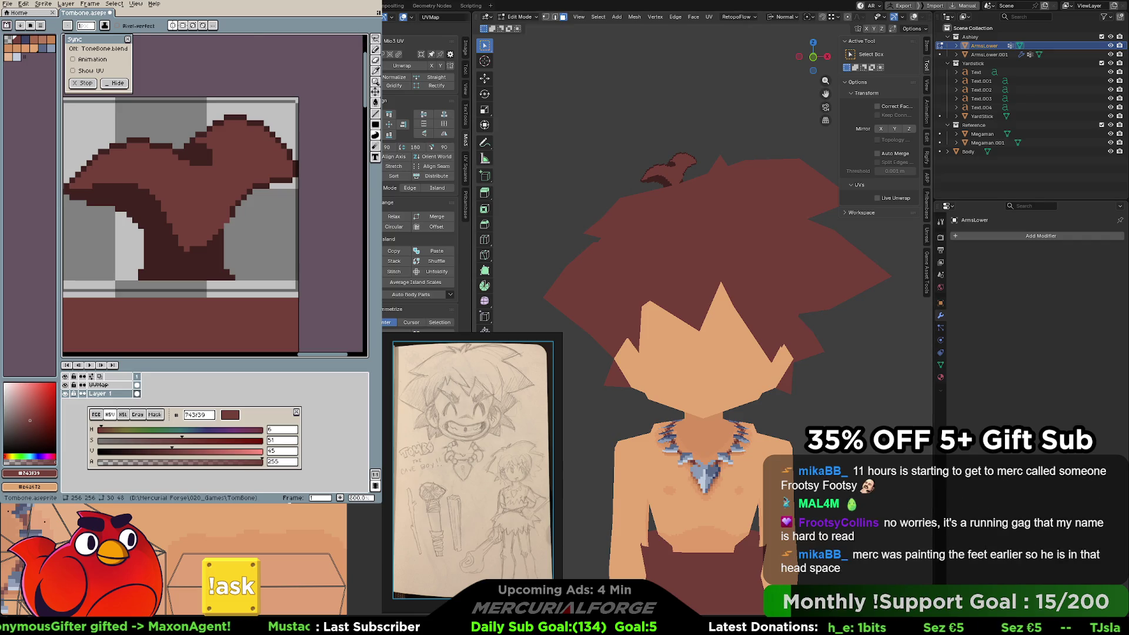
{"action": "key", "text": "i"}
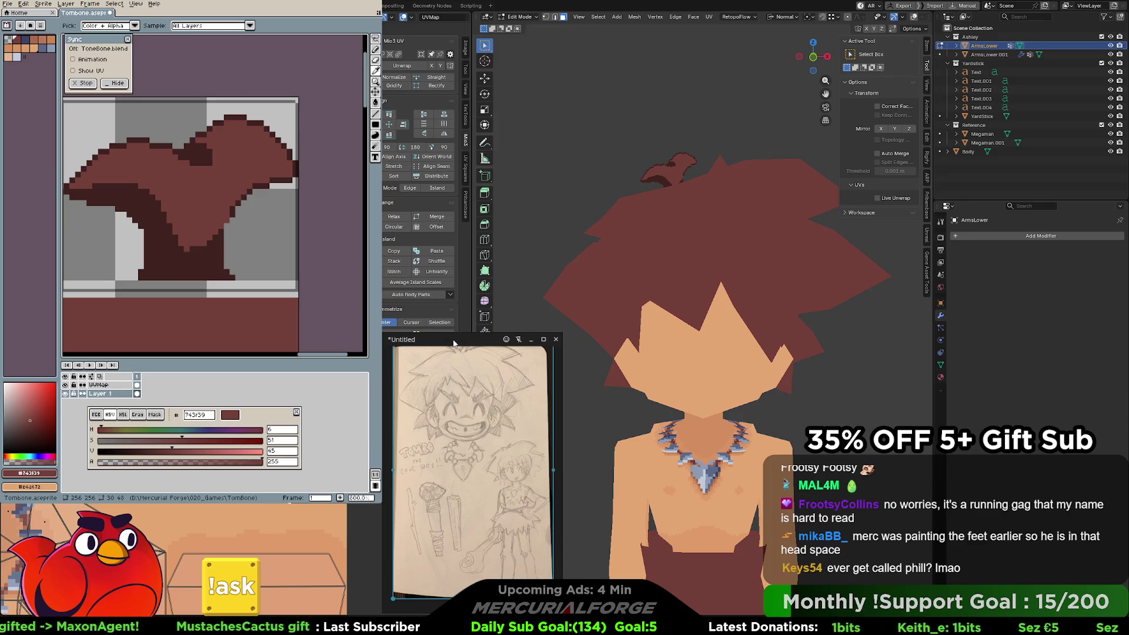
Zoom into and reposition the caveman sketch in PureRef, then return Blender to Object Mode.
{"action": "scroll", "coordinate": [522, 505], "scroll_direction": "up", "scroll_amount": 2}
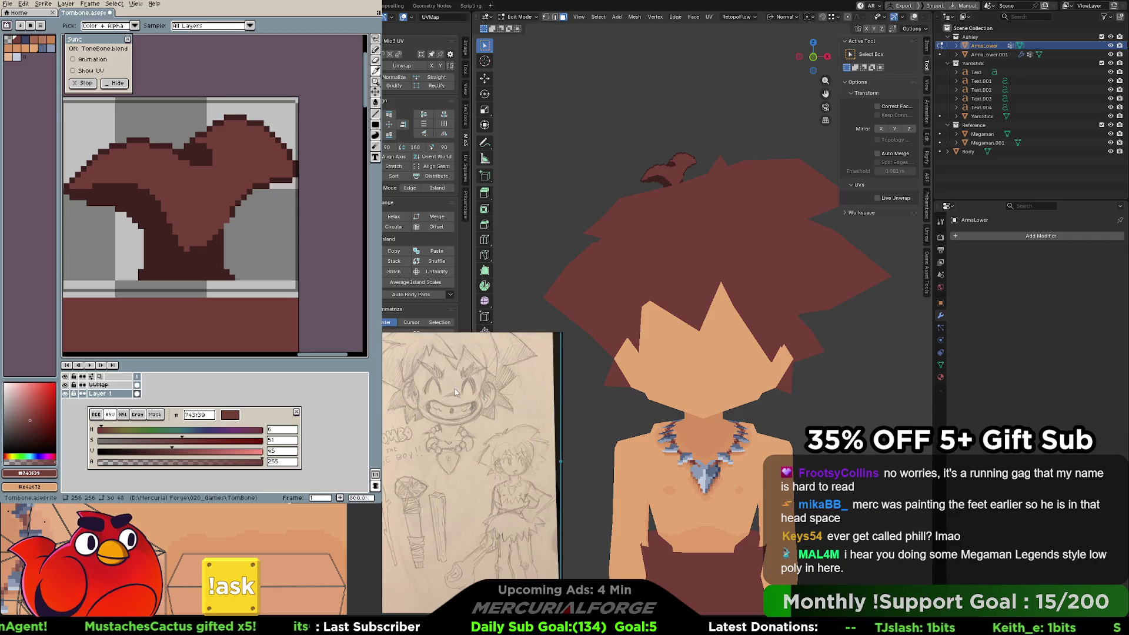
{"action": "left_click_drag", "start_coordinate": [488, 429], "coordinate": [458, 482]}
{"action": "scroll", "coordinate": [507, 545], "scroll_direction": "up", "scroll_amount": 5}
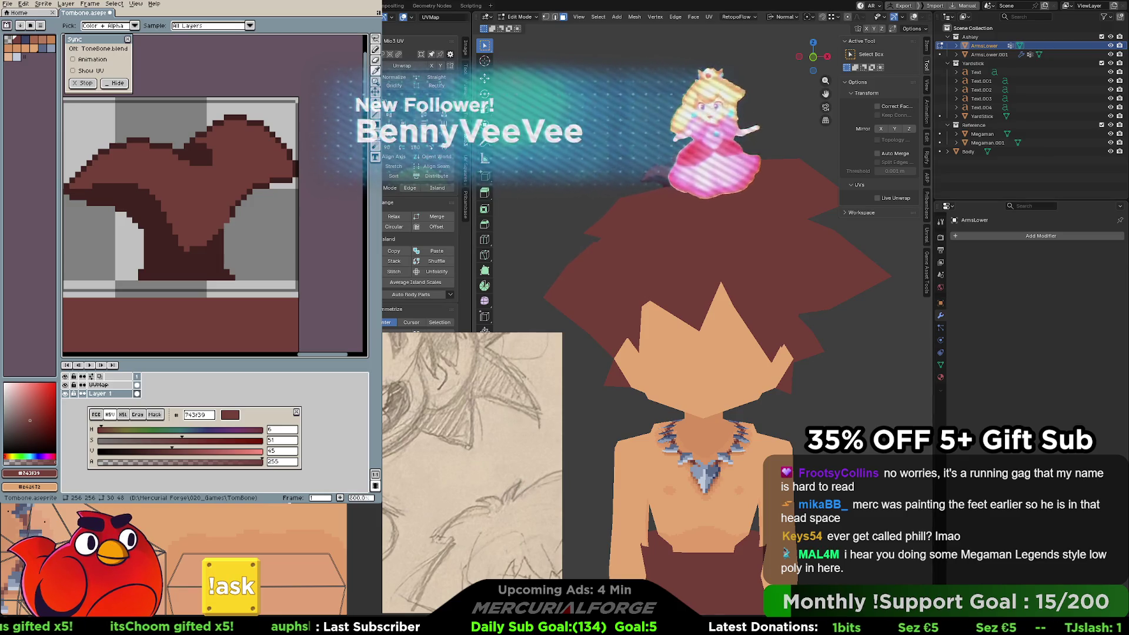
{"action": "key", "text": "Tab"}
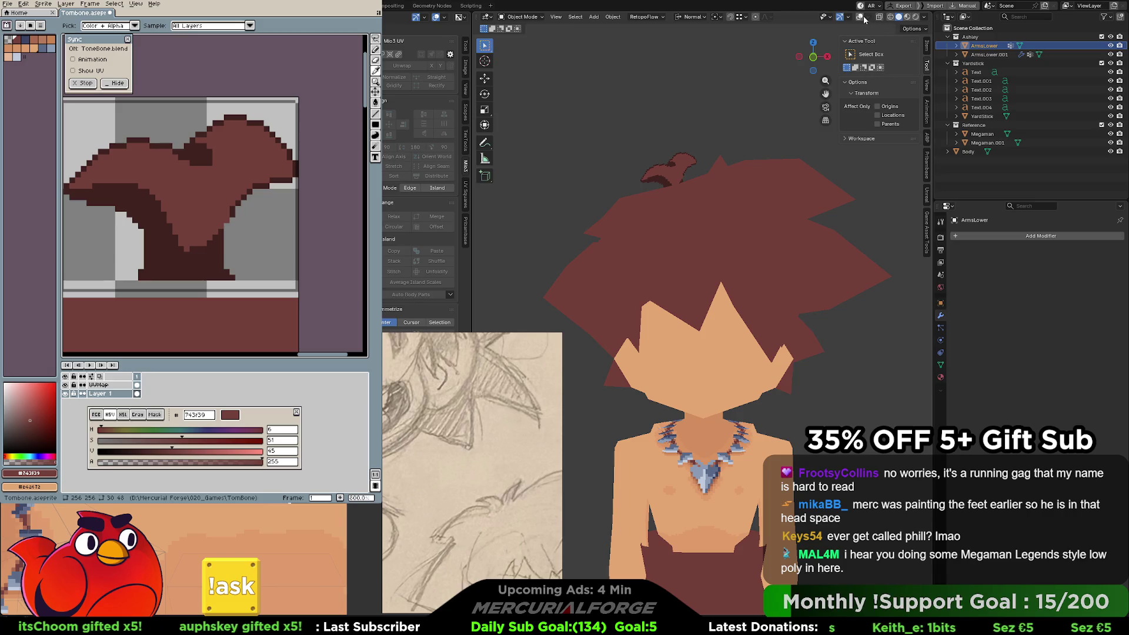
Show overlays, enter Edit Mode and scale the top tuft quad along its X axis.
{"action": "left_click", "coordinate": [860, 17]}
{"action": "key", "text": "Tab"}
{"action": "left_click", "coordinate": [667, 171]}
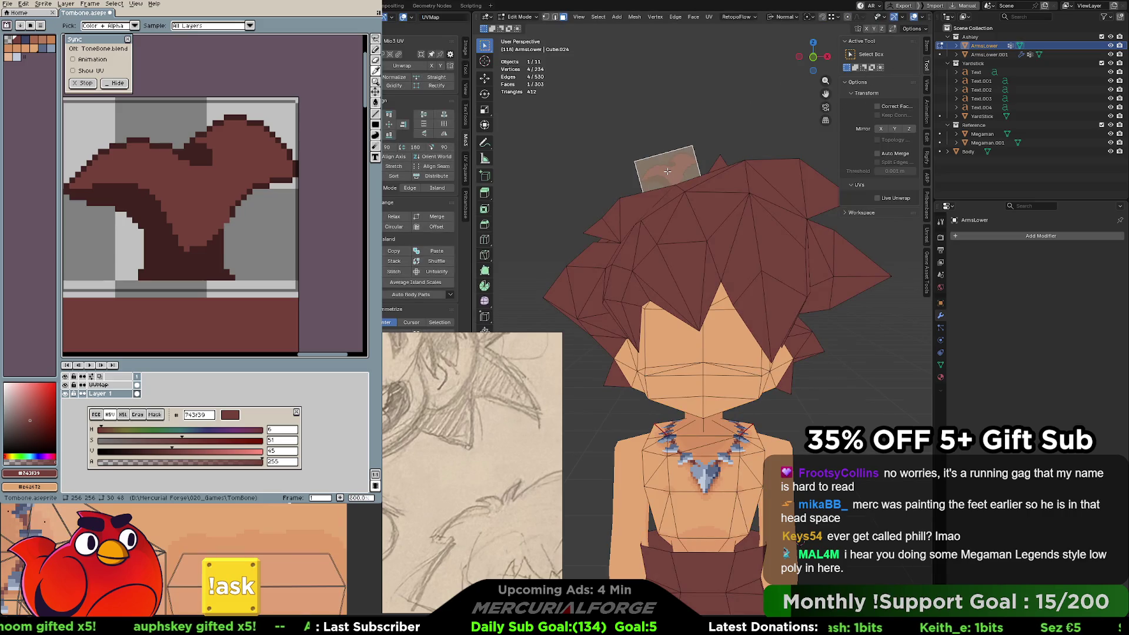
{"action": "key", "text": "s"}
{"action": "key", "text": "x"}
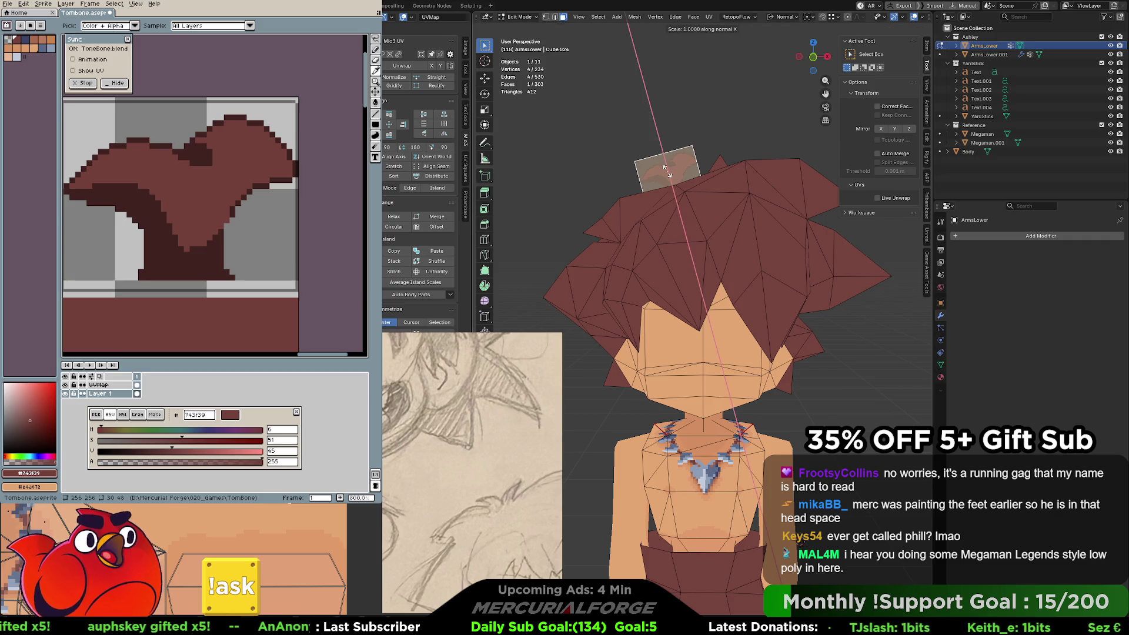
{"action": "left_click", "coordinate": [667, 174]}
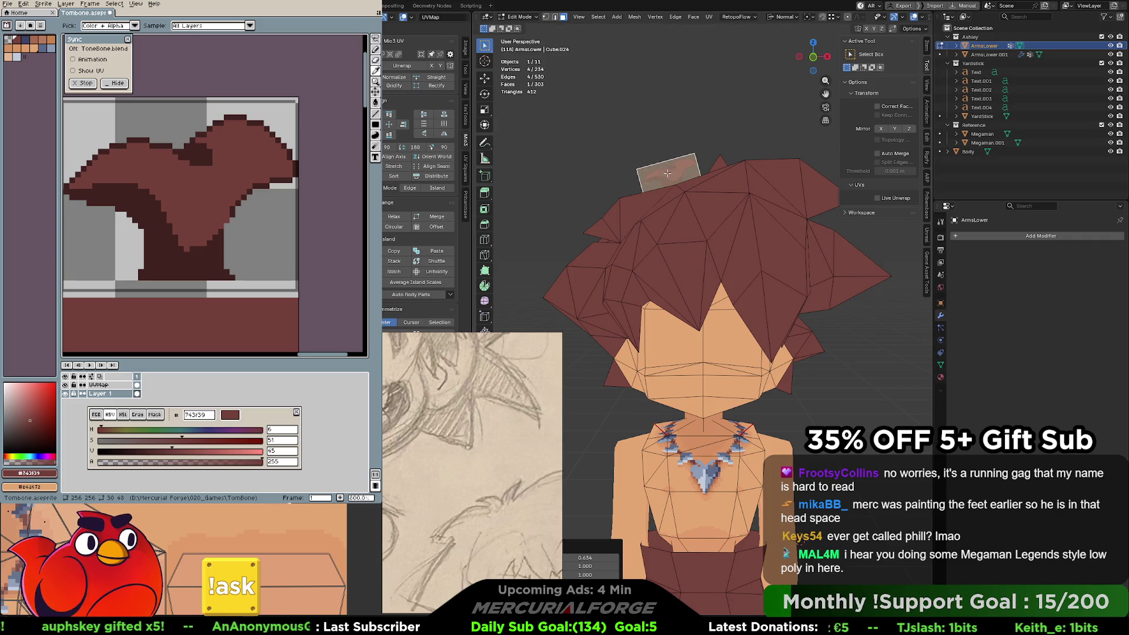
Nudge the tuft quad along its X axis, then deselect and reselect it.
{"action": "key", "text": "x"}
{"action": "mouse_move", "coordinate": [788, 108]}
{"action": "middle_mouse_down"}
{"action": "mouse_move", "coordinate": [791, 262]}
{"action": "mouse_move", "coordinate": [722, 244]}
{"action": "middle_mouse_up"}
{"action": "key", "text": "g"}
{"action": "key", "text": "z"}
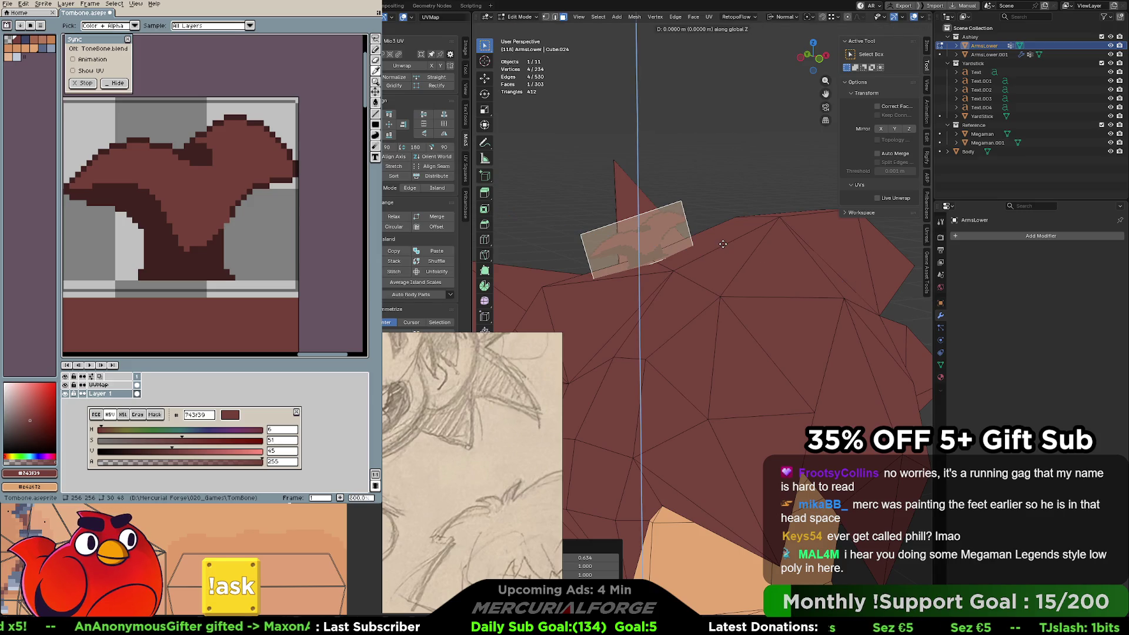
{"action": "key", "text": "z"}
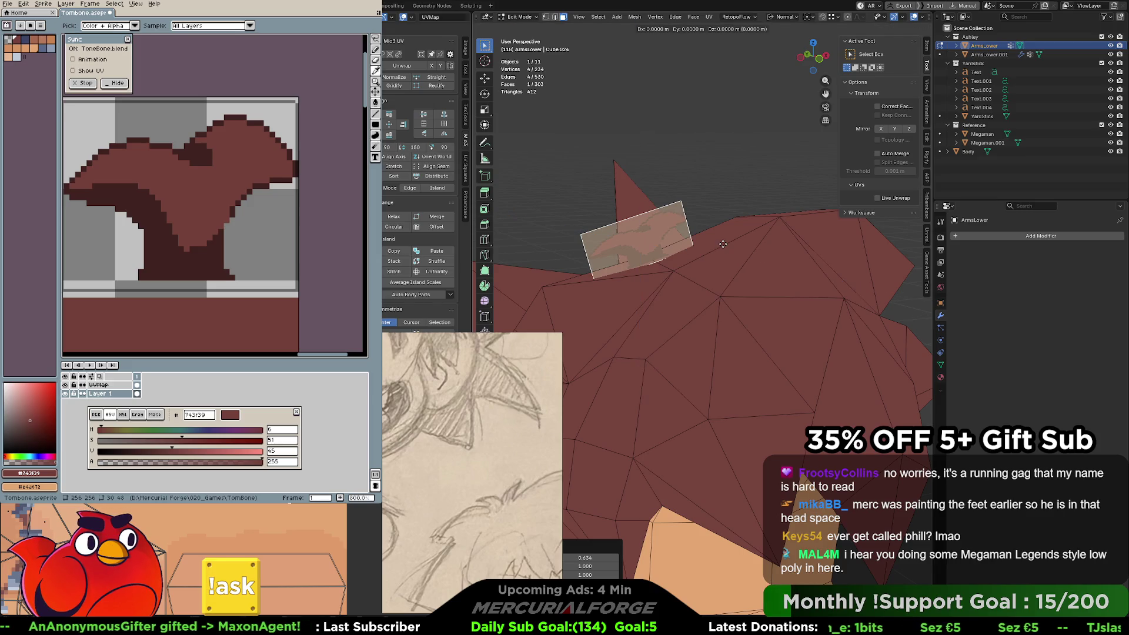
{"action": "key", "text": "x"}
{"action": "key", "text": "x"}
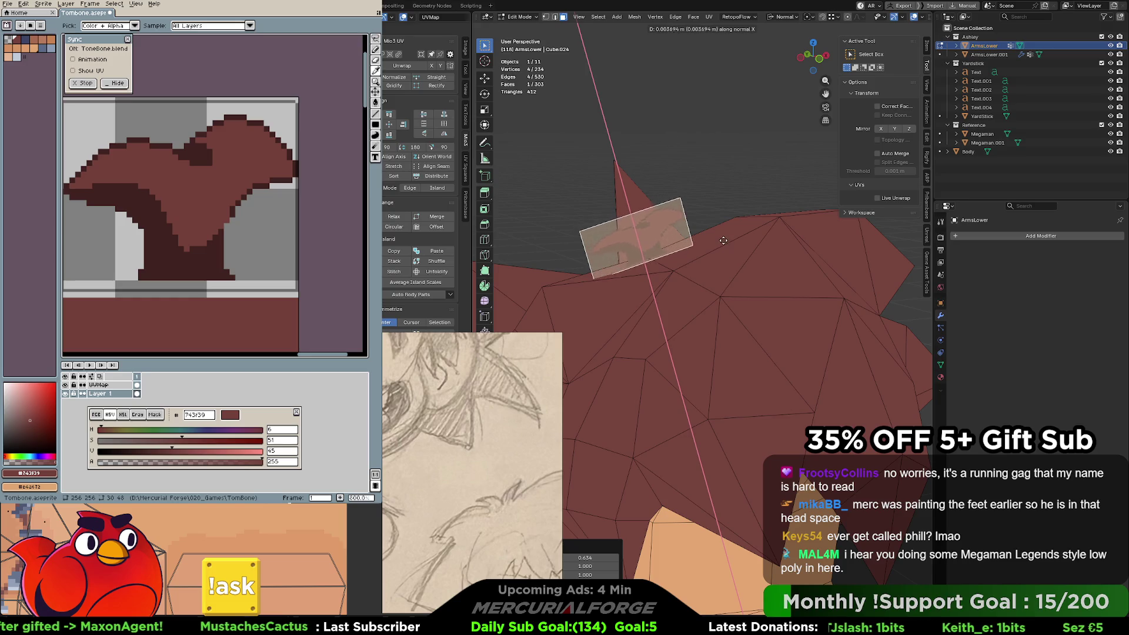
{"action": "left_click", "coordinate": [723, 249]}
{"action": "key", "text": "alt+a"}
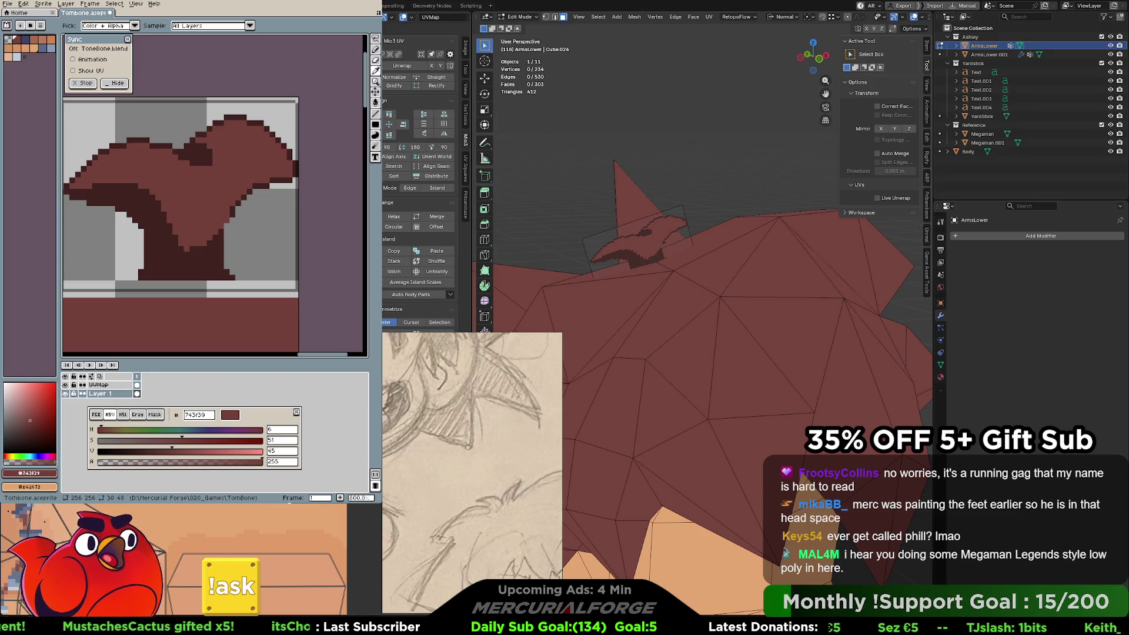
{"action": "left_click", "coordinate": [637, 242]}
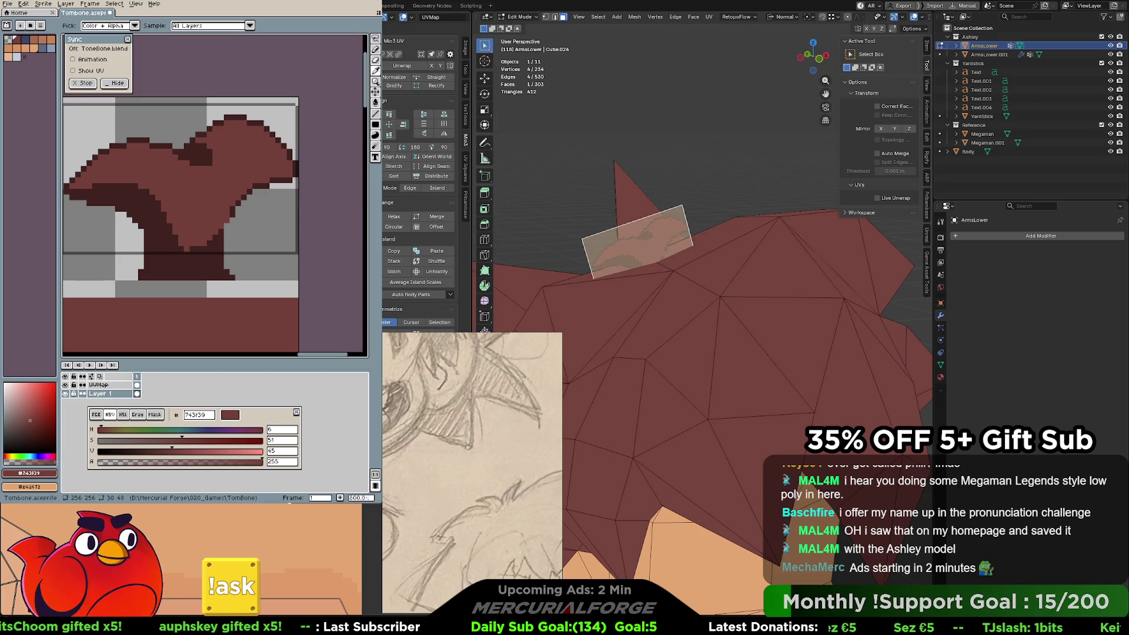
Clear the dark-red strip below the frame line with a transparent filled rectangle.
{"action": "key", "text": "b"}
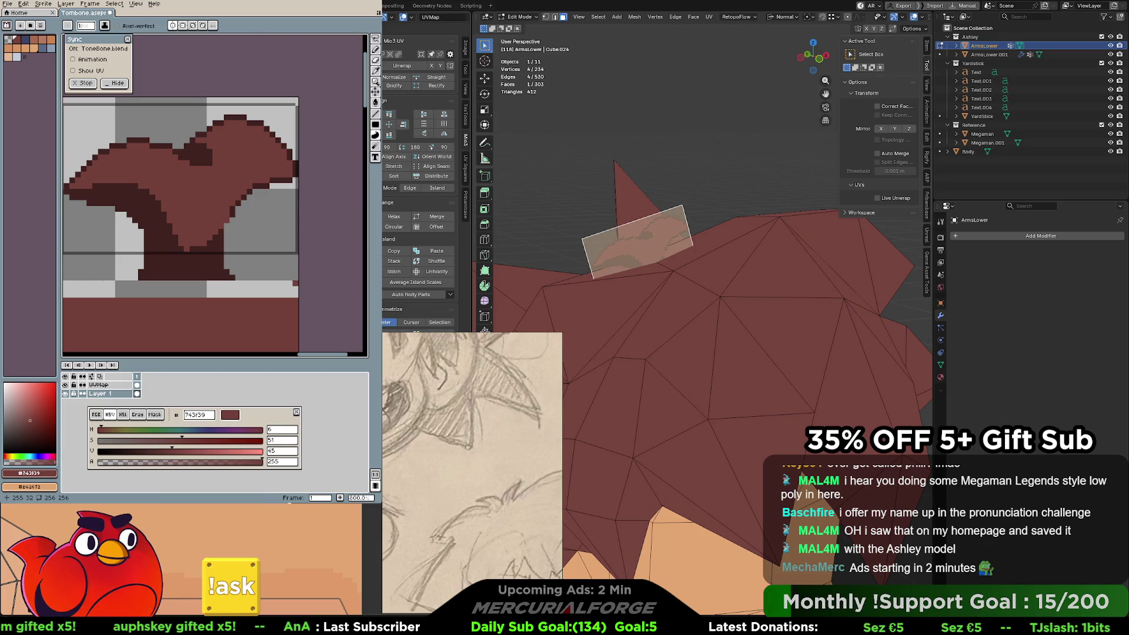
{"action": "middle_click_drag", "start_coordinate": [312, 224], "coordinate": [353, 209]}
{"action": "left_click", "coordinate": [375, 124]}
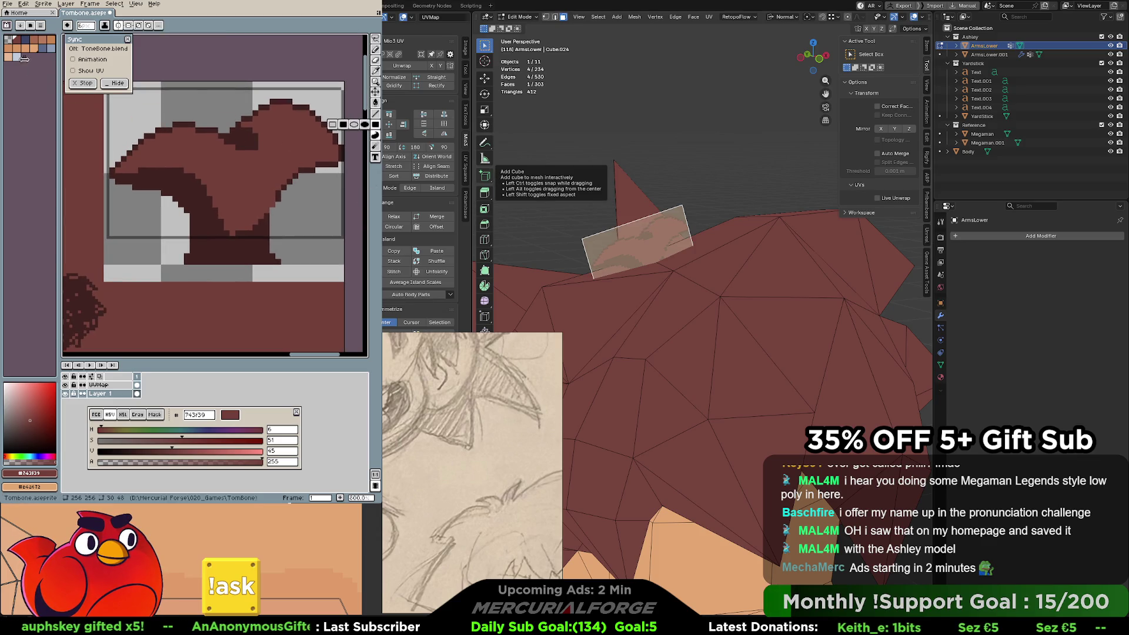
{"action": "left_click", "coordinate": [24, 59]}
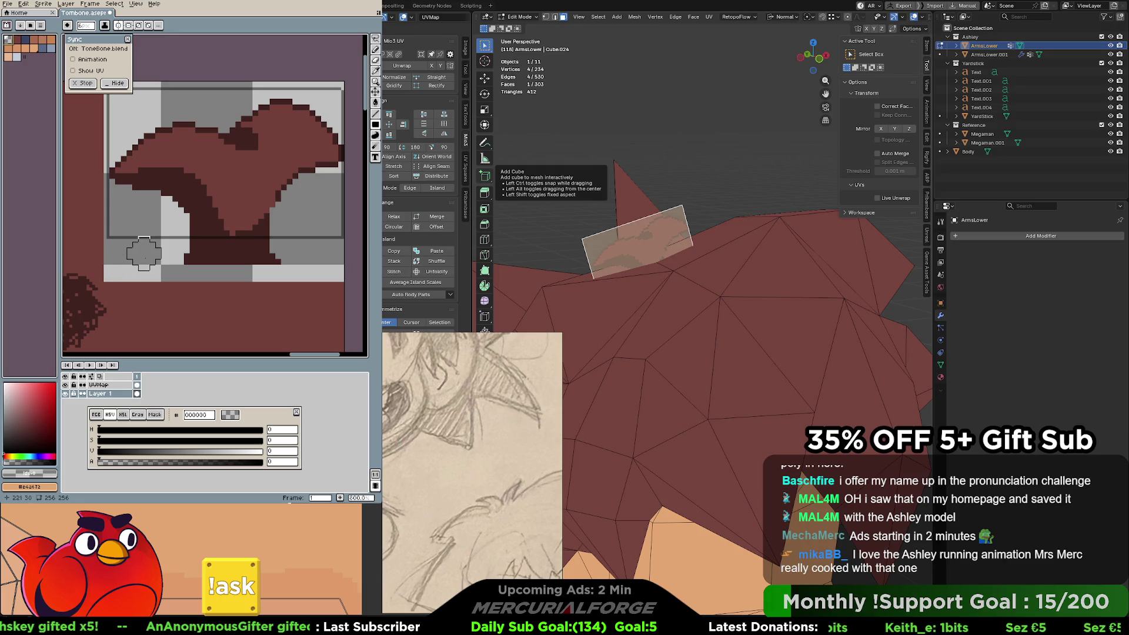
{"action": "left_click_drag", "start_coordinate": [167, 254], "coordinate": [297, 252]}
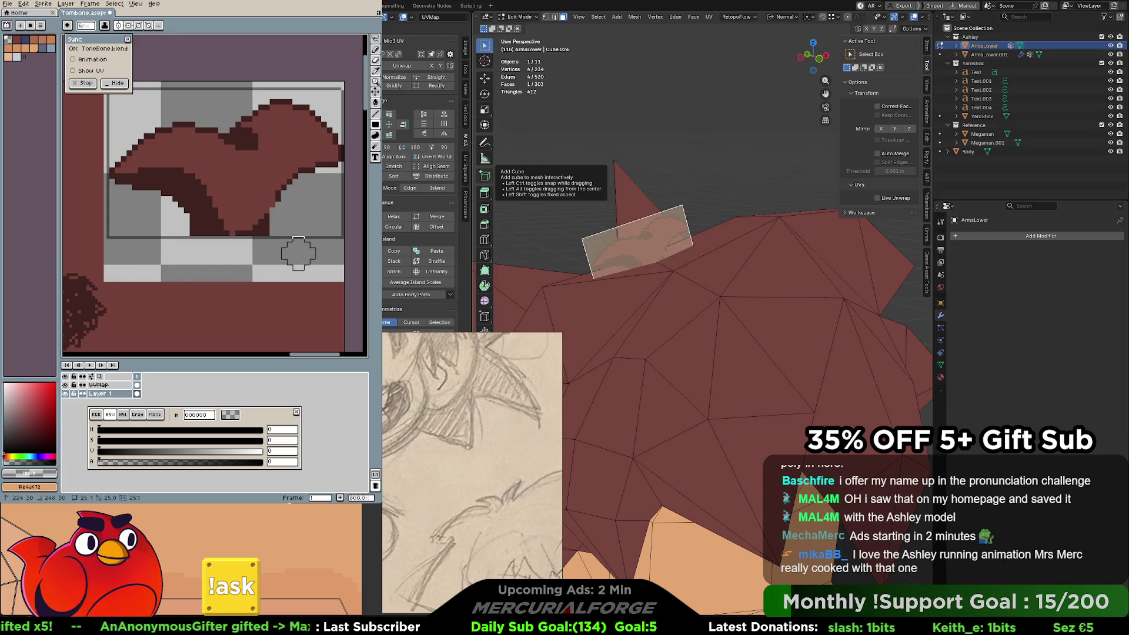
Adjust the canvas view and reposition the pencil reference sketch.
{"action": "scroll", "coordinate": [297, 244], "scroll_direction": "up", "scroll_amount": 3}
{"action": "scroll", "coordinate": [285, 224], "scroll_direction": "right", "scroll_amount": 2}
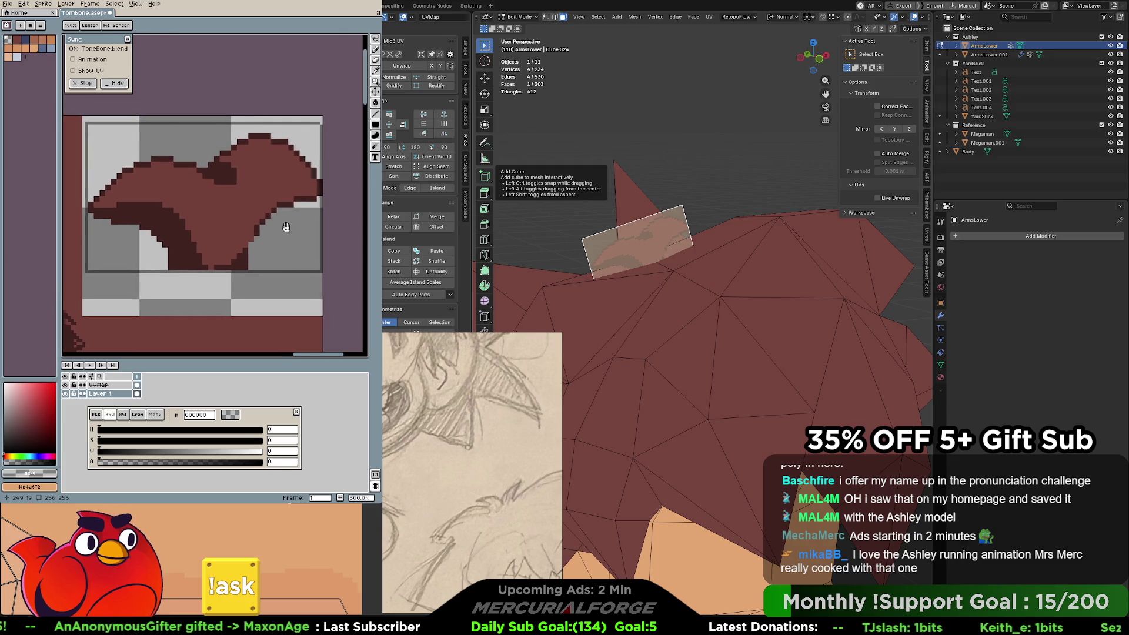
{"action": "key", "text": "space"}
{"action": "left_click_drag", "start_coordinate": [262, 245], "coordinate": [284, 255]}
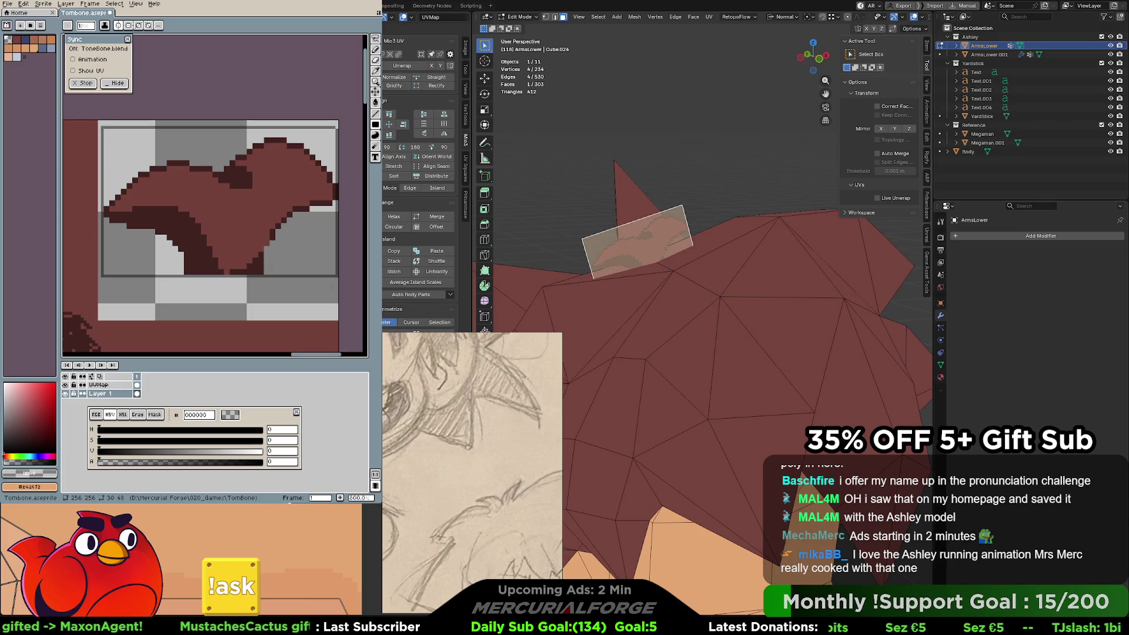
{"action": "mouse_move", "coordinate": [518, 506]}
{"action": "left_mouse_down"}
{"action": "mouse_move", "coordinate": [485, 466]}
{"action": "mouse_move", "coordinate": [470, 469]}
{"action": "left_mouse_up"}
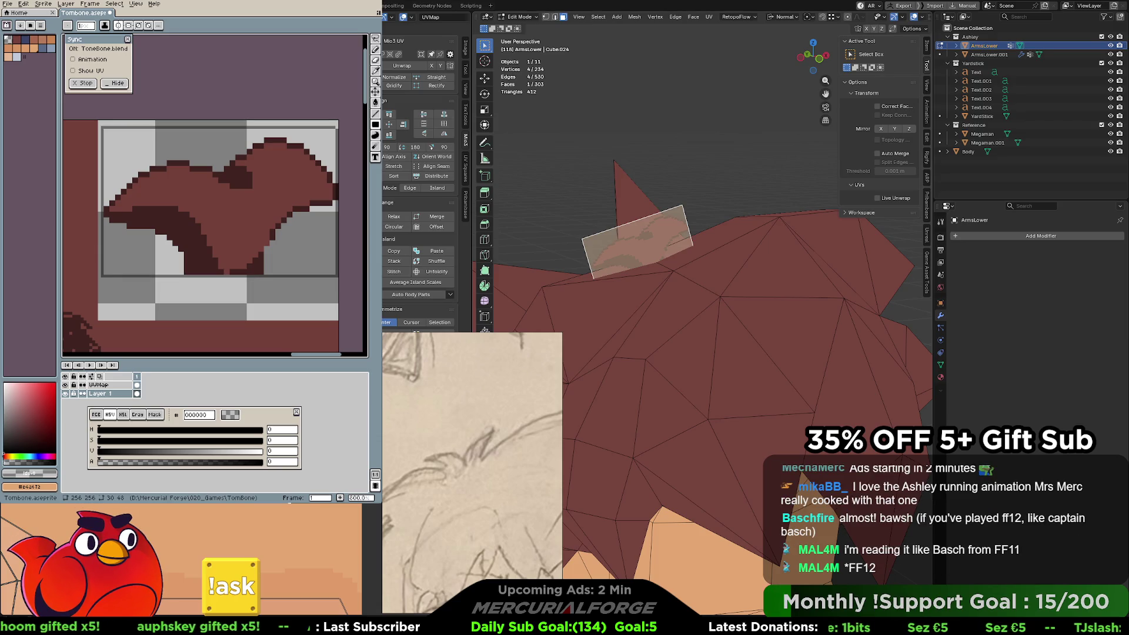
{"action": "middle_click_drag", "start_coordinate": [298, 198], "coordinate": [303, 208]}
{"action": "key", "text": "b"}
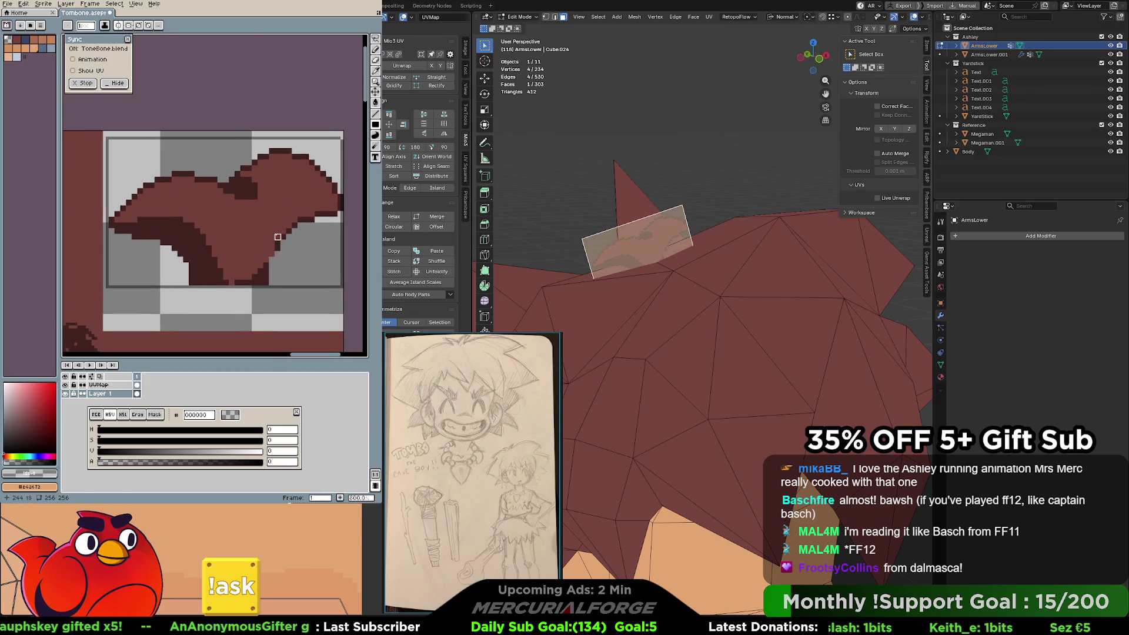
Pick hair red #743f39, undo the last filled rectangle and return to the Pencil.
{"action": "left_click", "coordinate": [244, 235], "text": "alt"}
{"action": "middle_click_drag", "start_coordinate": [226, 187], "coordinate": [248, 194]}
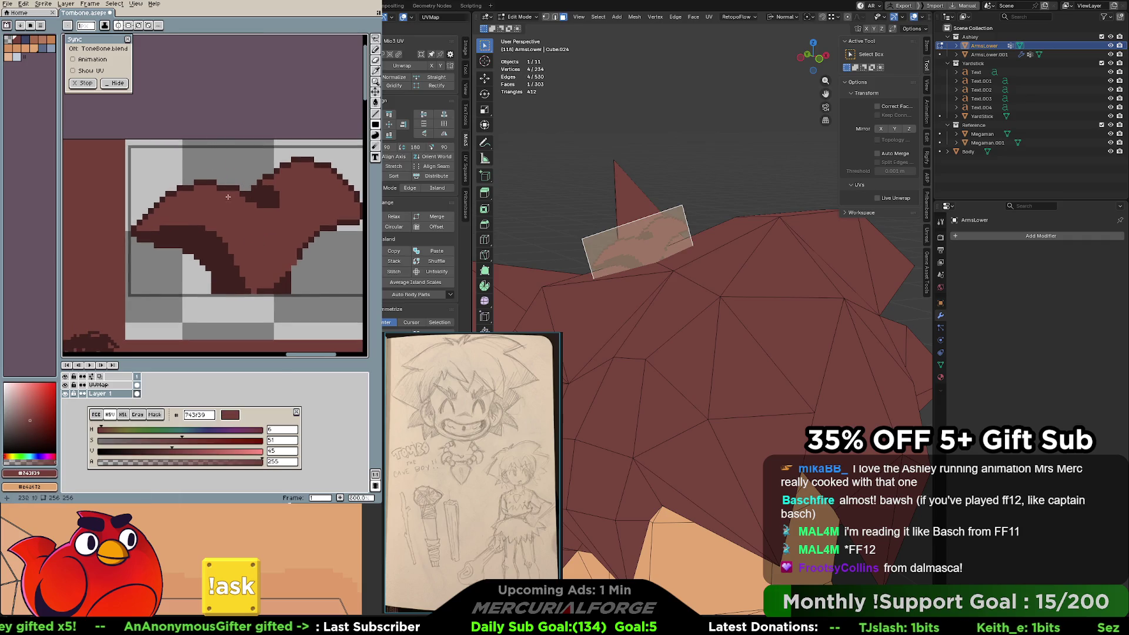
{"action": "key", "text": "ctrl+z"}
{"action": "key", "text": "v"}
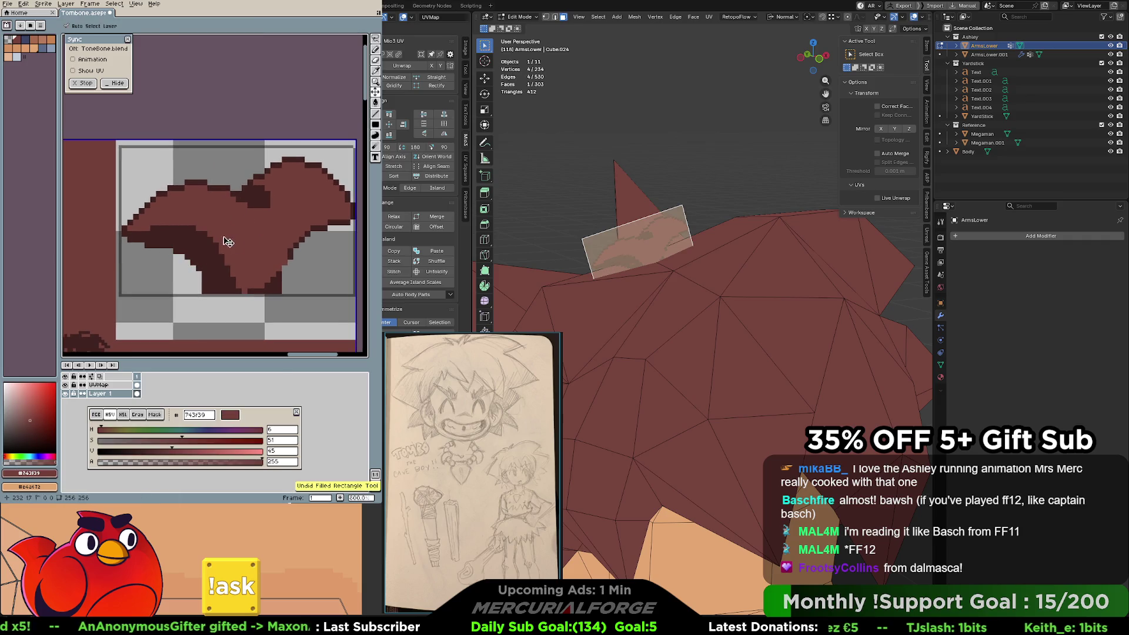
{"action": "left_click", "coordinate": [375, 125]}
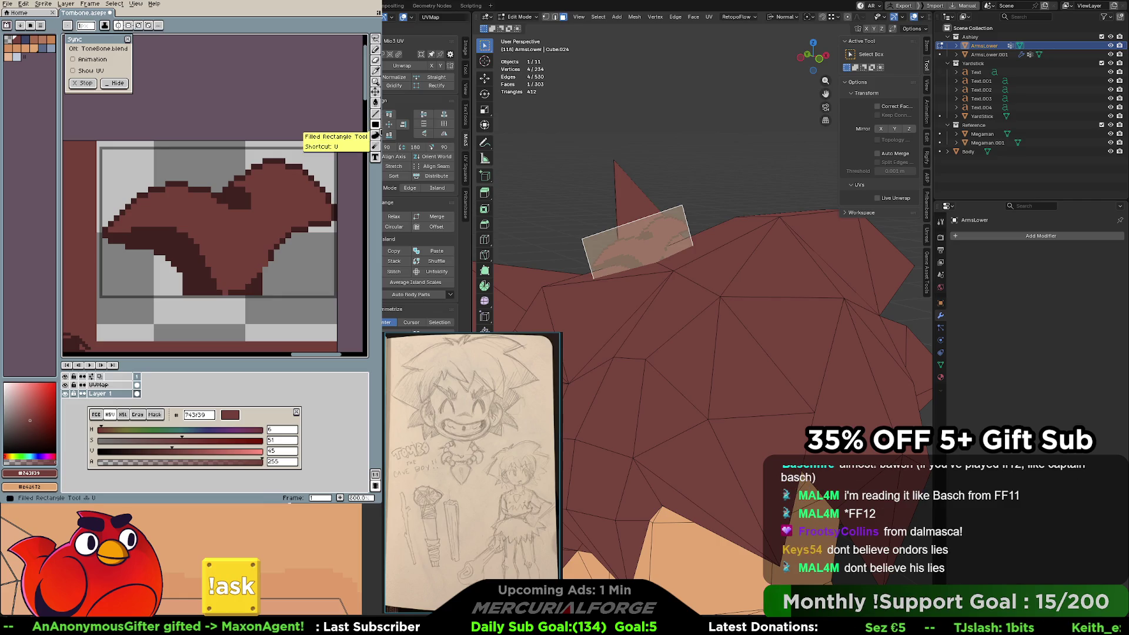
{"action": "middle_click_drag", "start_coordinate": [339, 106], "coordinate": [356, 88]}
{"action": "left_click", "coordinate": [375, 50]}
{"action": "middle_click_drag", "start_coordinate": [230, 208], "coordinate": [254, 210]}
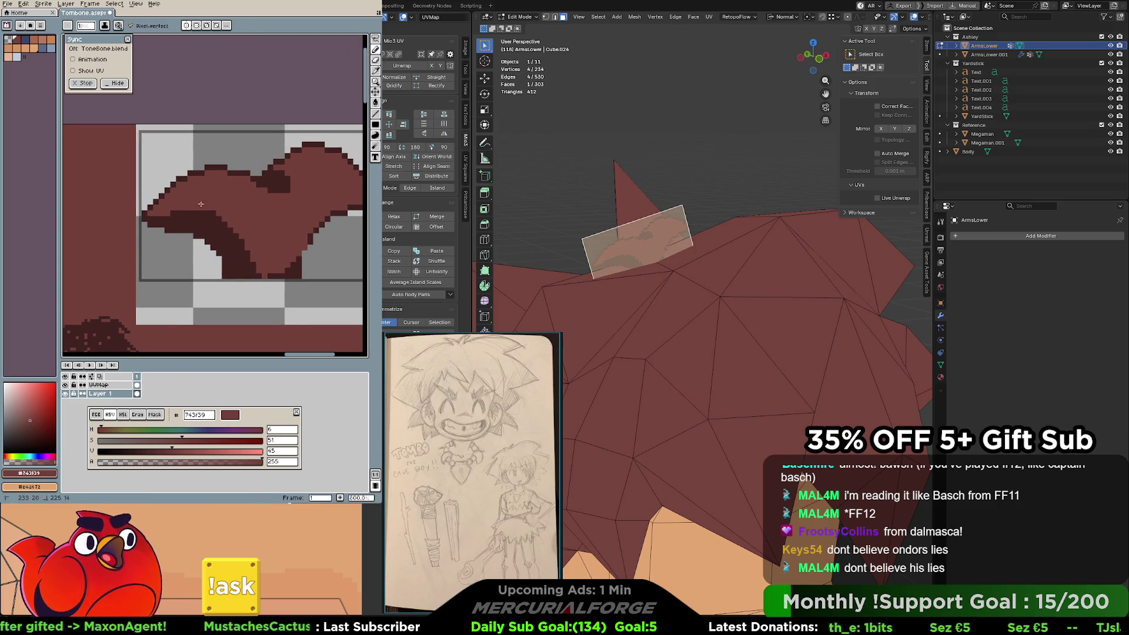
{"action": "key", "text": "v"}
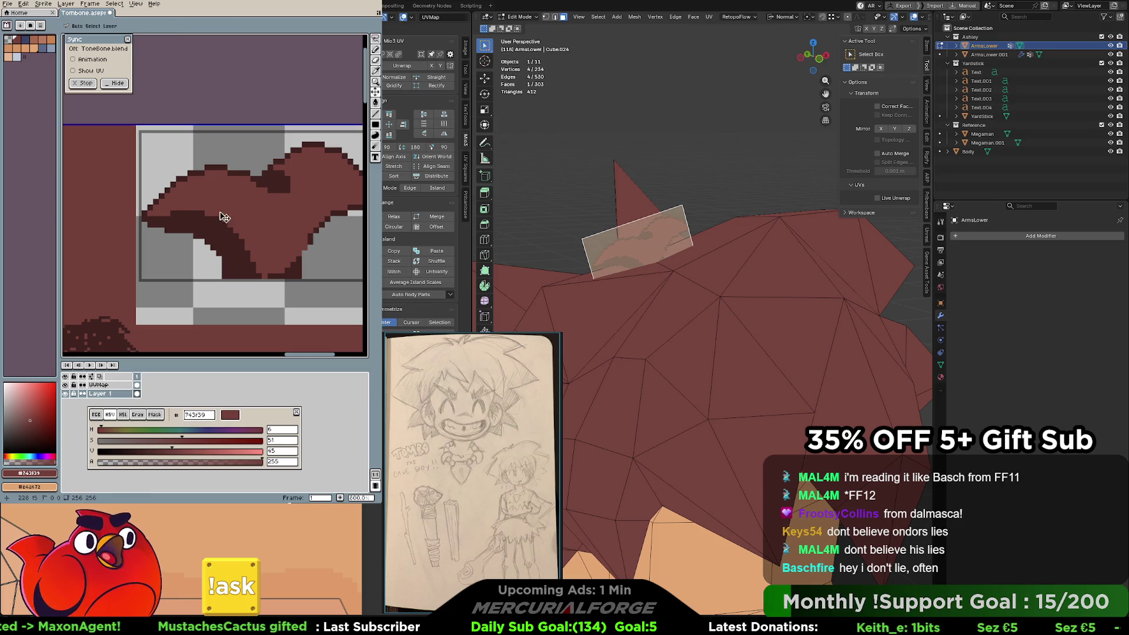
{"action": "key", "text": "b"}
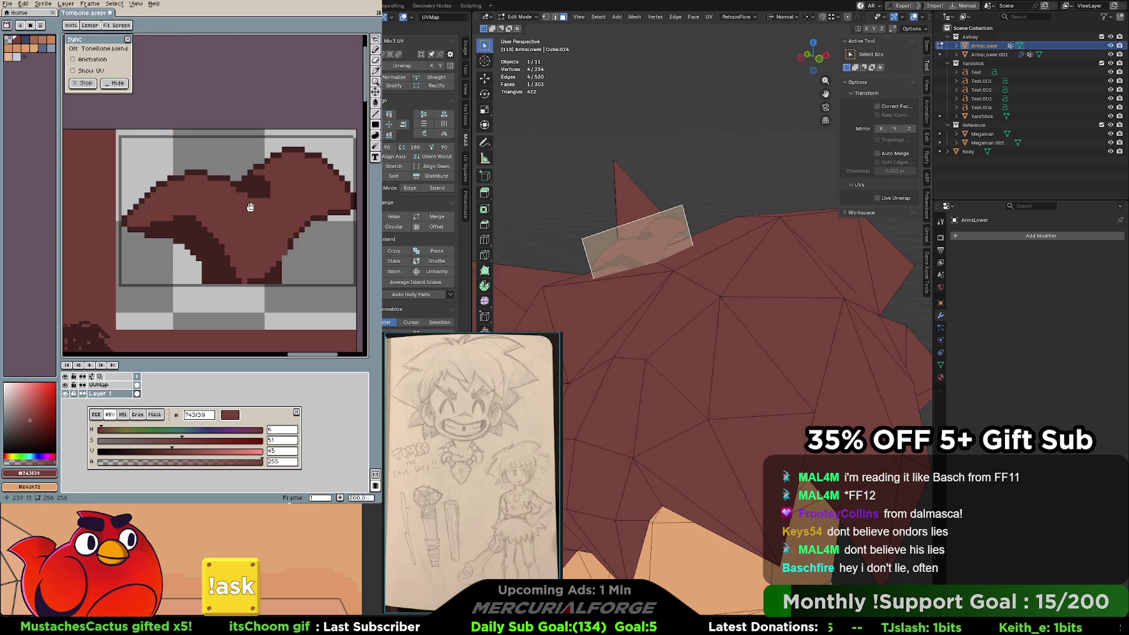
Sample dark outline red #412320, undo stray edits, and hide the timeline for more room.
{"action": "scroll", "coordinate": [235, 194], "scroll_direction": "right", "scroll_amount": 1}
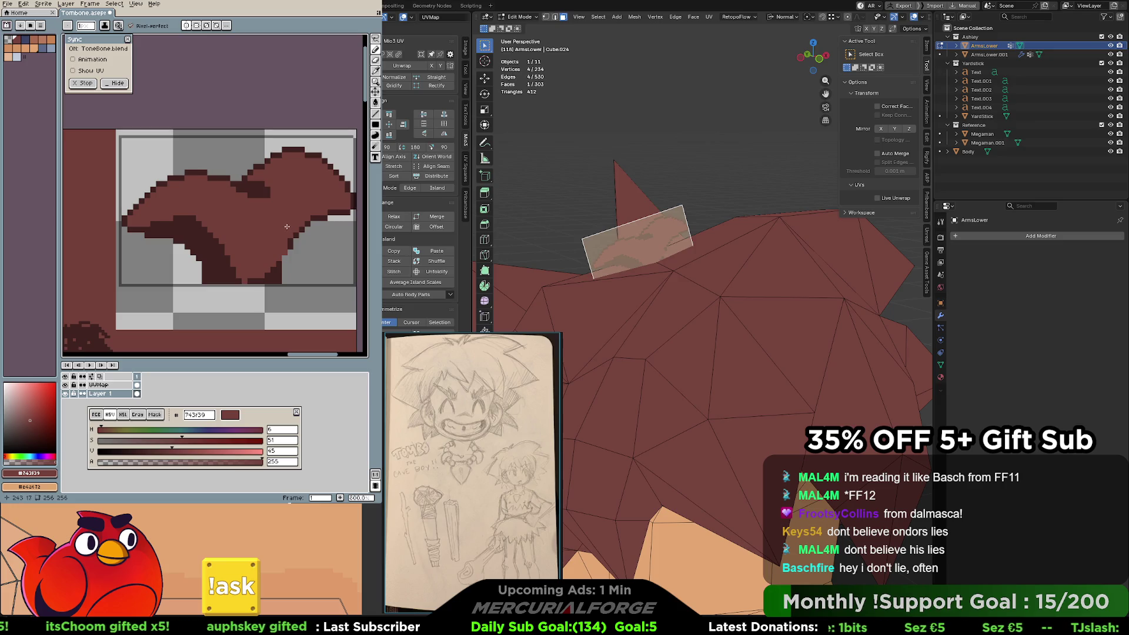
{"action": "key", "text": "alt"}
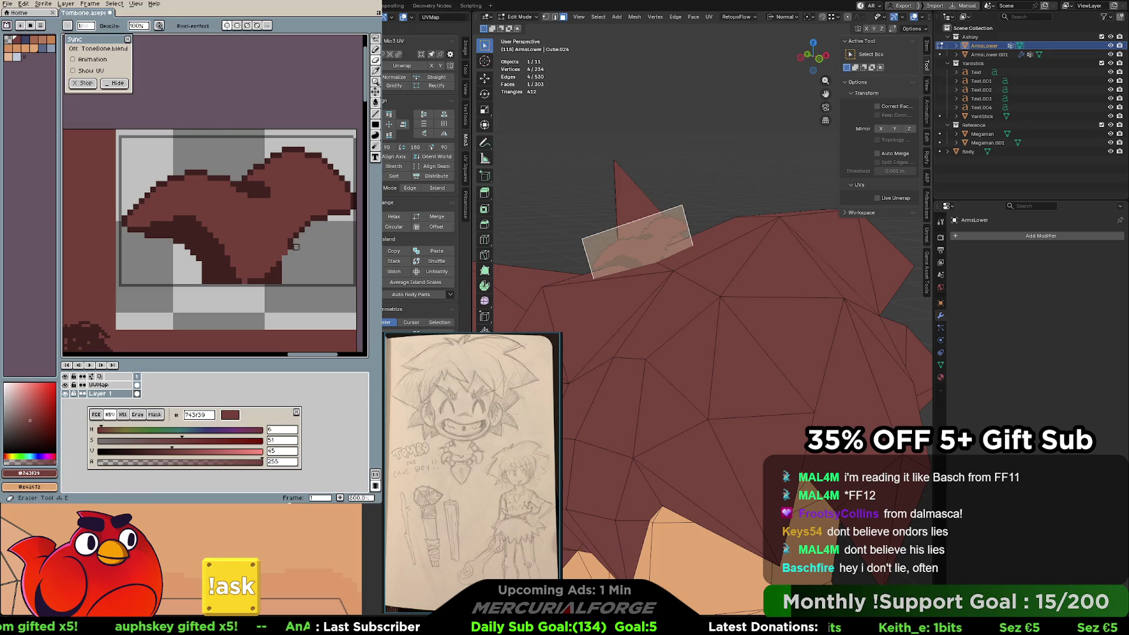
{"action": "key", "text": "b"}
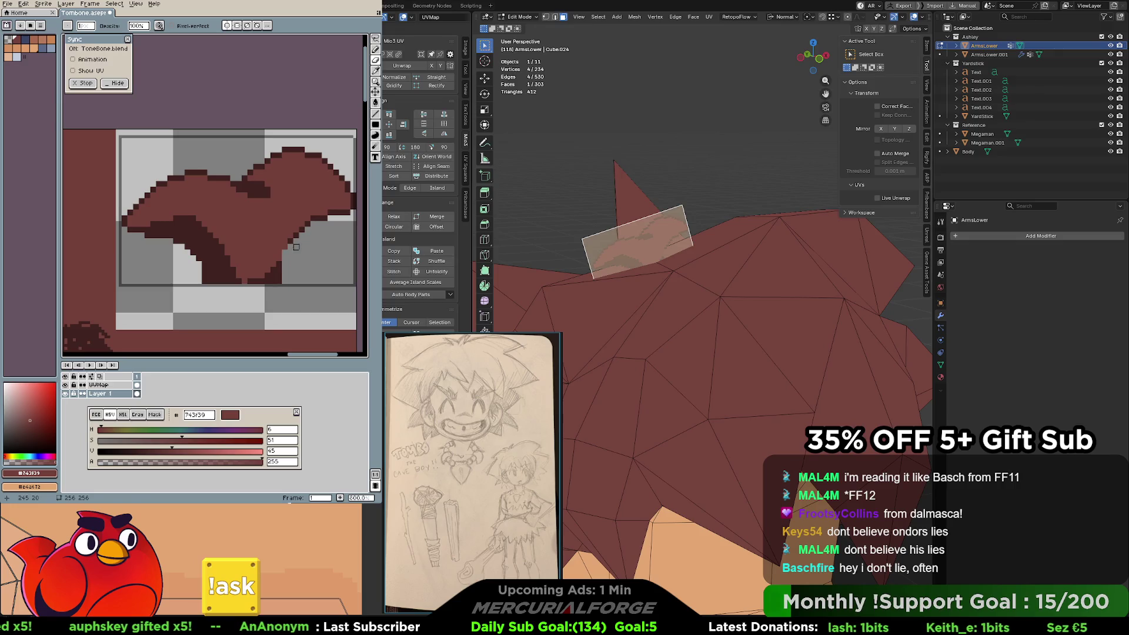
{"action": "key", "text": "ctrl+z"}
{"action": "left_click", "coordinate": [295, 235], "text": "alt"}
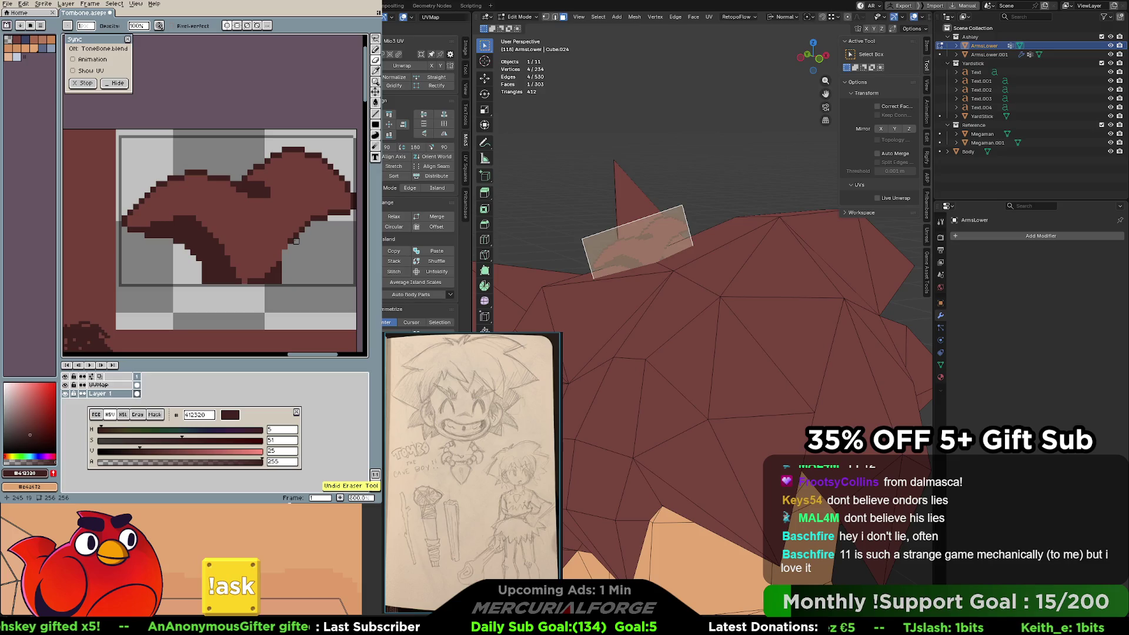
{"action": "middle_click_drag", "start_coordinate": [302, 244], "coordinate": [309, 247]}
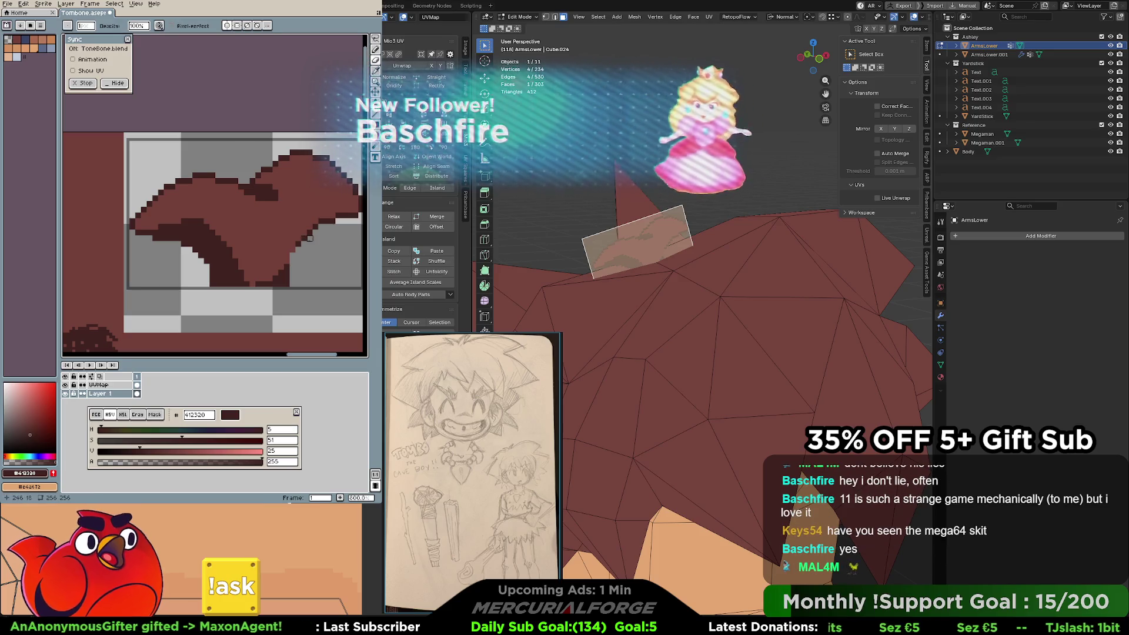
{"action": "mouse_move", "coordinate": [337, 233]}
{"action": "middle_mouse_down"}
{"action": "mouse_move", "coordinate": [325, 236]}
{"action": "mouse_move", "coordinate": [323, 208]}
{"action": "mouse_move", "coordinate": [201, 214]}
{"action": "middle_mouse_up"}
{"action": "left_click", "coordinate": [294, 221], "text": "alt"}
{"action": "left_click", "coordinate": [21, 43]}
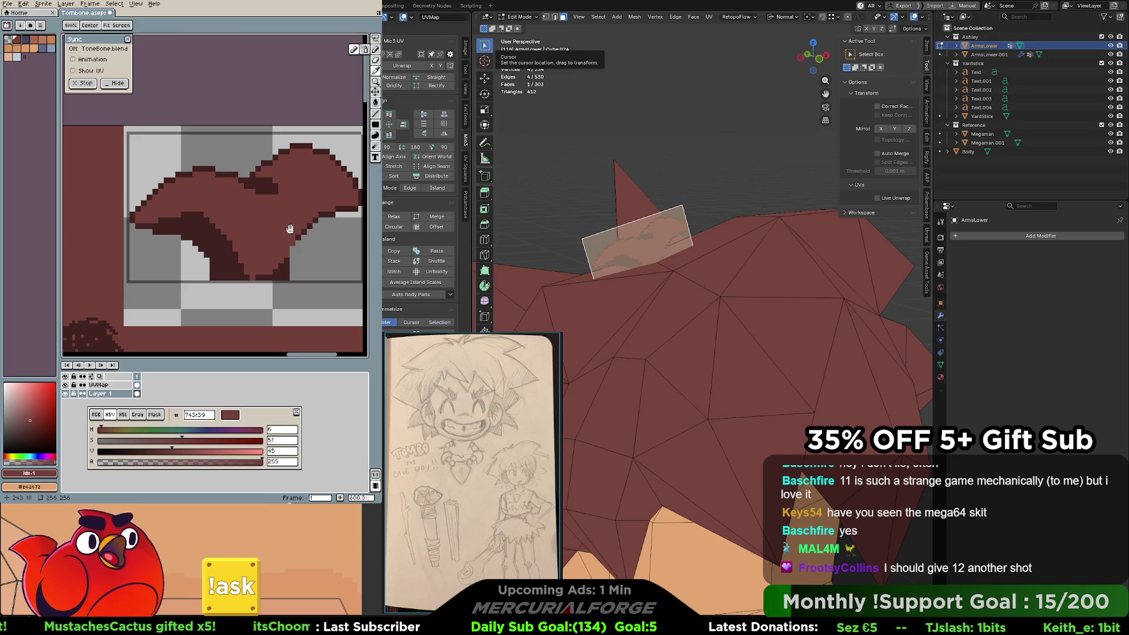
{"action": "middle_click_drag", "start_coordinate": [270, 223], "coordinate": [246, 216]}
{"action": "key", "text": "ctrl+z"}
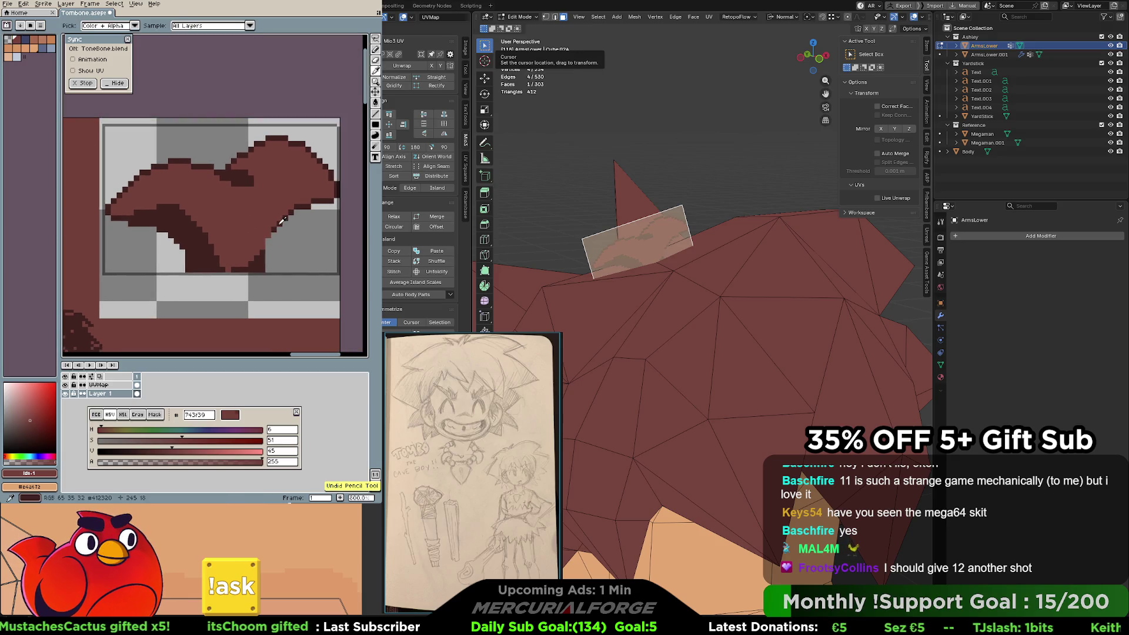
{"action": "left_click", "coordinate": [276, 229], "text": "alt"}
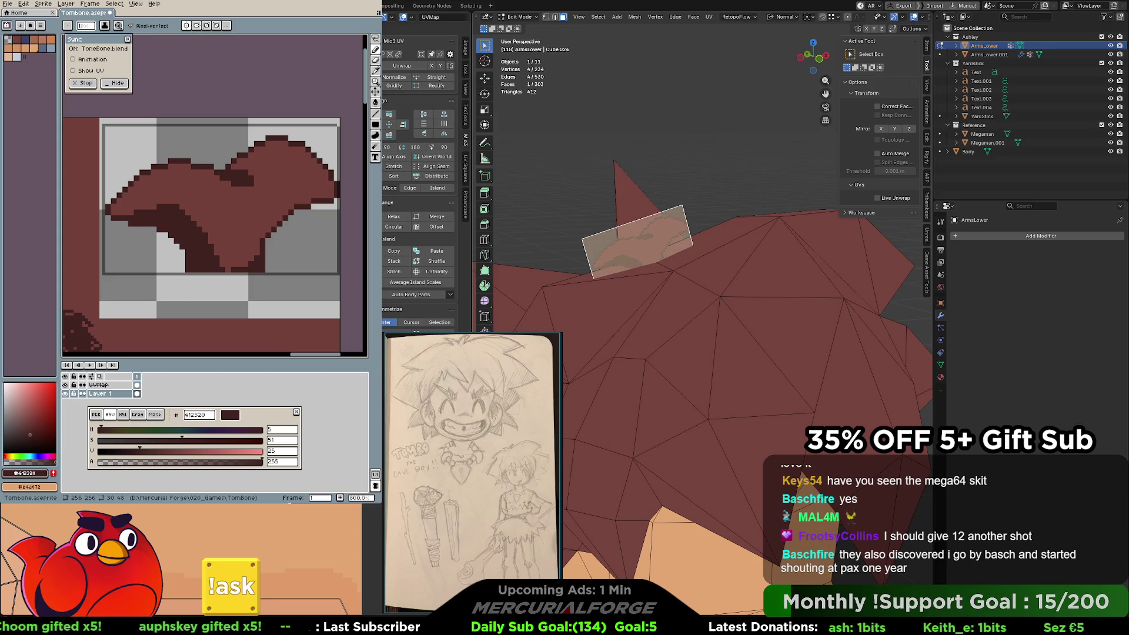
{"action": "key", "text": "Tab"}
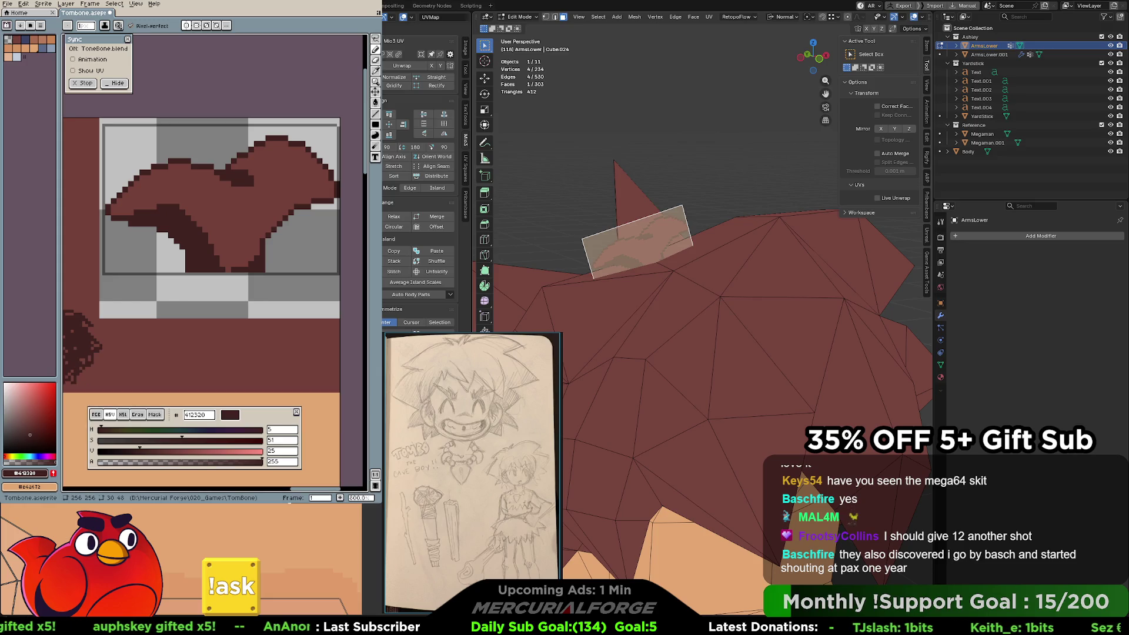
{"action": "key", "text": "alt+a"}
{"action": "scroll", "coordinate": [738, 204], "scroll_direction": "down", "scroll_amount": 5}
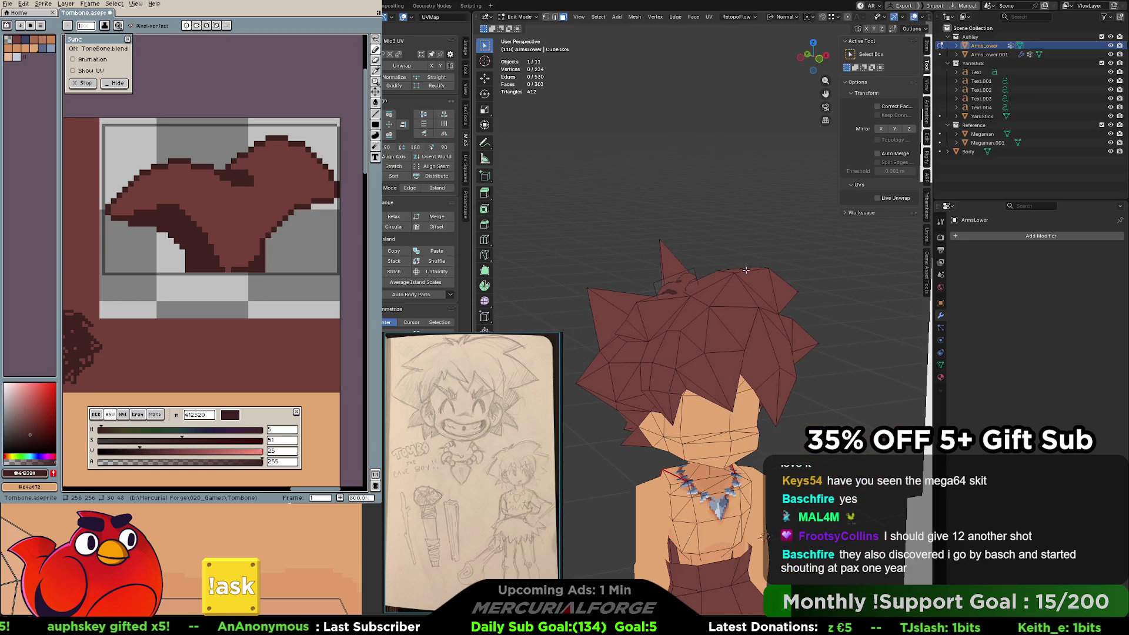
{"action": "middle_click_drag", "start_coordinate": [746, 270], "coordinate": [826, 128]}
{"action": "left_click", "coordinate": [915, 14]}
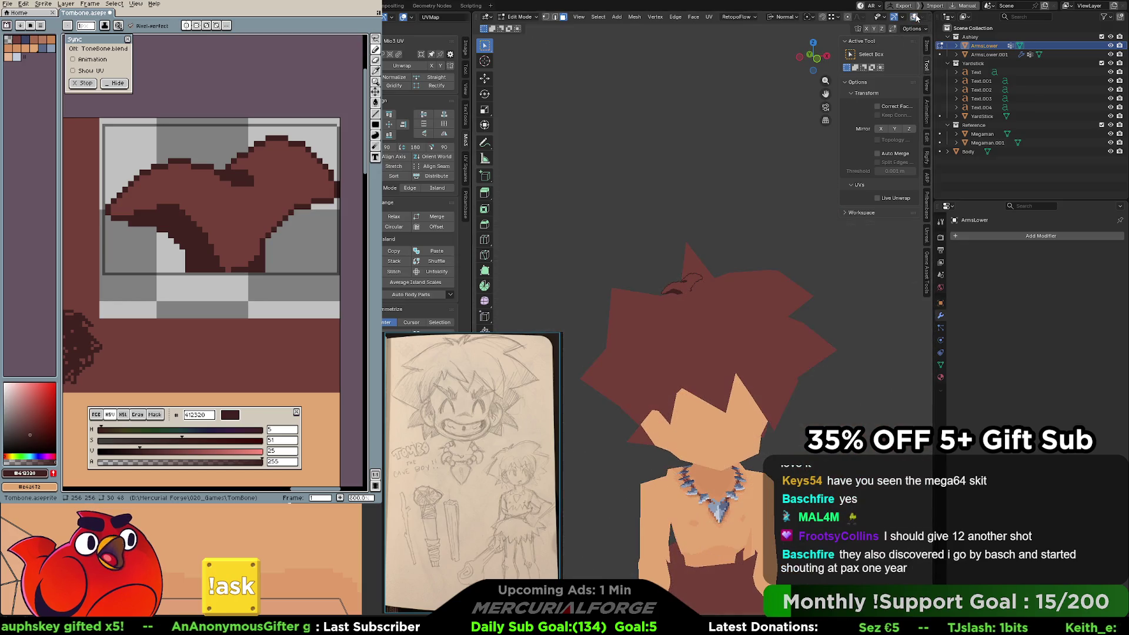
{"action": "scroll", "coordinate": [722, 280], "scroll_direction": "up", "scroll_amount": 4}
{"action": "mouse_move", "coordinate": [722, 280]}
{"action": "middle_mouse_down"}
{"action": "mouse_move", "coordinate": [723, 317]}
{"action": "mouse_move", "coordinate": [720, 272]}
{"action": "middle_mouse_up"}
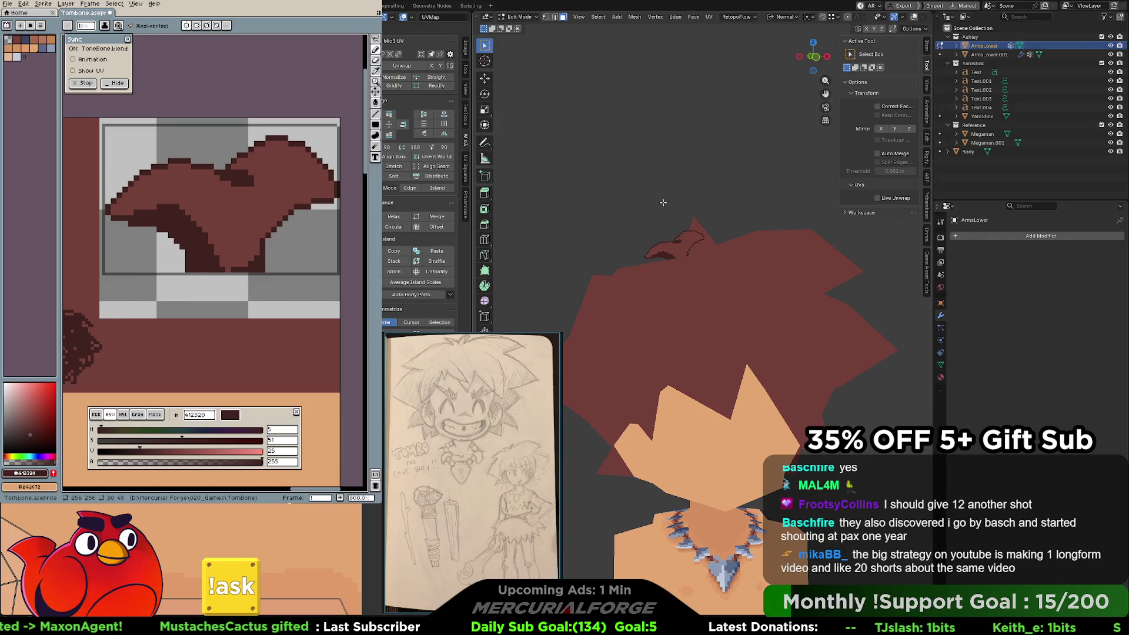
{"action": "key", "text": "Tab"}
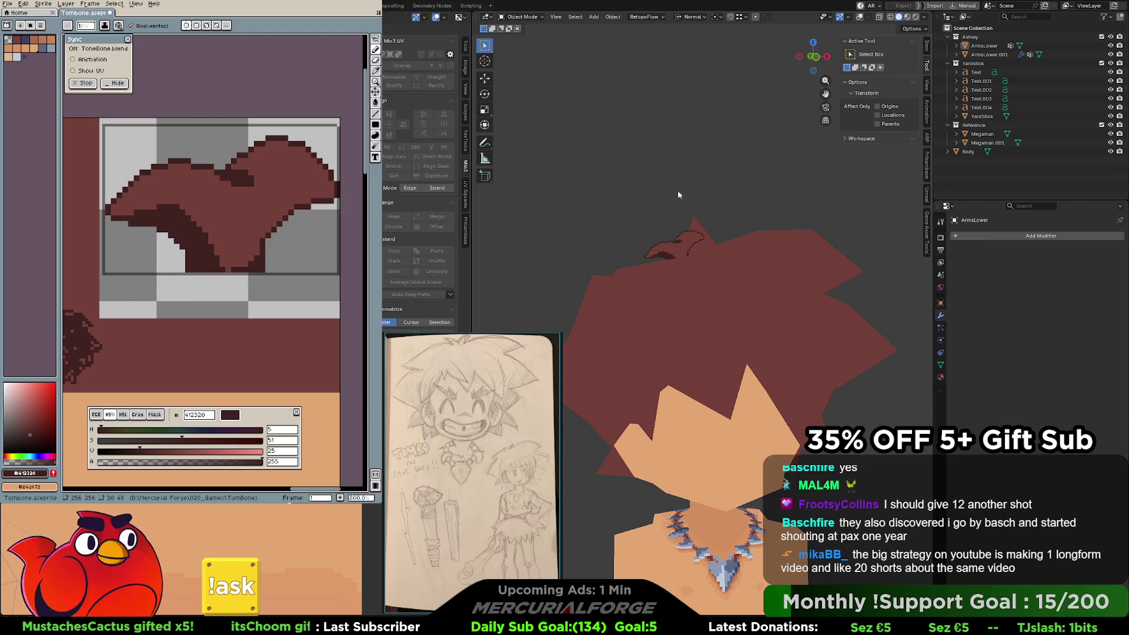
{"action": "mouse_move", "coordinate": [698, 195]}
{"action": "middle_mouse_down"}
{"action": "mouse_move", "coordinate": [746, 262]}
{"action": "mouse_move", "coordinate": [774, 260]}
{"action": "middle_mouse_up"}
{"action": "mouse_move", "coordinate": [656, 246]}
{"action": "middle_mouse_down"}
{"action": "mouse_move", "coordinate": [809, 246]}
{"action": "mouse_move", "coordinate": [813, 235]}
{"action": "mouse_move", "coordinate": [764, 237]}
{"action": "mouse_move", "coordinate": [737, 273]}
{"action": "mouse_move", "coordinate": [586, 265]}
{"action": "mouse_move", "coordinate": [686, 280]}
{"action": "mouse_move", "coordinate": [675, 263]}
{"action": "mouse_move", "coordinate": [748, 185]}
{"action": "middle_mouse_up"}
{"action": "left_click", "coordinate": [738, 269]}
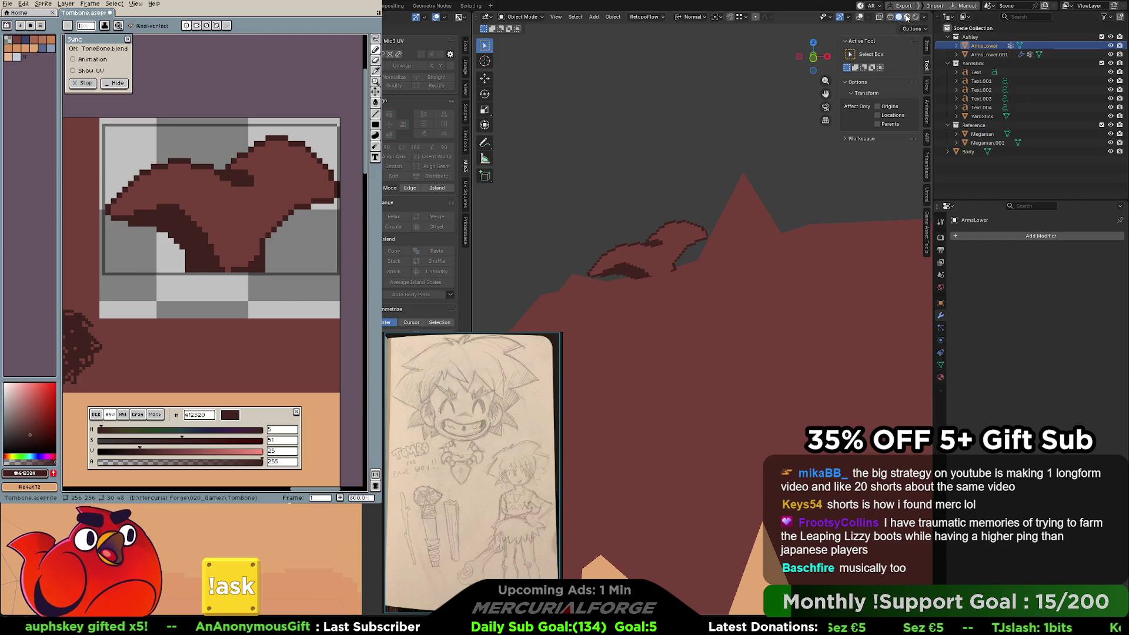
{"action": "left_click", "coordinate": [862, 18]}
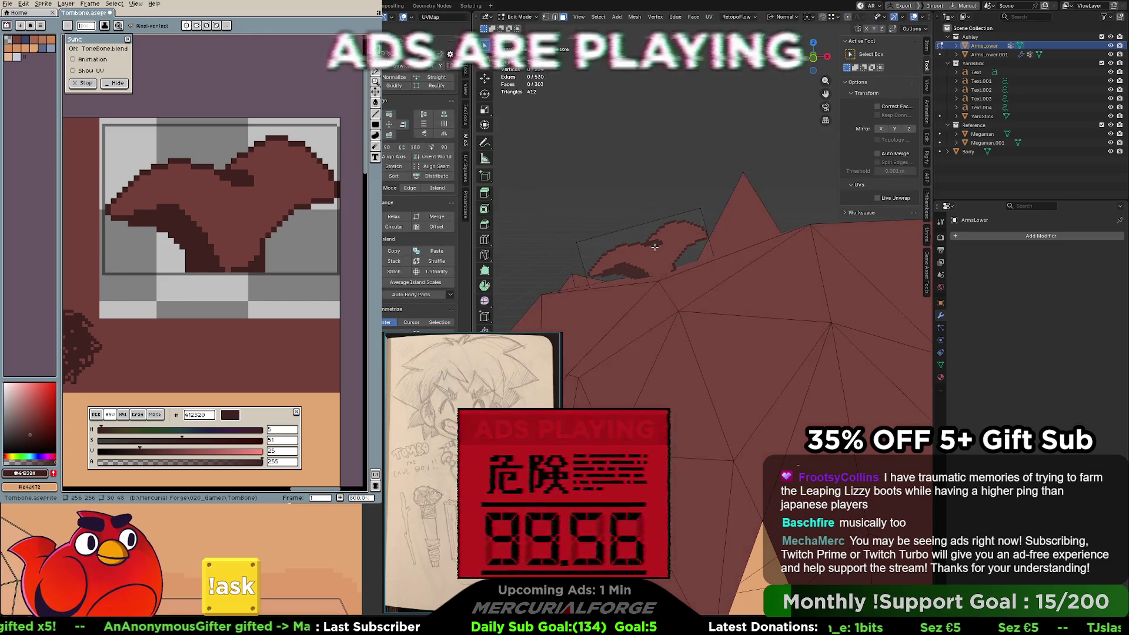
Try a short dark outline-red stroke on the hair edge, then undo it.
{"action": "key", "text": "Tab"}
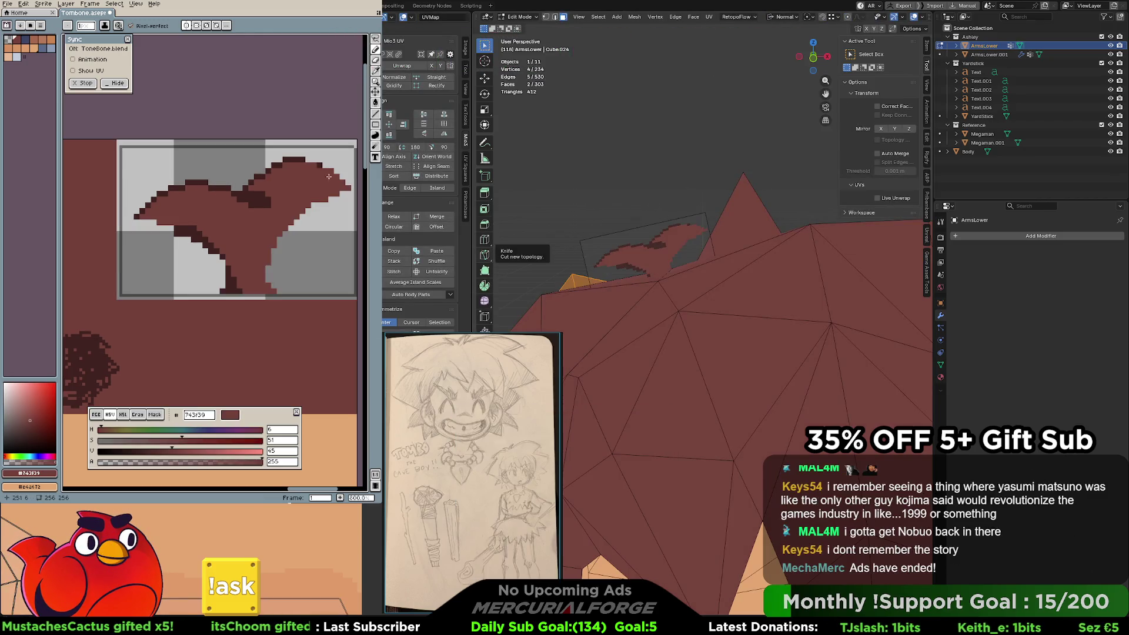
{"action": "mouse_move", "coordinate": [304, 173]}
{"action": "left_mouse_down"}
{"action": "mouse_move", "coordinate": [339, 186]}
{"action": "mouse_move", "coordinate": [313, 195]}
{"action": "left_mouse_up"}
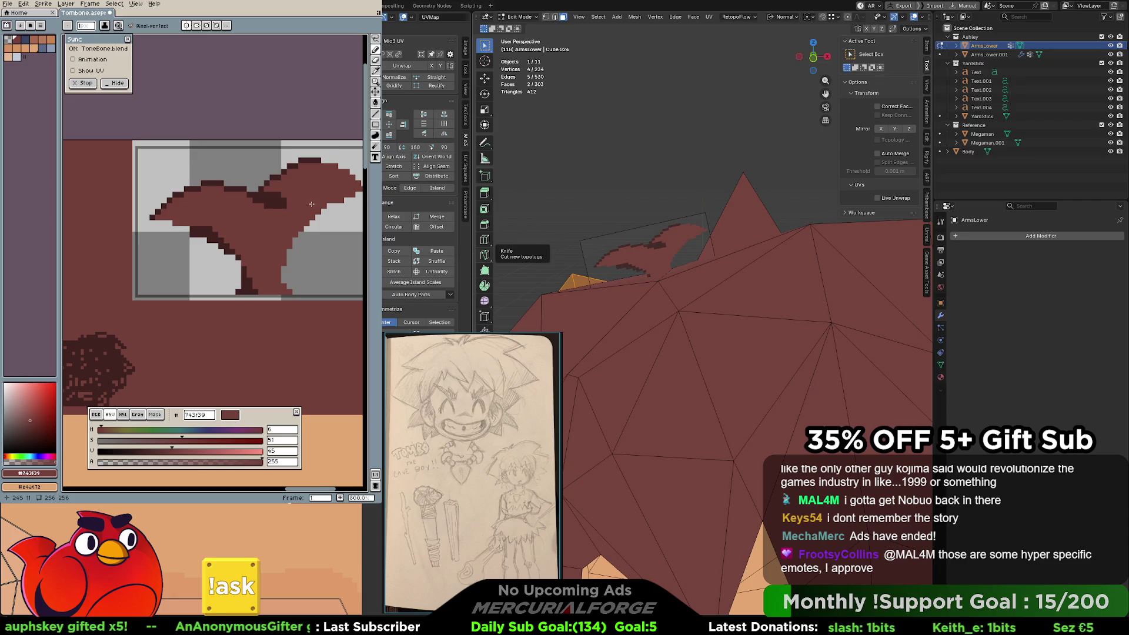
{"action": "left_click_drag", "start_coordinate": [311, 204], "coordinate": [331, 199]}
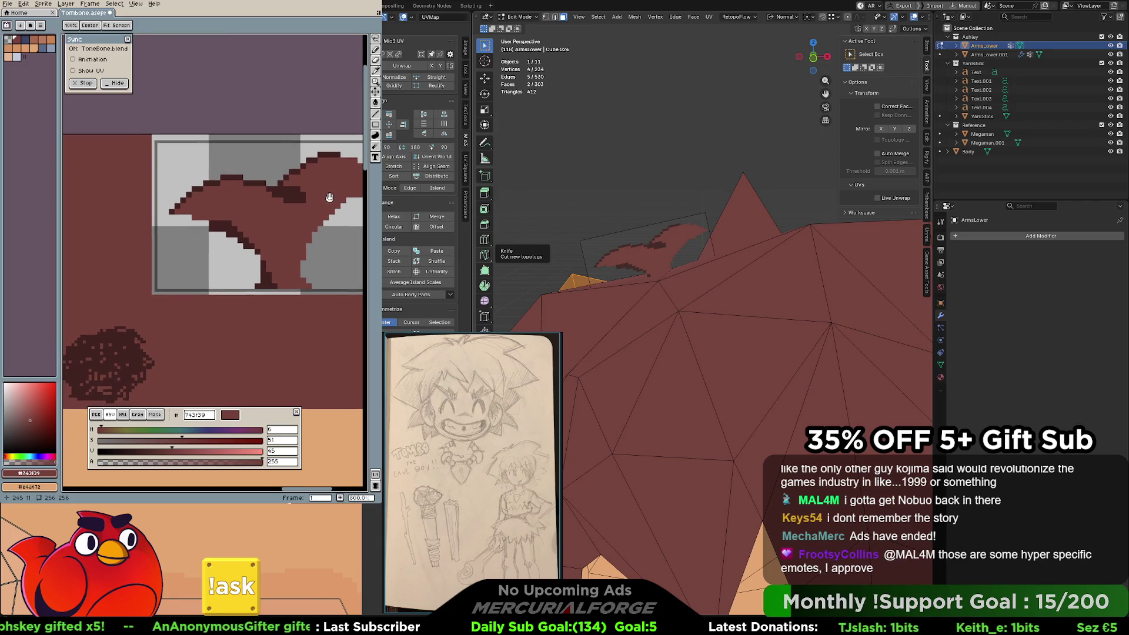
{"action": "left_click", "coordinate": [201, 185], "text": "alt"}
{"action": "left_click_drag", "start_coordinate": [177, 217], "coordinate": [187, 217]}
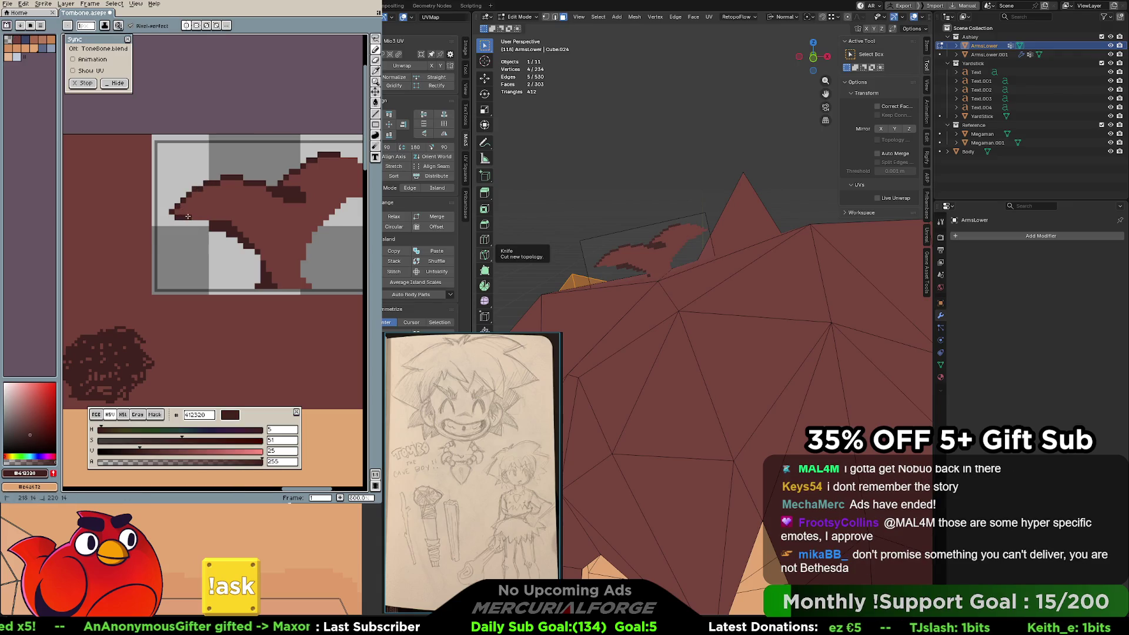
{"action": "left_click_drag", "start_coordinate": [292, 206], "coordinate": [228, 218]}
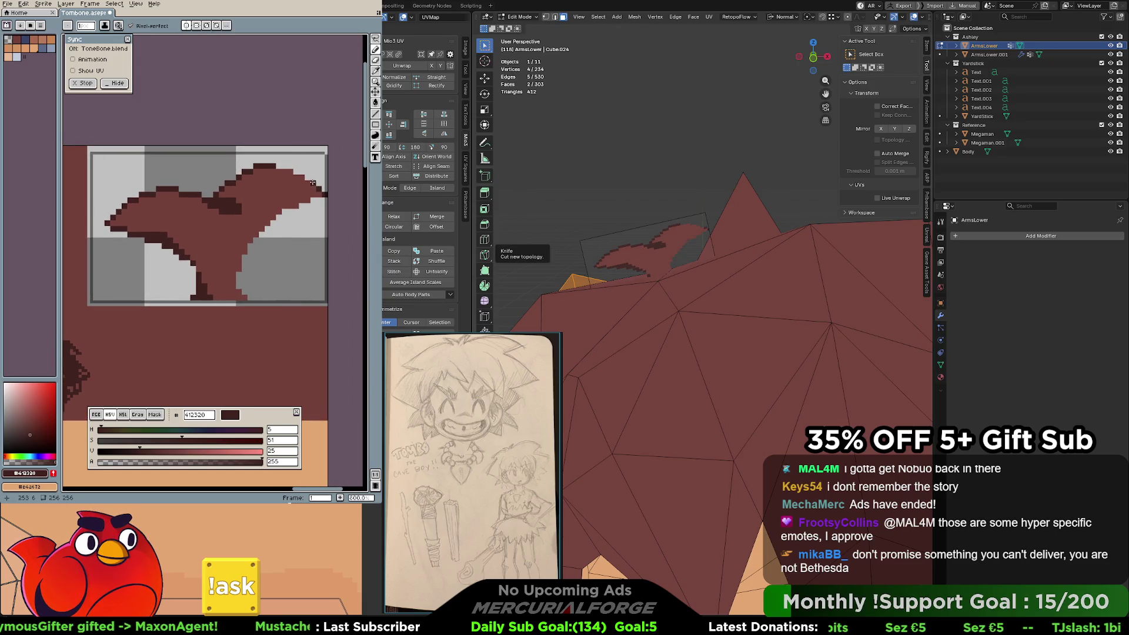
{"action": "key", "text": "ctrl+z"}
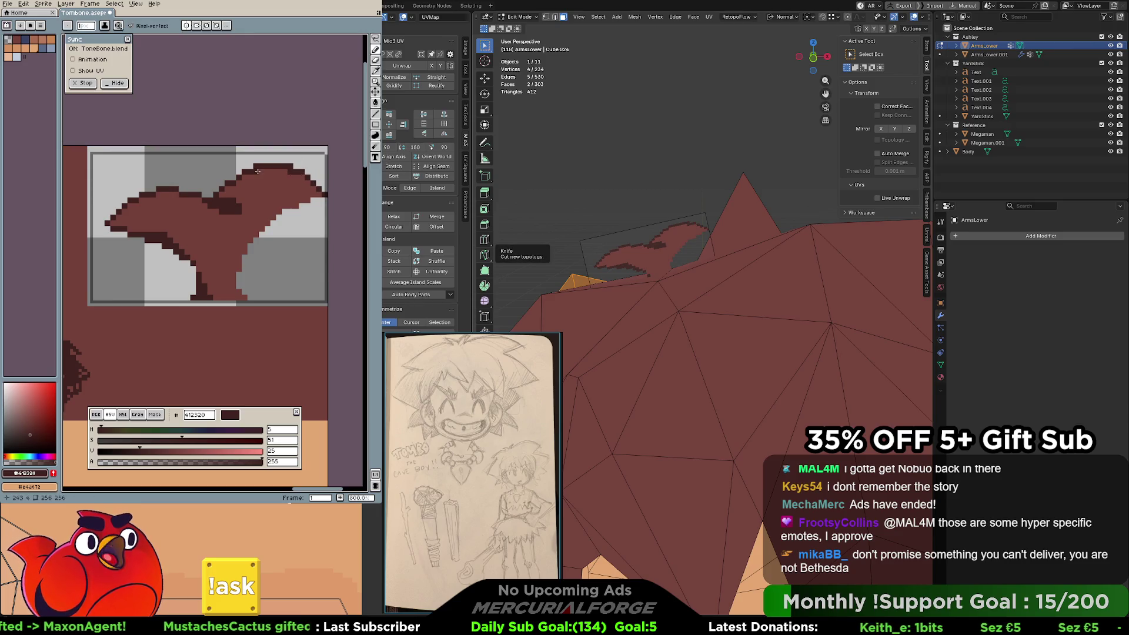
{"action": "middle_click_drag", "start_coordinate": [307, 207], "coordinate": [319, 185]}
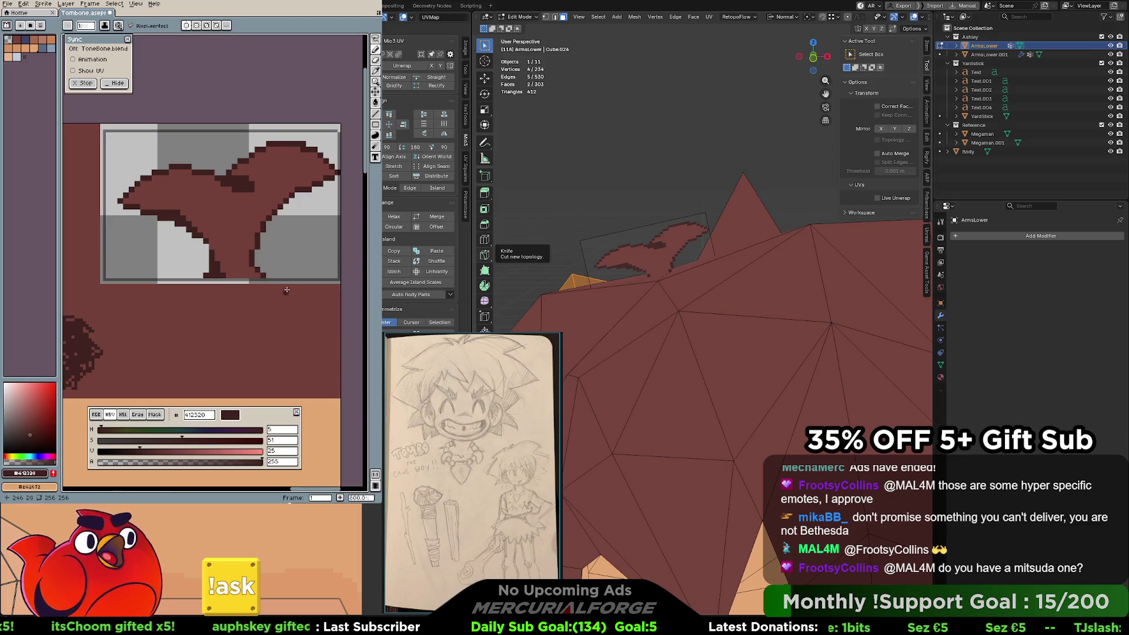
Paint Bucket the gap between the two lower strands with the dark outline red.
{"action": "key", "text": "space"}
{"action": "left_click_drag", "start_coordinate": [270, 230], "coordinate": [304, 243]}
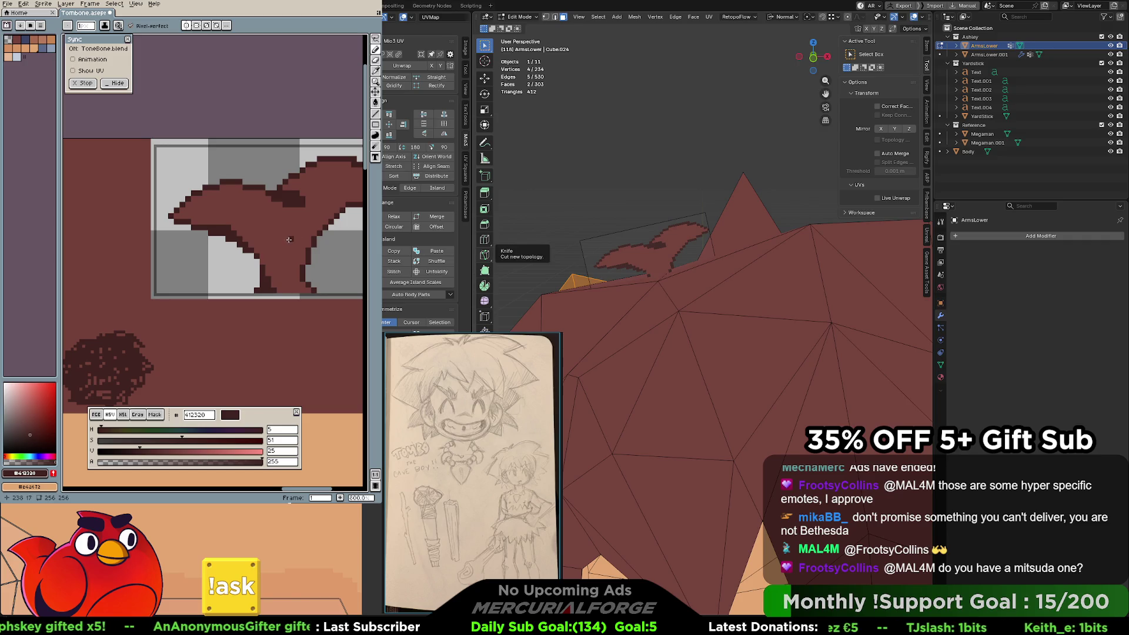
{"action": "middle_click_drag", "start_coordinate": [284, 241], "coordinate": [267, 233]}
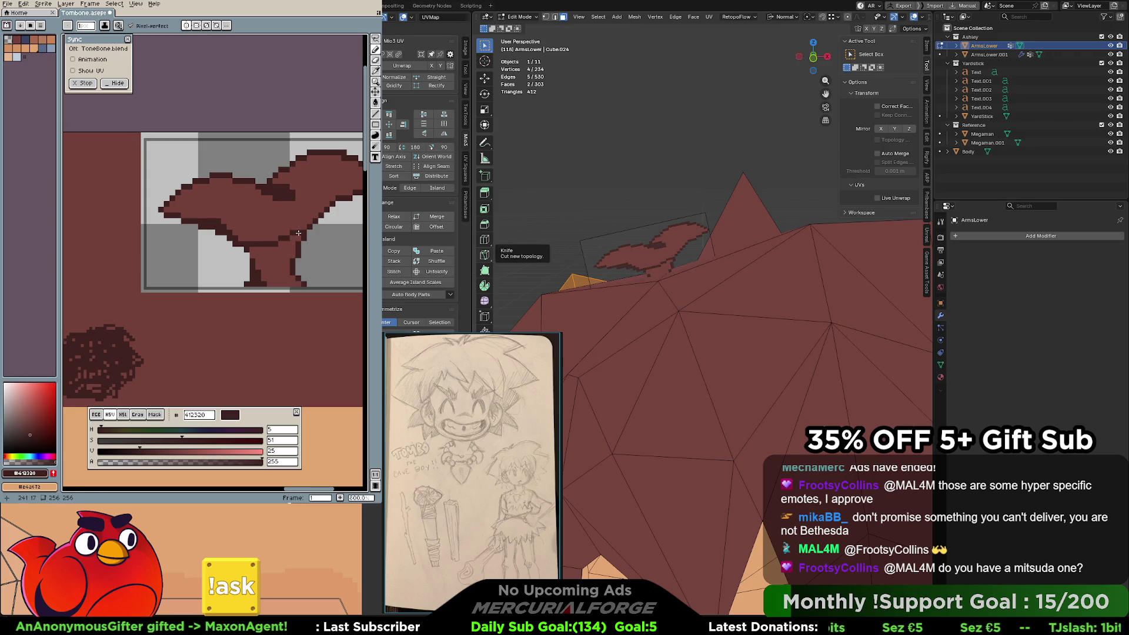
{"action": "key", "text": "ctrl"}
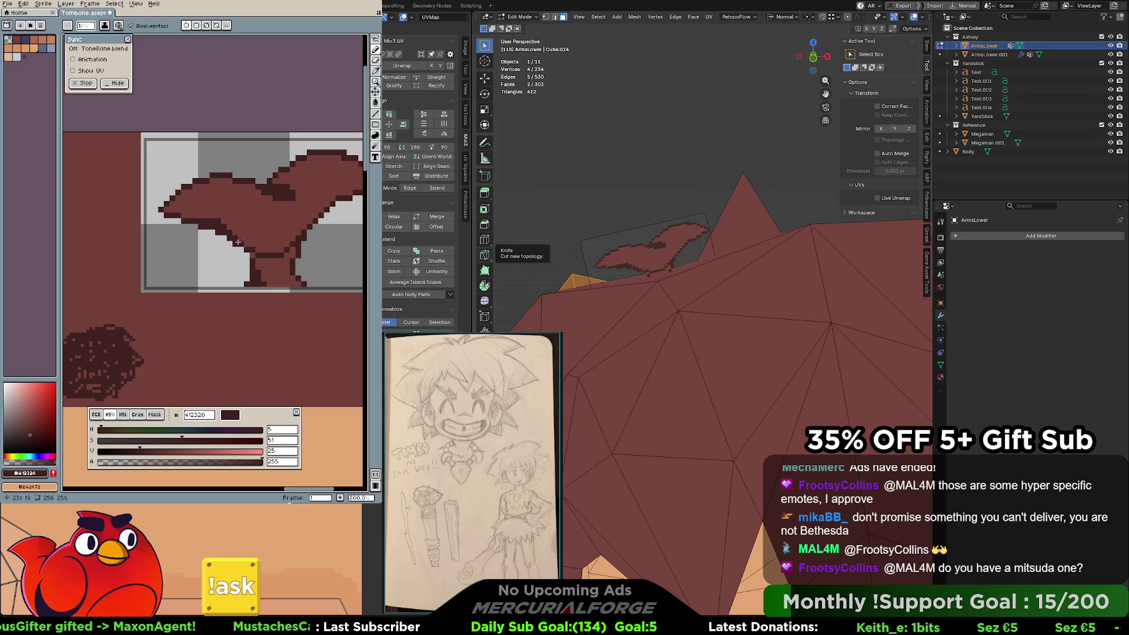
{"action": "key", "text": "g"}
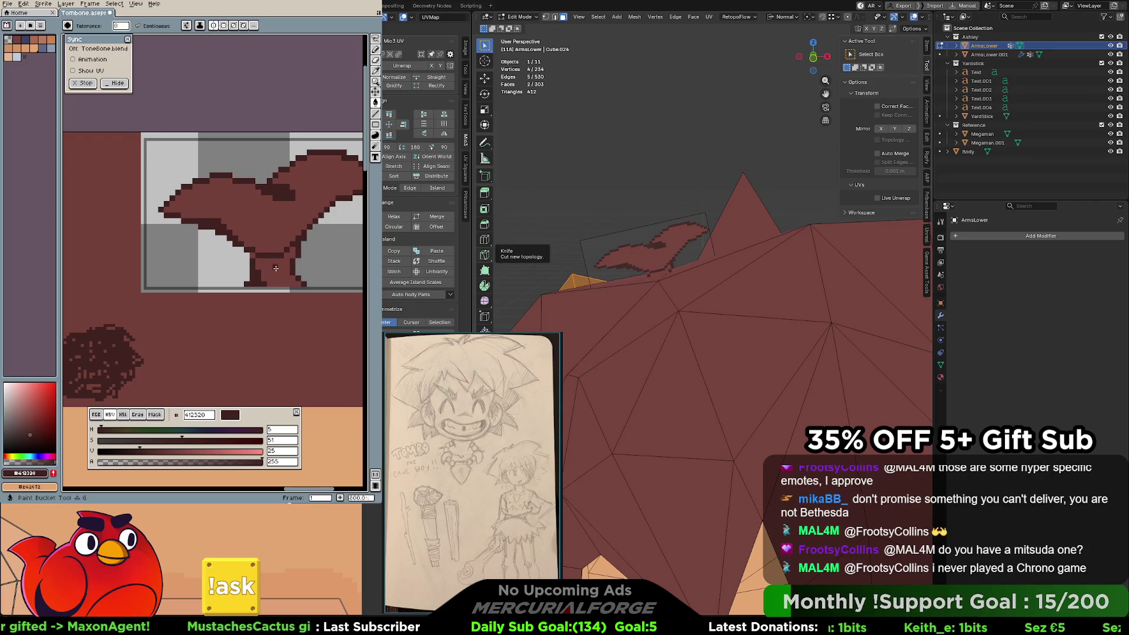
{"action": "left_click", "coordinate": [275, 268]}
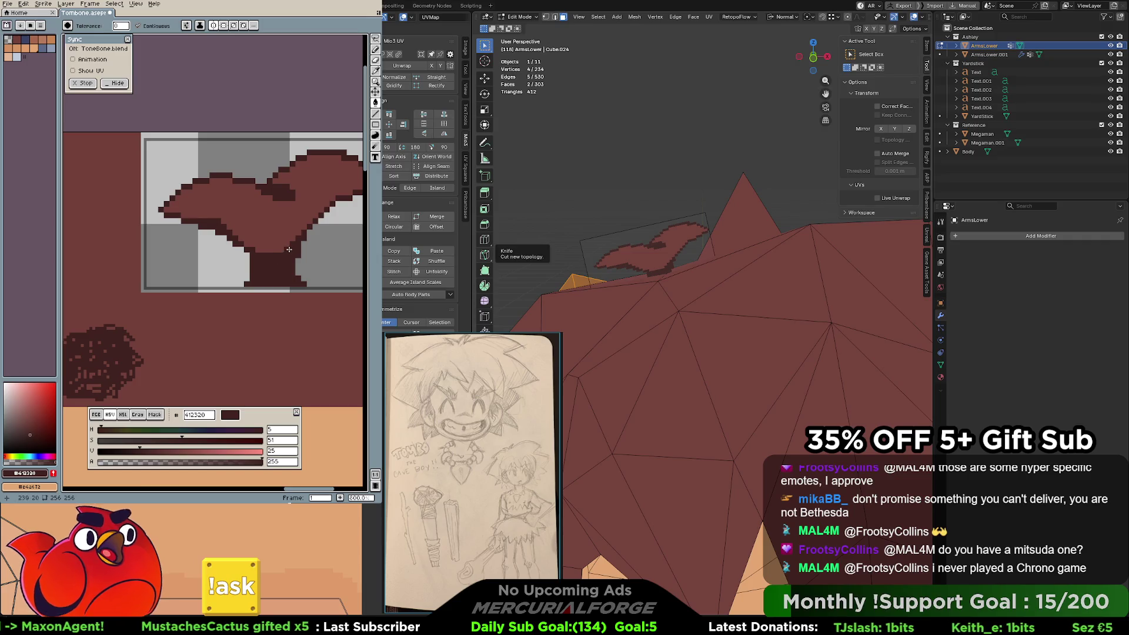
{"action": "middle_click_drag", "start_coordinate": [289, 253], "coordinate": [286, 274]}
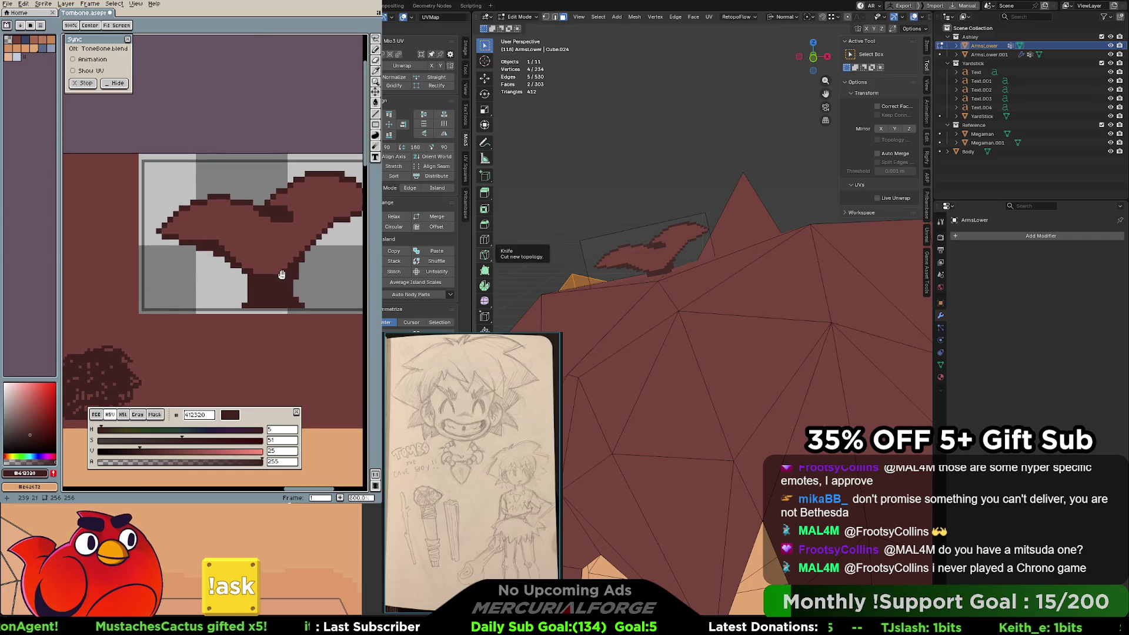
{"action": "key", "text": "b"}
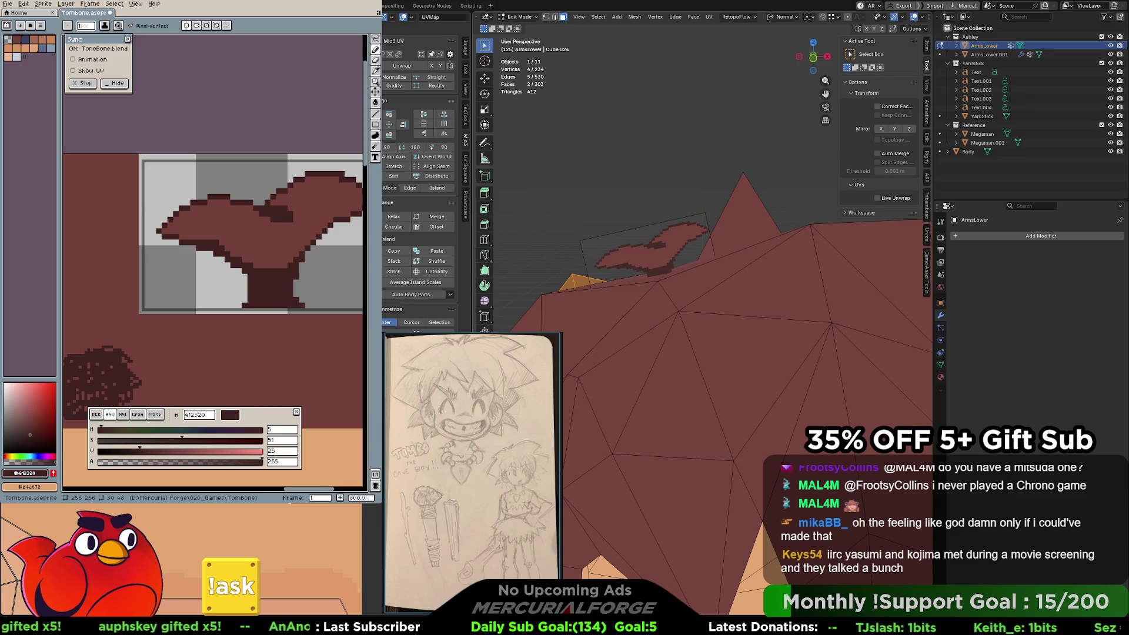
Select the small hair plane on the head and rotate it.
{"action": "key", "text": "alt+a"}
{"action": "scroll", "coordinate": [700, 221], "scroll_direction": "down", "scroll_amount": 6}
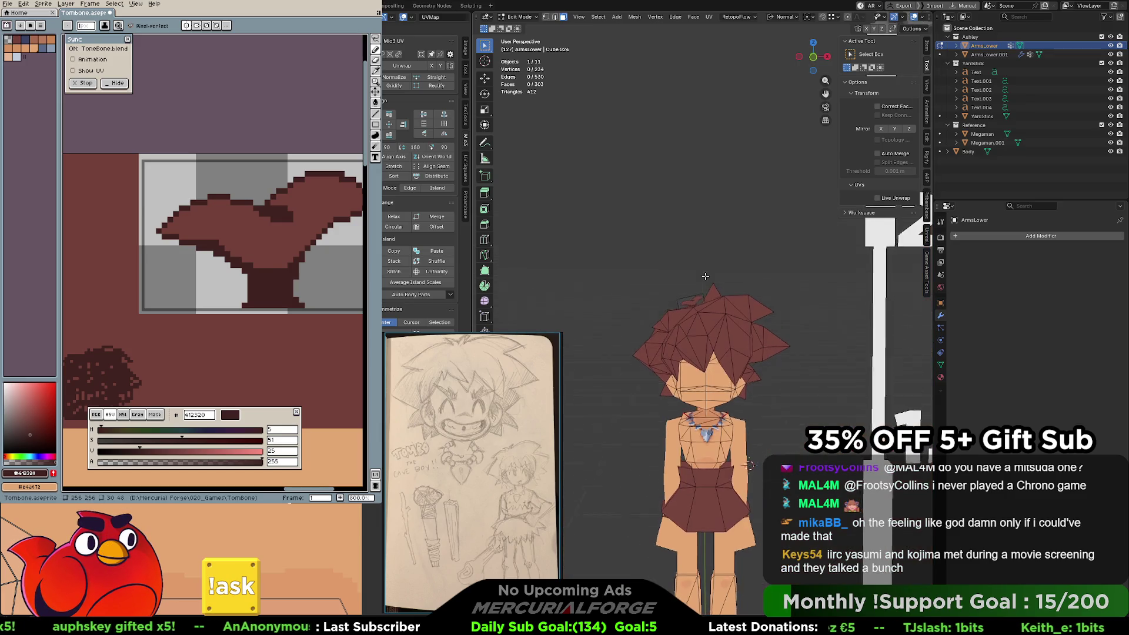
{"action": "scroll", "coordinate": [703, 276], "scroll_direction": "up", "scroll_amount": 5}
{"action": "left_click", "coordinate": [679, 287]}
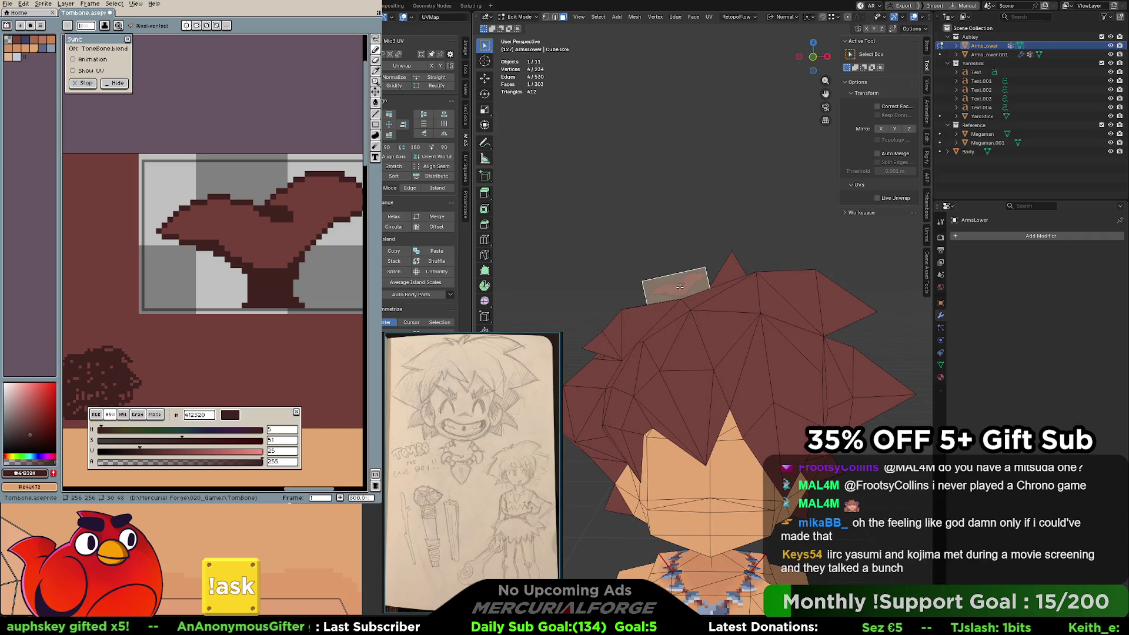
{"action": "scroll", "coordinate": [677, 286], "scroll_direction": "up", "scroll_amount": 1}
{"action": "mouse_move", "coordinate": [676, 286]}
{"action": "middle_mouse_down"}
{"action": "mouse_move", "coordinate": [775, 274]}
{"action": "mouse_move", "coordinate": [686, 270]}
{"action": "middle_mouse_up"}
{"action": "key", "text": "r"}
{"action": "left_click", "coordinate": [770, 263]}
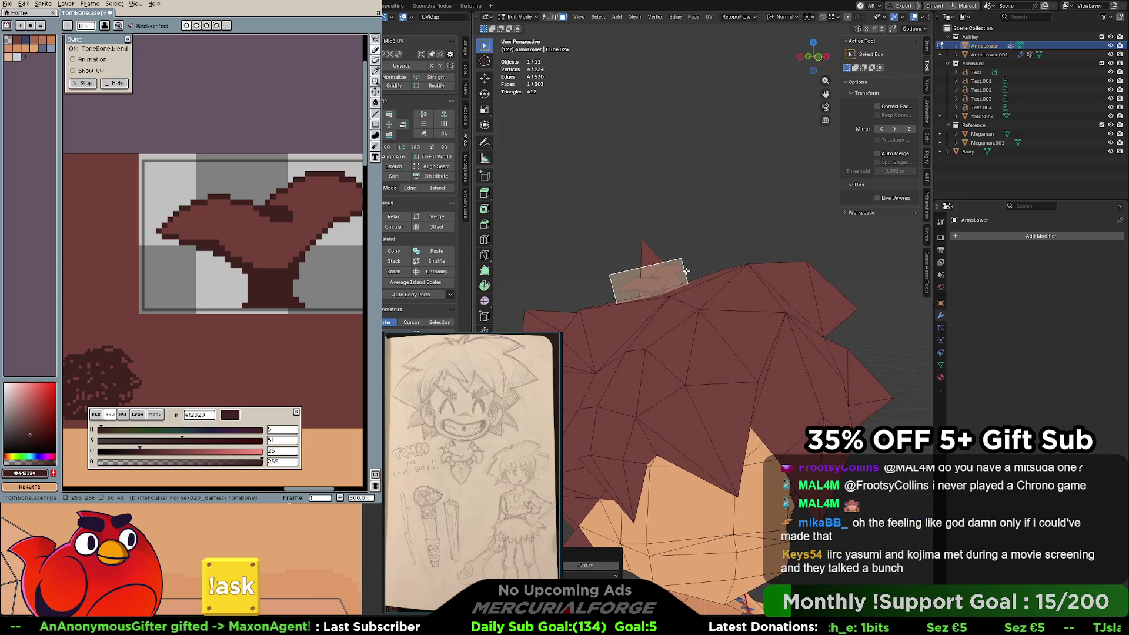
Widen the hair plane to 1.384 along its X axis and move it into place.
{"action": "key", "text": "s"}
{"action": "key", "text": "x"}
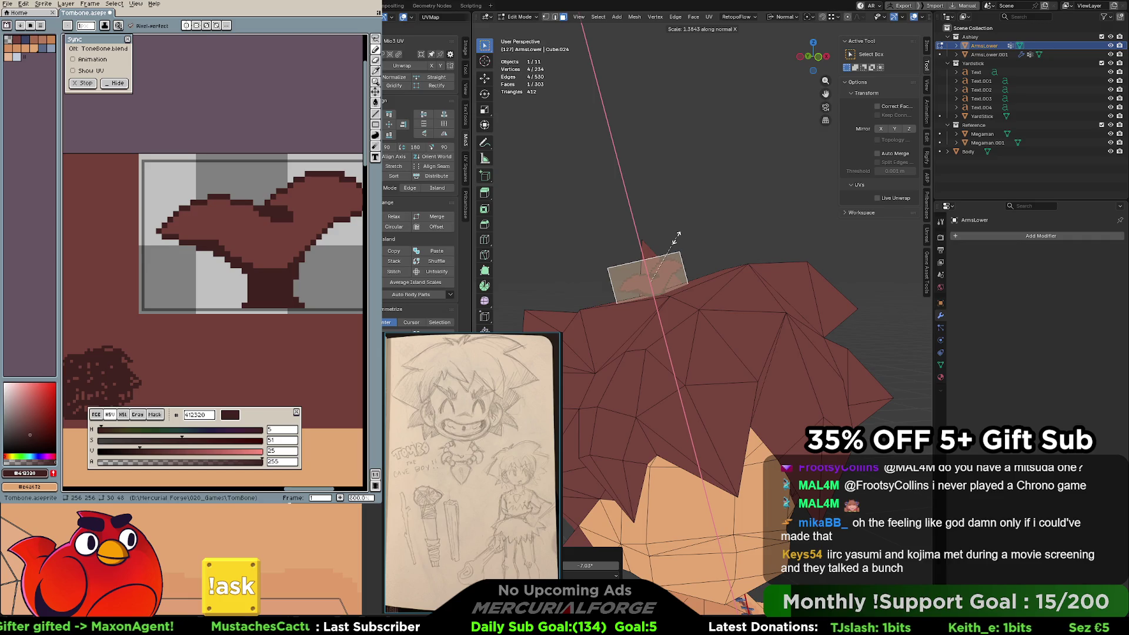
{"action": "left_click", "coordinate": [678, 235]}
{"action": "scroll", "coordinate": [676, 246], "scroll_direction": "up", "scroll_amount": 3}
{"action": "key", "text": "g"}
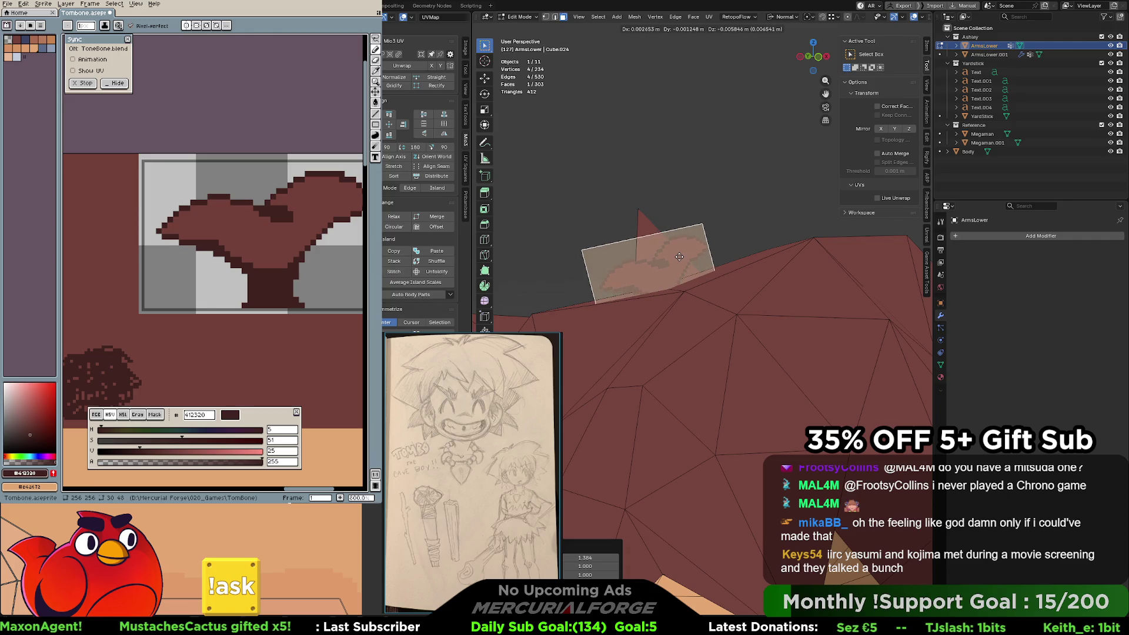
{"action": "left_click", "coordinate": [679, 257]}
Deselect, return to Object Mode and zoom in on the hair to inspect the texture.
{"action": "left_click", "coordinate": [749, 222]}
{"action": "scroll", "coordinate": [733, 228], "scroll_direction": "down", "scroll_amount": 5}
{"action": "middle_click_drag", "start_coordinate": [767, 273], "coordinate": [704, 292]}
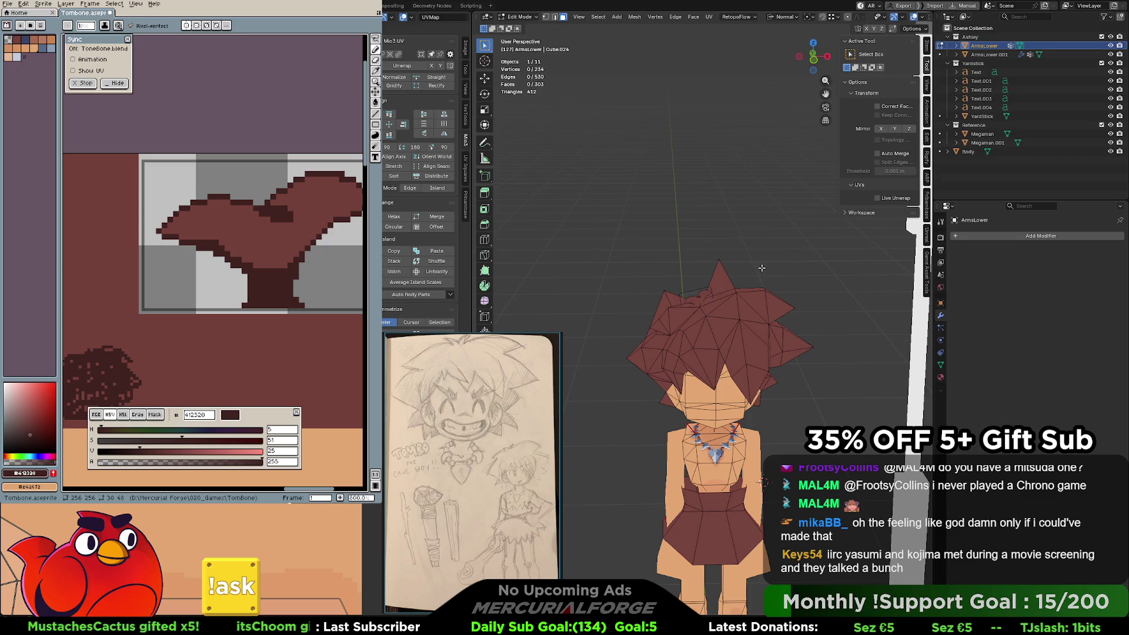
{"action": "key", "text": "Tab"}
{"action": "scroll", "coordinate": [767, 266], "scroll_direction": "up", "scroll_amount": 5}
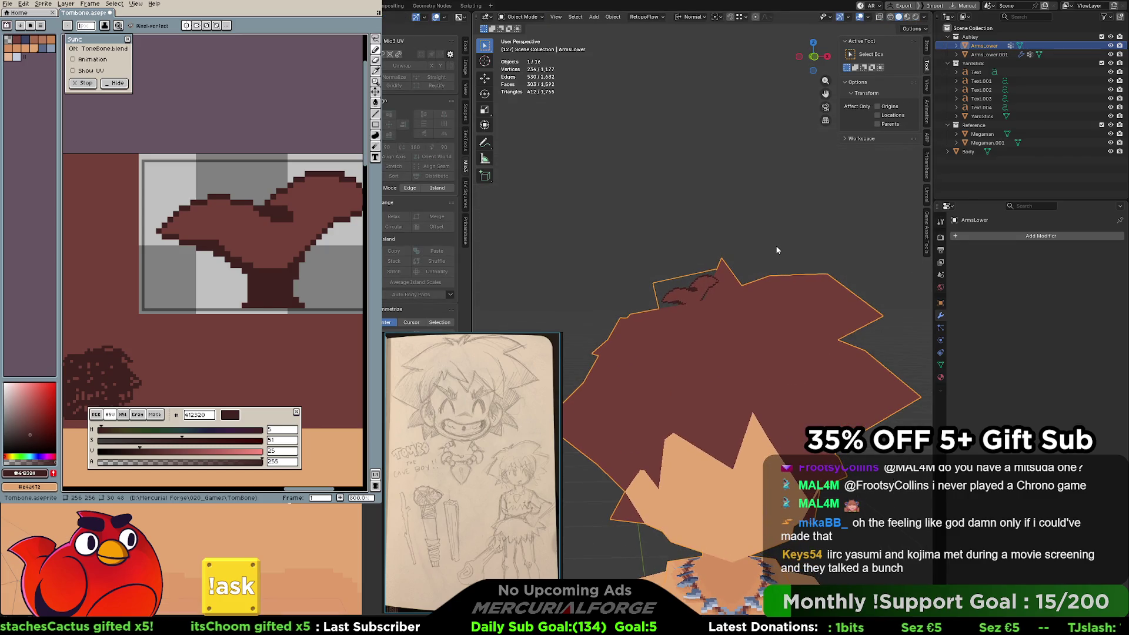
{"action": "scroll", "coordinate": [778, 247], "scroll_direction": "up", "scroll_amount": 3}
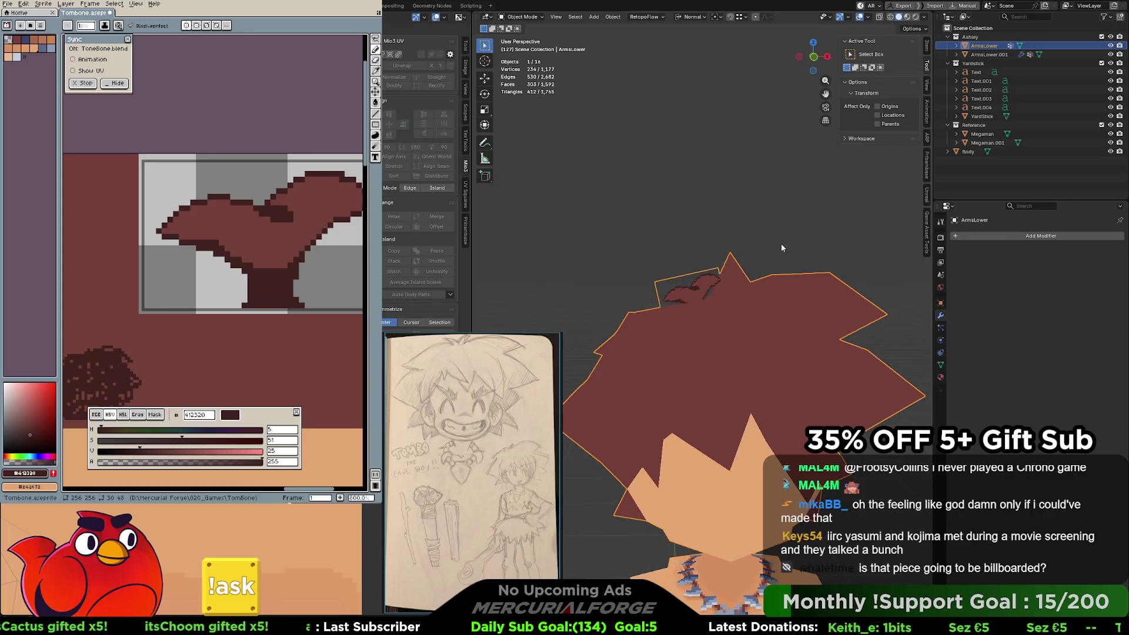
{"action": "left_click", "coordinate": [811, 234]}
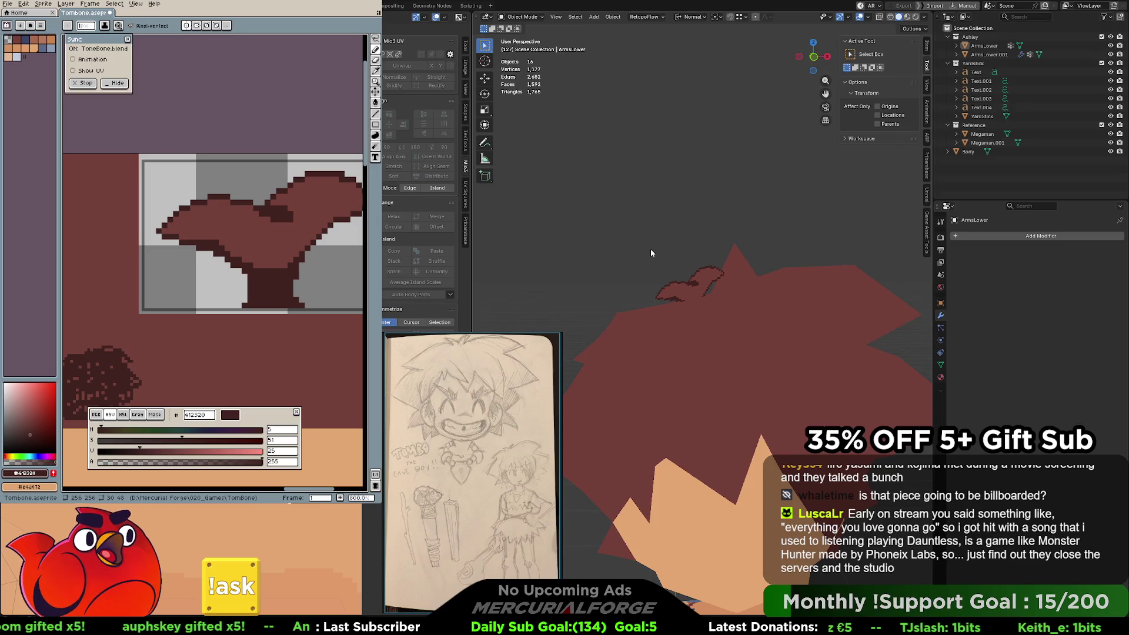
{"action": "middle_click_drag", "start_coordinate": [323, 192], "coordinate": [288, 195]}
Pick body red #743f39 and switch to the Contour tool with Alpha Compositing ink.
{"action": "key", "text": "g"}
{"action": "left_click", "coordinate": [310, 184], "text": "alt"}
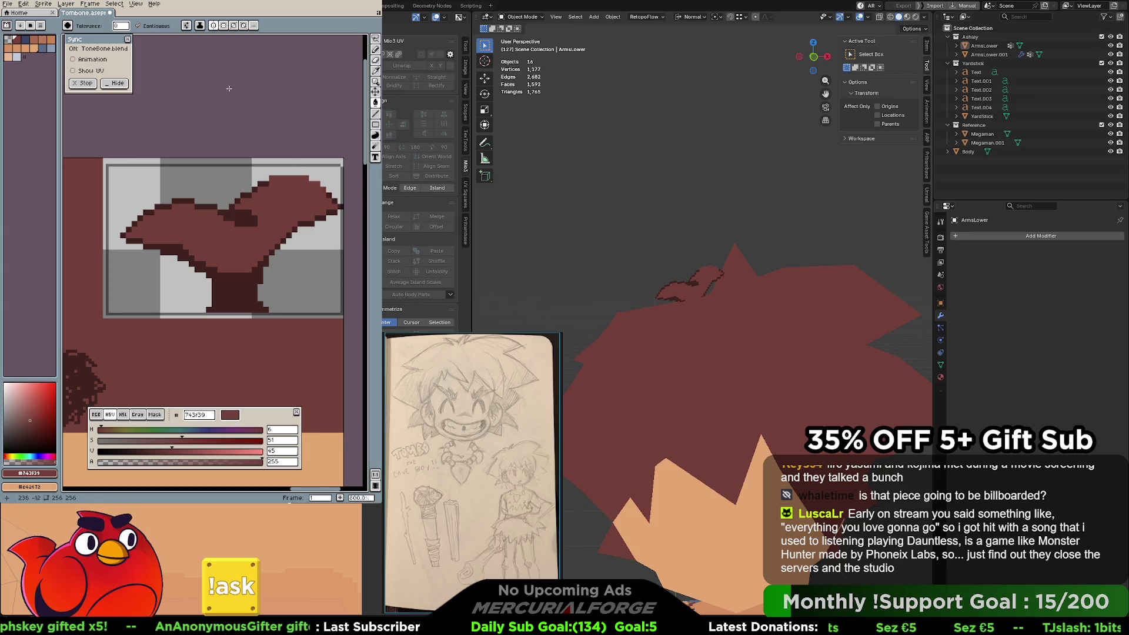
{"action": "middle_click_drag", "start_coordinate": [286, 209], "coordinate": [283, 201]}
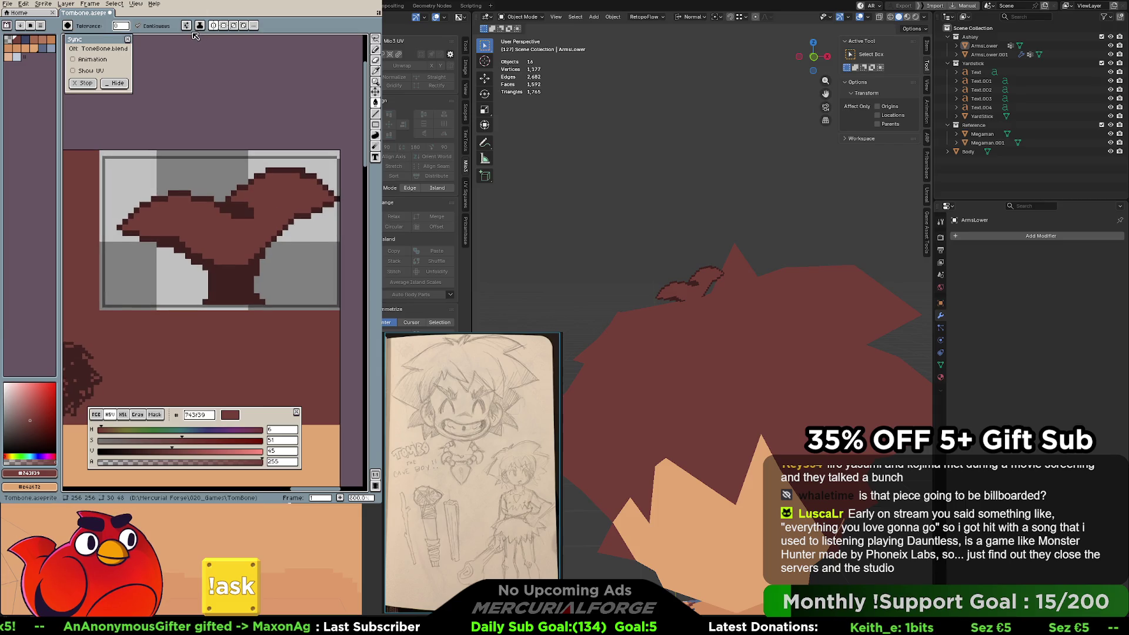
{"action": "left_click", "coordinate": [375, 137]}
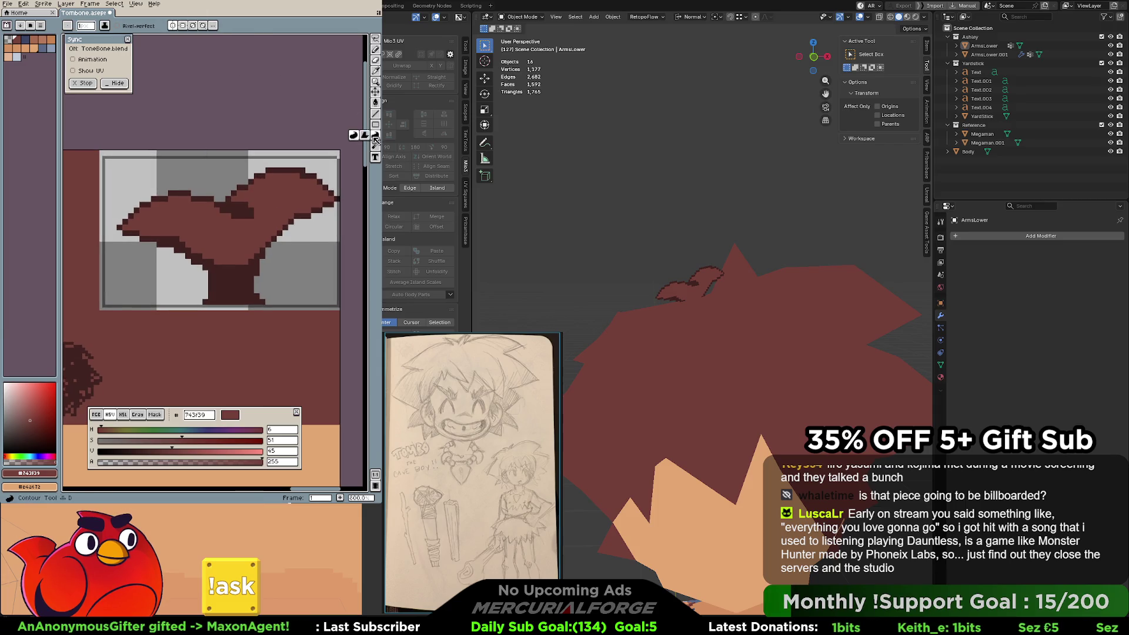
{"action": "left_click", "coordinate": [105, 25]}
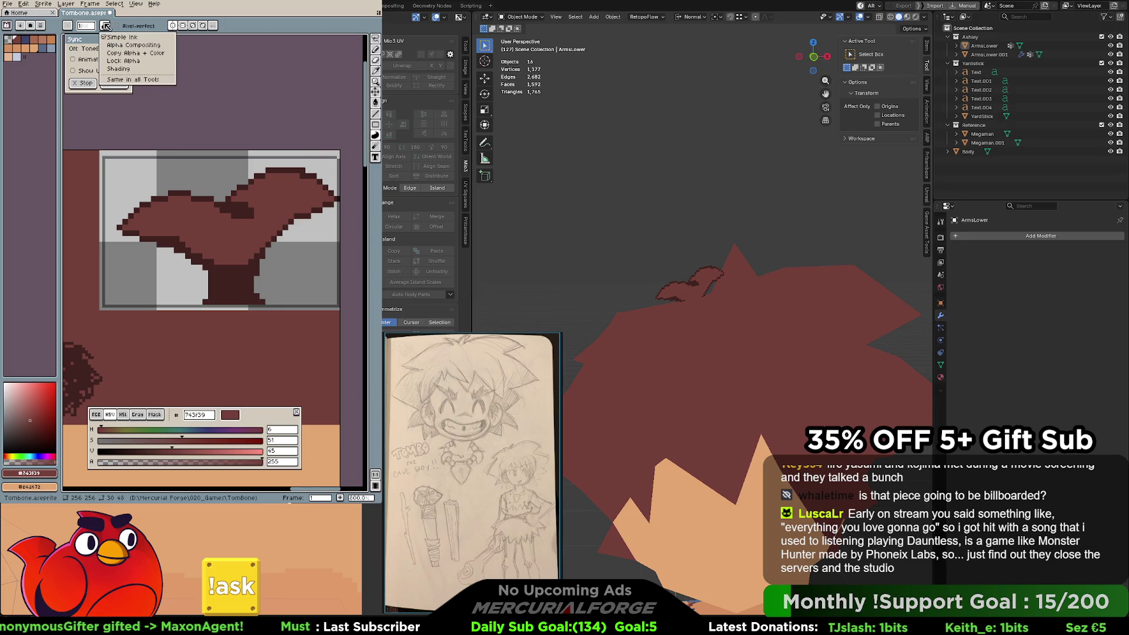
{"action": "left_click", "coordinate": [136, 46]}
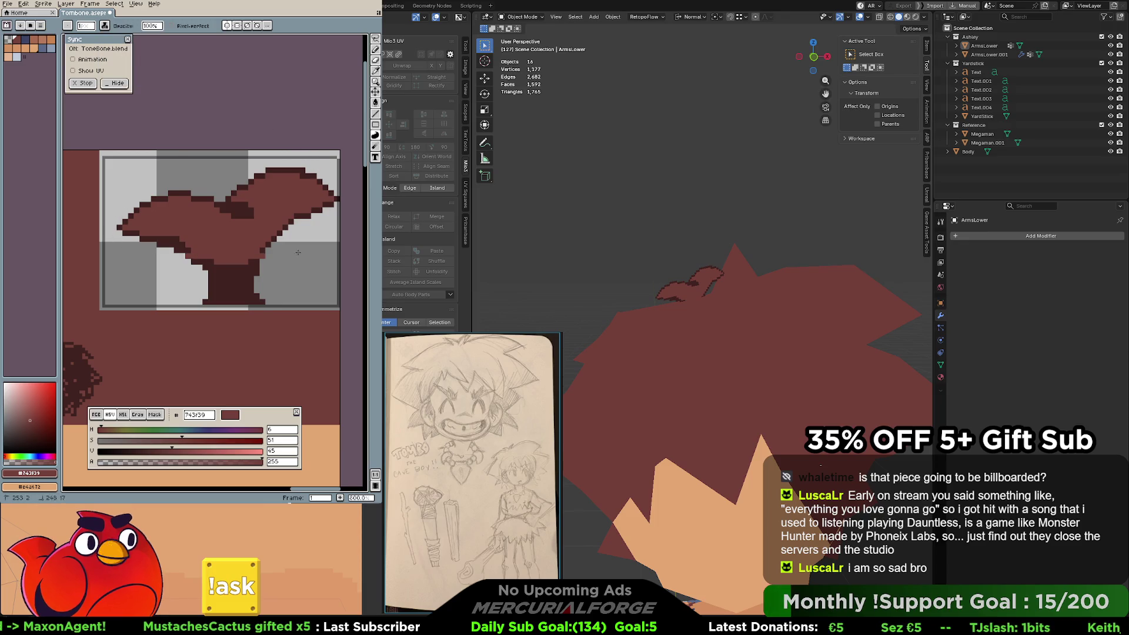
Orbit the Blender preview around the hair and select the hair card object.
{"action": "scroll", "coordinate": [259, 146], "scroll_direction": "right", "scroll_amount": 3}
{"action": "scroll", "coordinate": [229, 183], "scroll_direction": "left", "scroll_amount": 3}
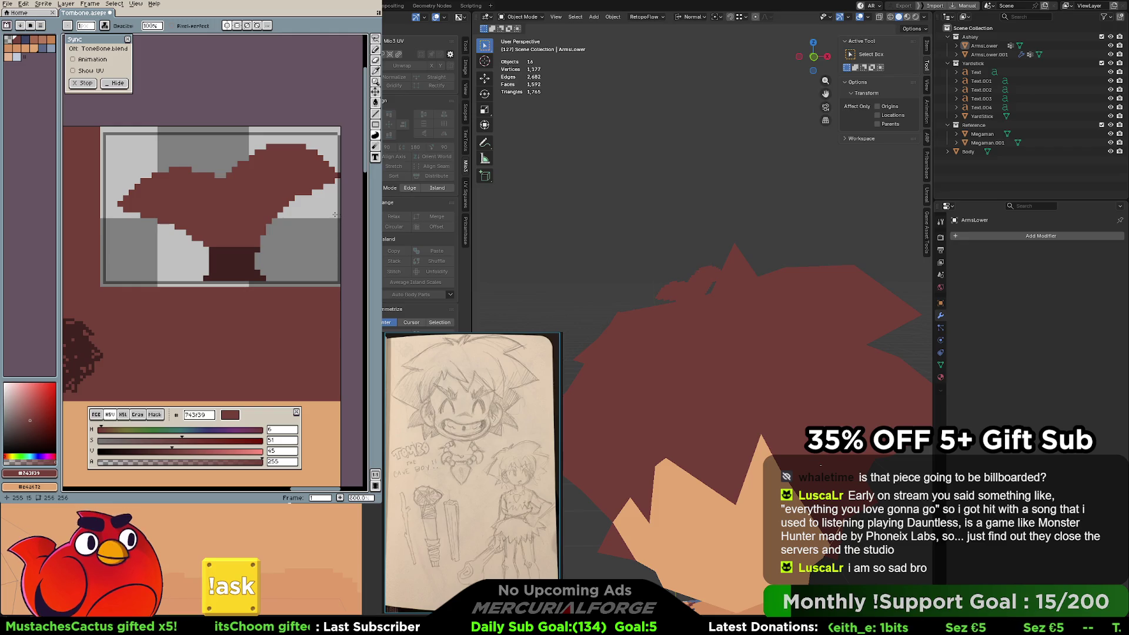
{"action": "mouse_move", "coordinate": [705, 329]}
{"action": "middle_mouse_down"}
{"action": "mouse_move", "coordinate": [816, 308]}
{"action": "mouse_move", "coordinate": [688, 305]}
{"action": "middle_mouse_up"}
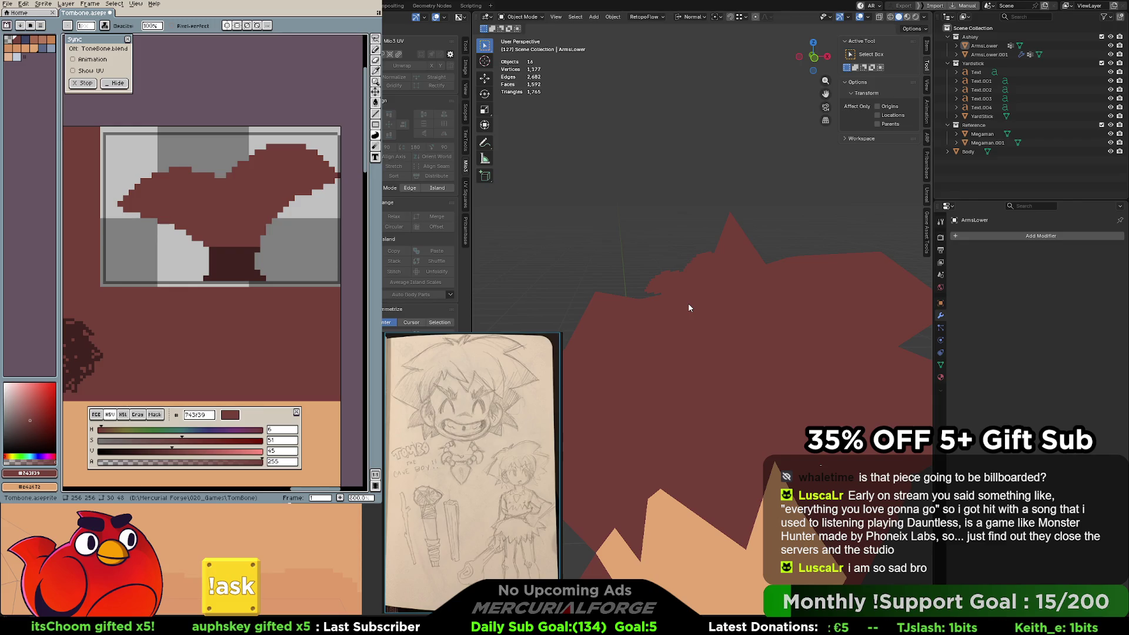
{"action": "mouse_move", "coordinate": [688, 302]}
{"action": "middle_mouse_down"}
{"action": "mouse_move", "coordinate": [616, 296]}
{"action": "mouse_move", "coordinate": [702, 298]}
{"action": "mouse_move", "coordinate": [683, 300]}
{"action": "mouse_move", "coordinate": [705, 302]}
{"action": "mouse_move", "coordinate": [686, 314]}
{"action": "mouse_move", "coordinate": [686, 334]}
{"action": "mouse_move", "coordinate": [685, 292]}
{"action": "mouse_move", "coordinate": [699, 308]}
{"action": "middle_mouse_up"}
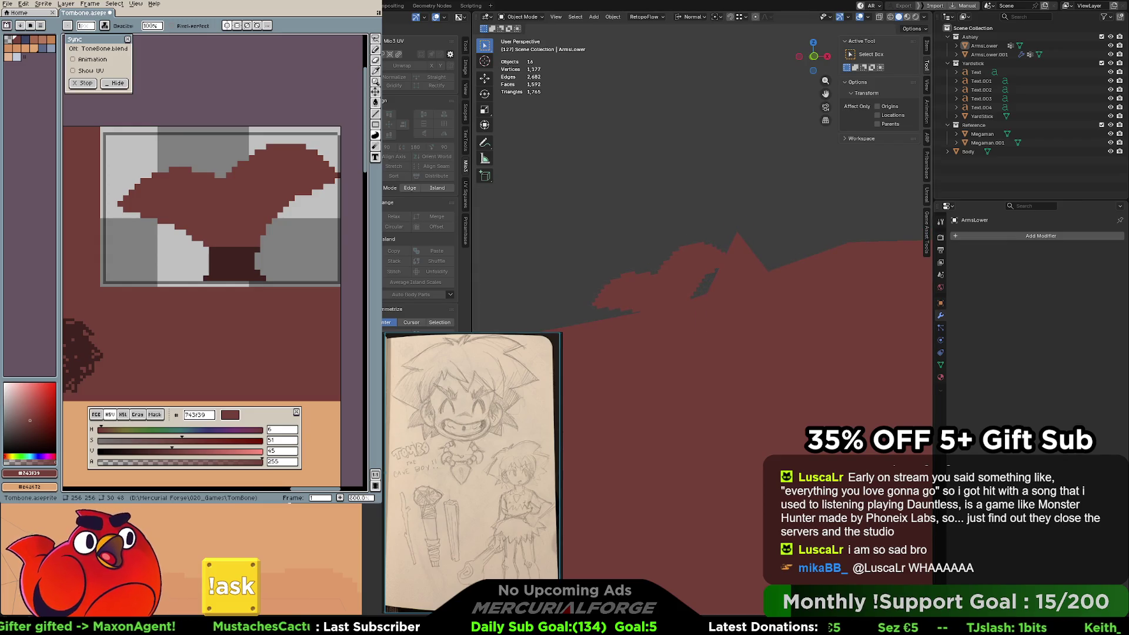
{"action": "left_click", "coordinate": [667, 274]}
In Edit Mode, zoom to the hair card face and move an edge to trim the dark sliver.
{"action": "key", "text": "Tab"}
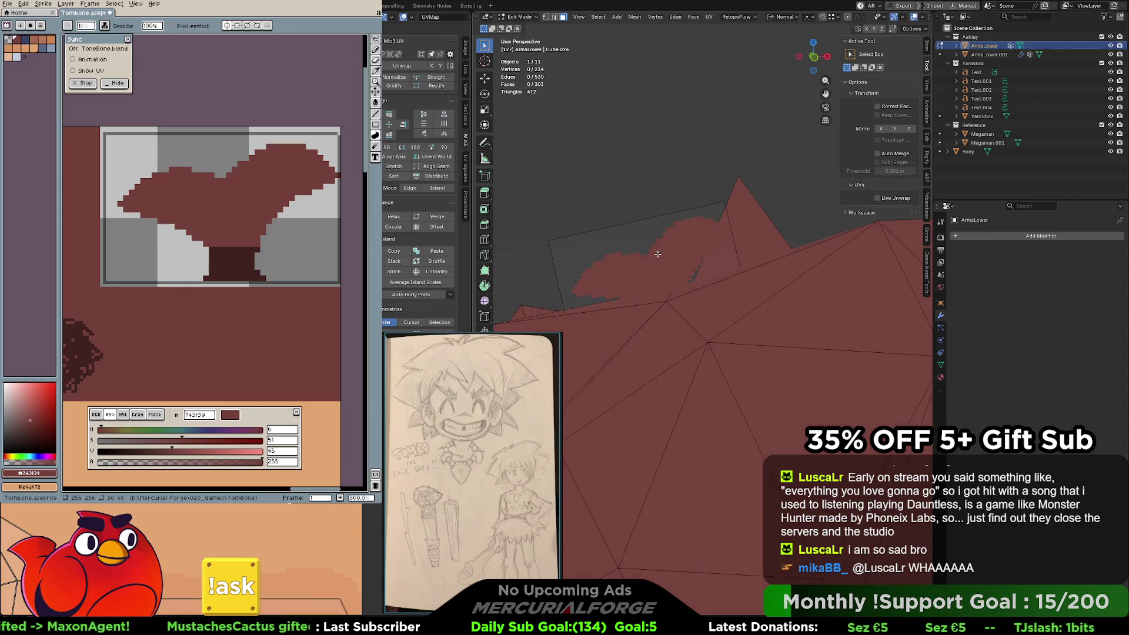
{"action": "left_click", "coordinate": [657, 254]}
{"action": "key", "text": "KP_Decimal"}
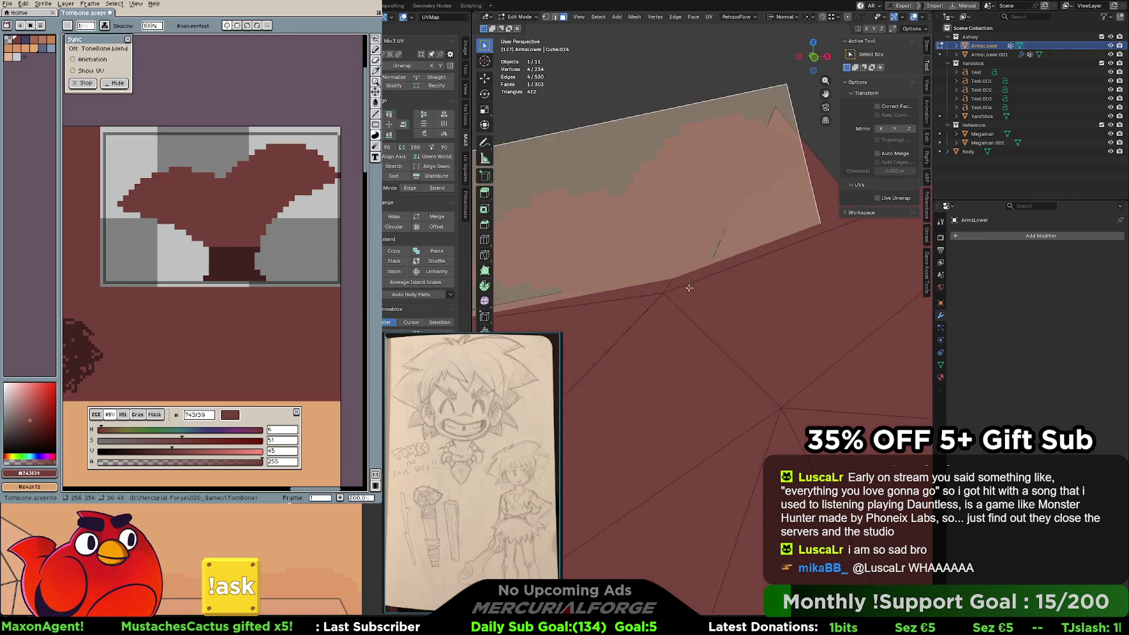
{"action": "scroll", "coordinate": [666, 255], "scroll_direction": "up", "scroll_amount": 4}
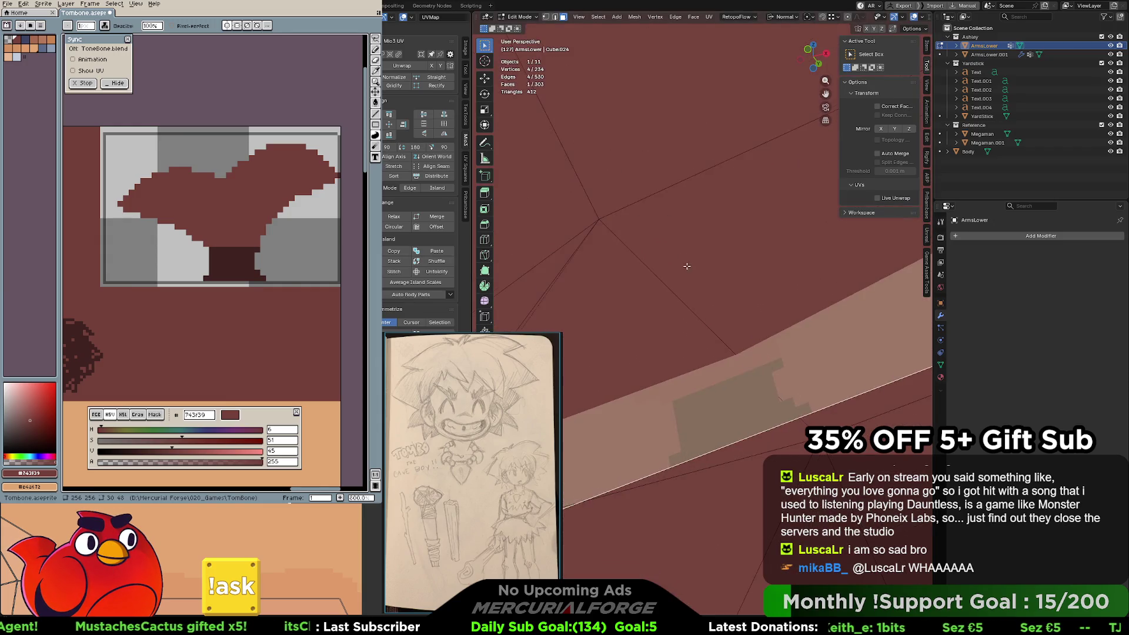
{"action": "scroll", "coordinate": [670, 242], "scroll_direction": "down", "scroll_amount": 6}
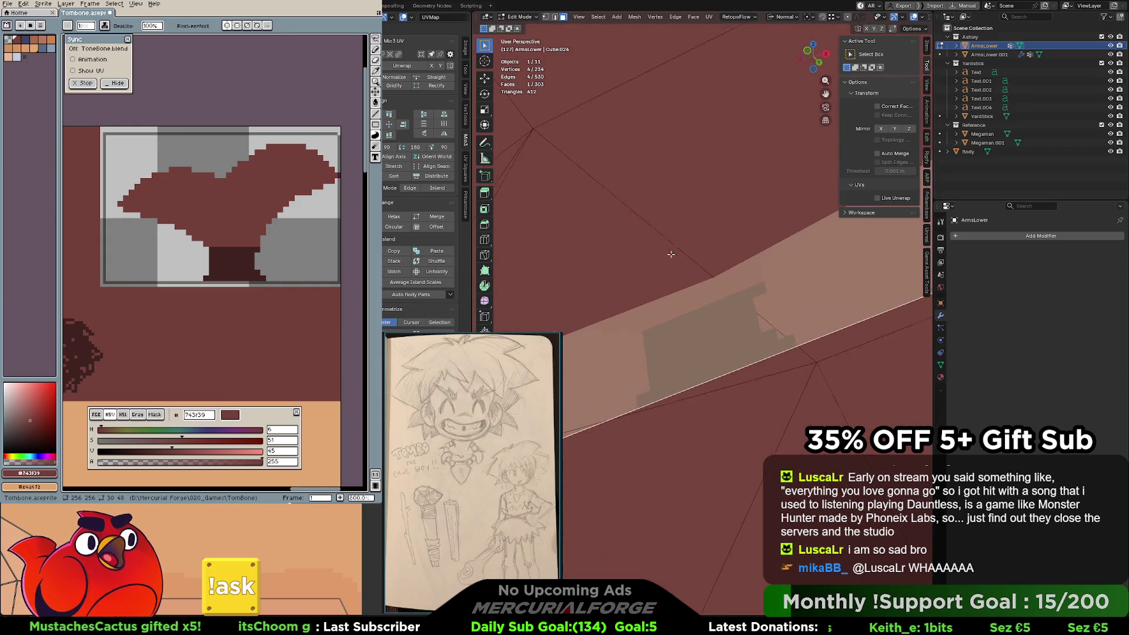
{"action": "key", "text": "2"}
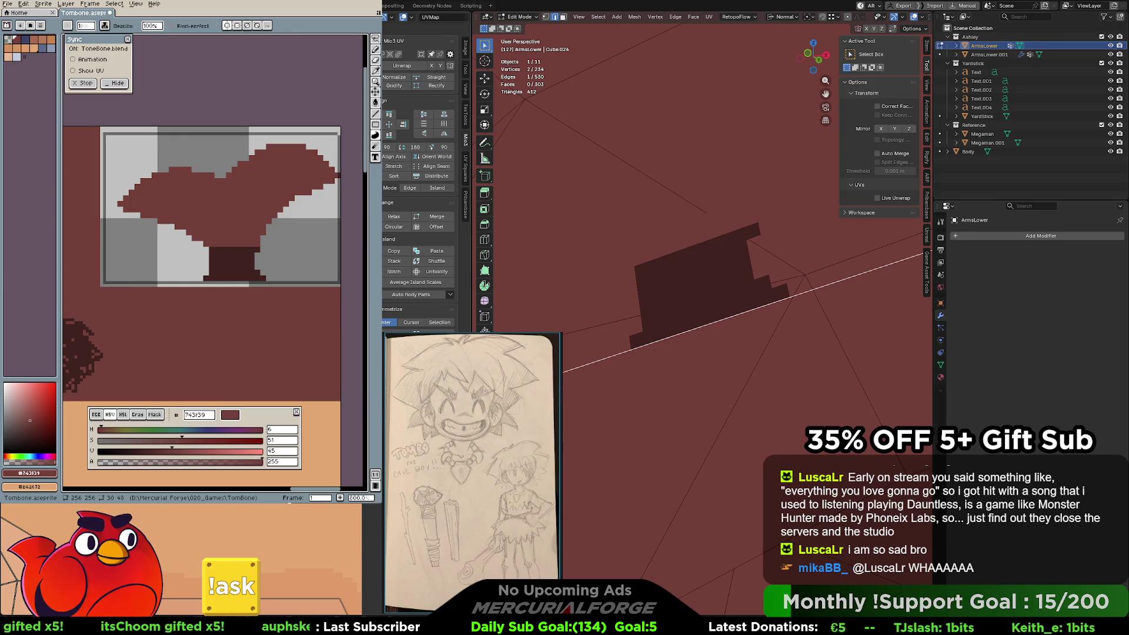
{"action": "key", "text": "g"}
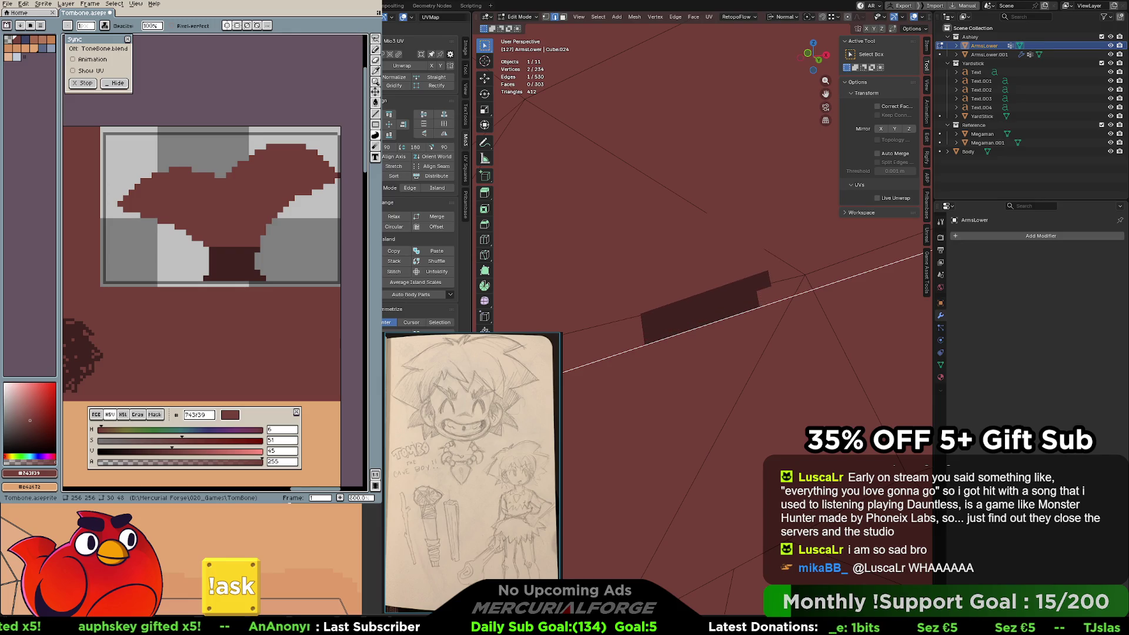
Orbit around the hair card to check it and select its long bottom edge.
{"action": "scroll", "coordinate": [716, 160], "scroll_direction": "down", "scroll_amount": 4}
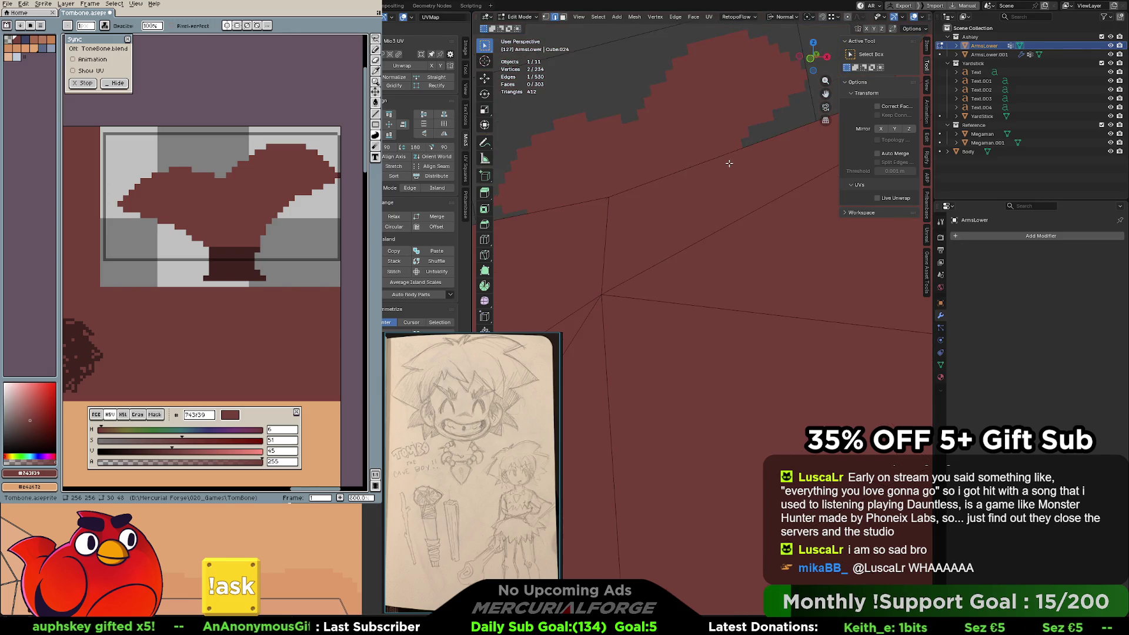
{"action": "mouse_move", "coordinate": [716, 160]}
{"action": "middle_mouse_down"}
{"action": "mouse_move", "coordinate": [679, 236]}
{"action": "mouse_move", "coordinate": [720, 300]}
{"action": "middle_mouse_up"}
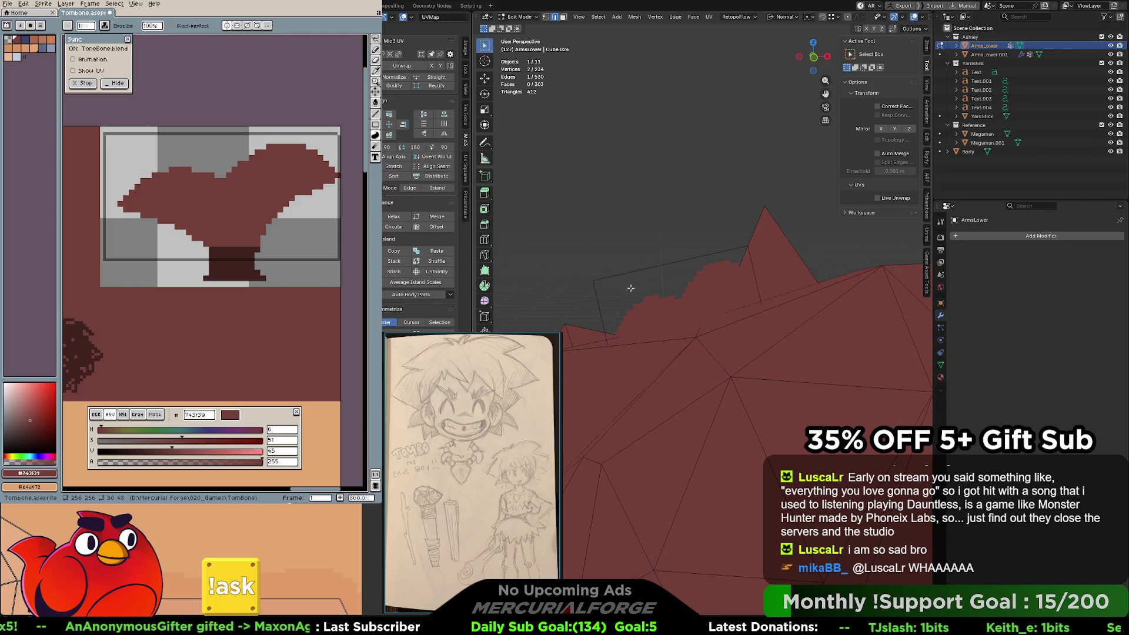
{"action": "middle_click_drag", "start_coordinate": [707, 298], "coordinate": [711, 291]}
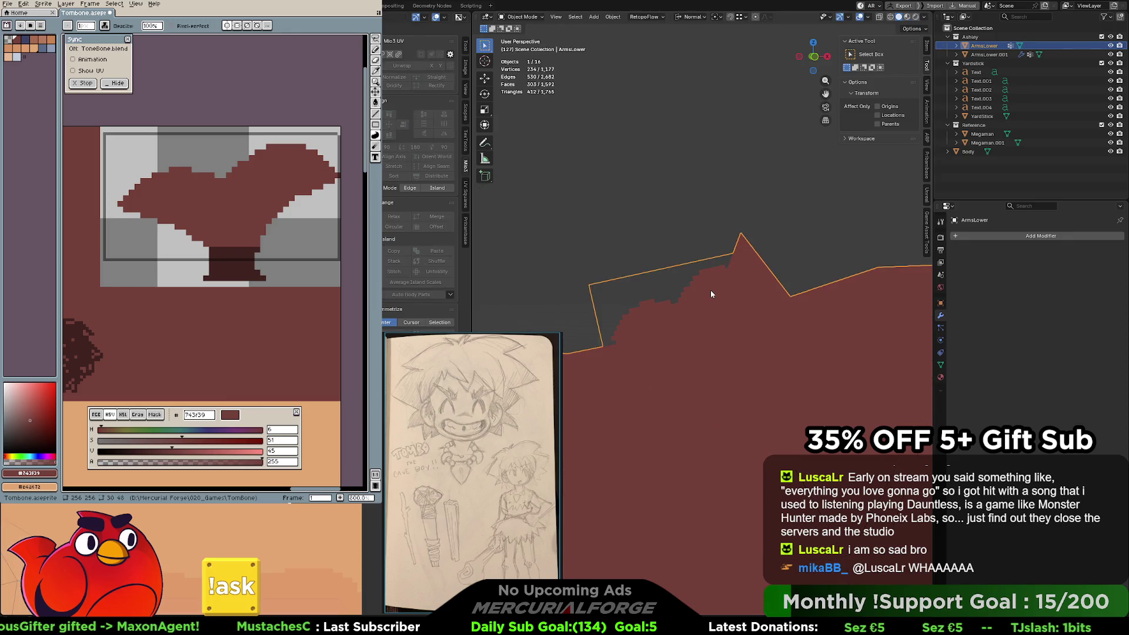
{"action": "left_click", "coordinate": [711, 291]}
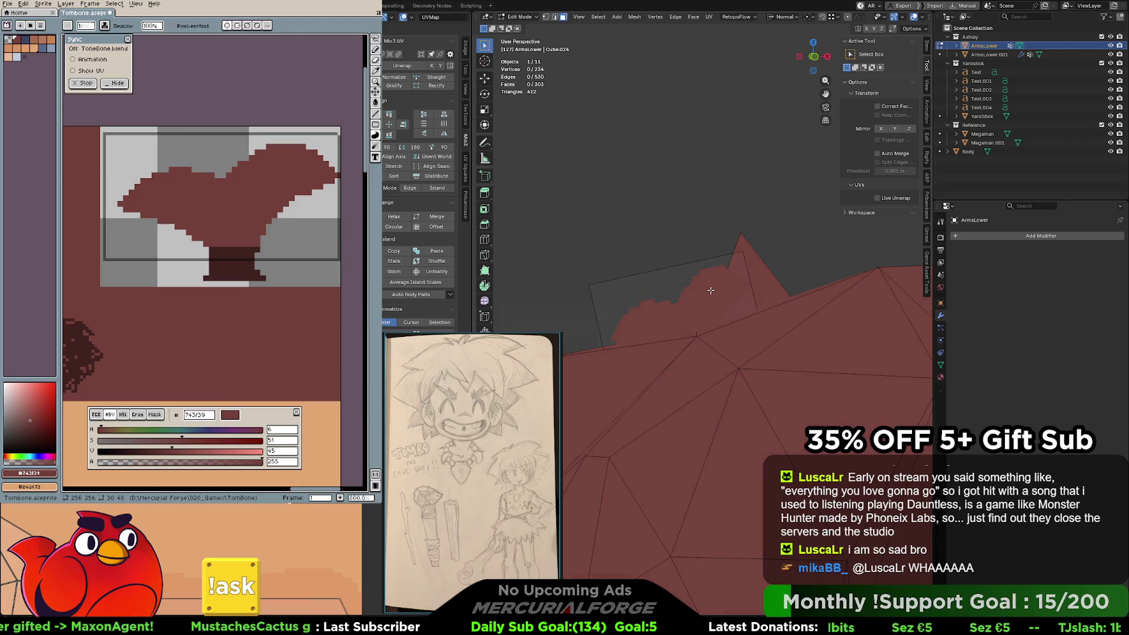
Slightly rotate the hair card face on the caveman's head and move it into a new position.
{"action": "left_click", "coordinate": [711, 290]}
{"action": "key", "text": "r"}
{"action": "left_click", "coordinate": [783, 232]}
{"action": "key", "text": "g"}
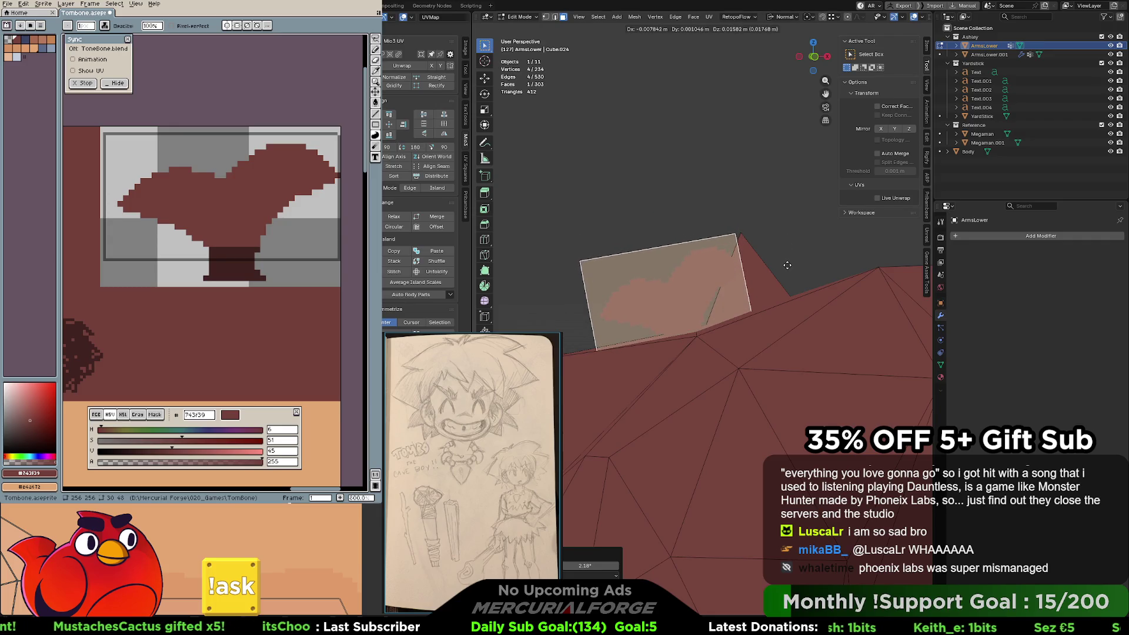
{"action": "left_click", "coordinate": [787, 265]}
Stretch the hair card face along its Y axis, deselect it and return to Object Mode.
{"action": "key", "text": "g"}
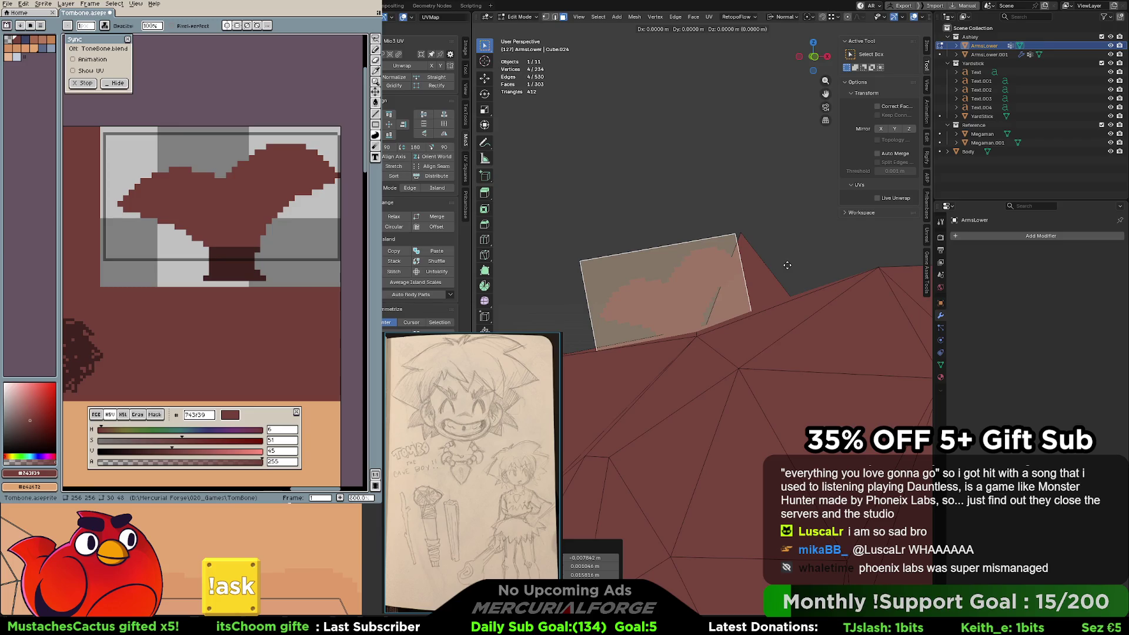
{"action": "key", "text": "x"}
{"action": "key", "text": "x"}
{"action": "key", "text": "s"}
{"action": "key", "text": "y"}
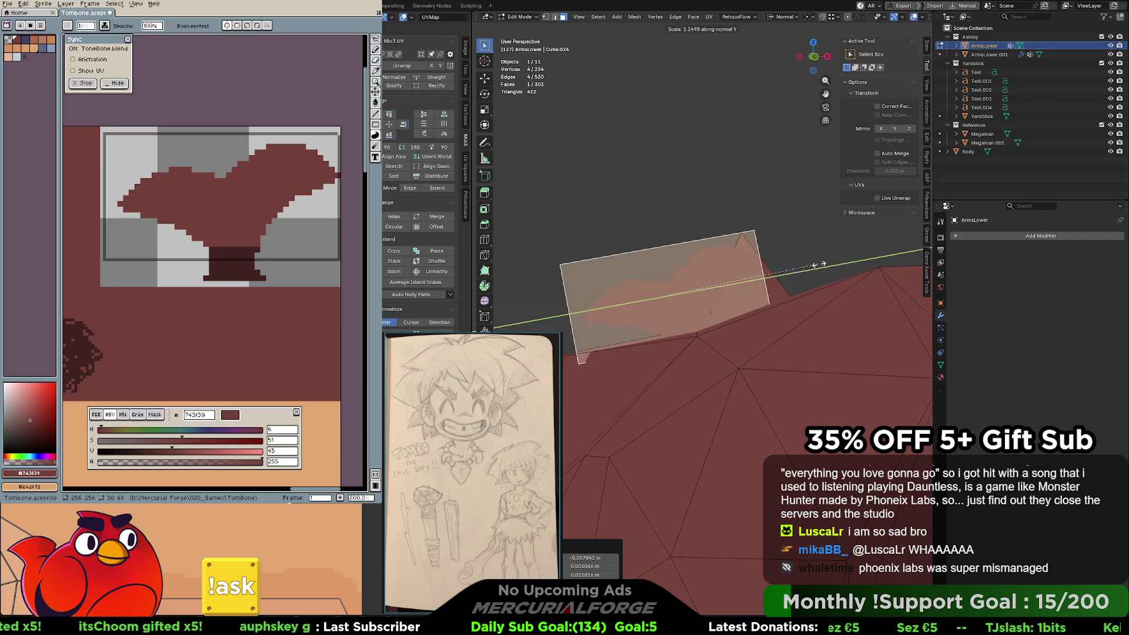
{"action": "left_click", "coordinate": [819, 264]}
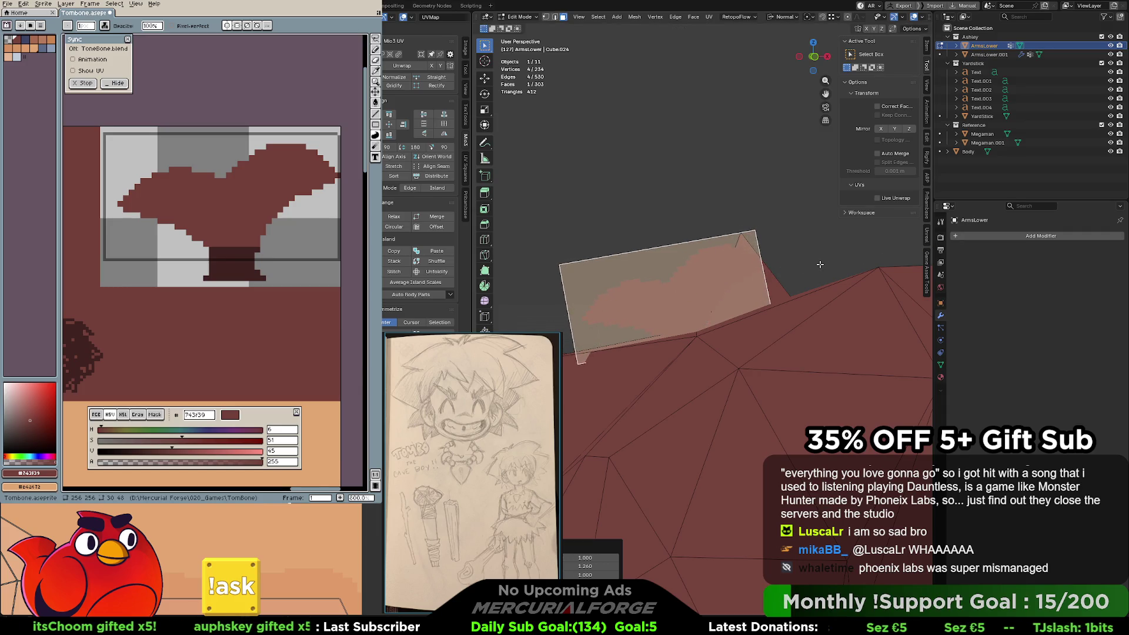
{"action": "left_click", "coordinate": [823, 253]}
{"action": "middle_click_drag", "start_coordinate": [767, 250], "coordinate": [908, 259]}
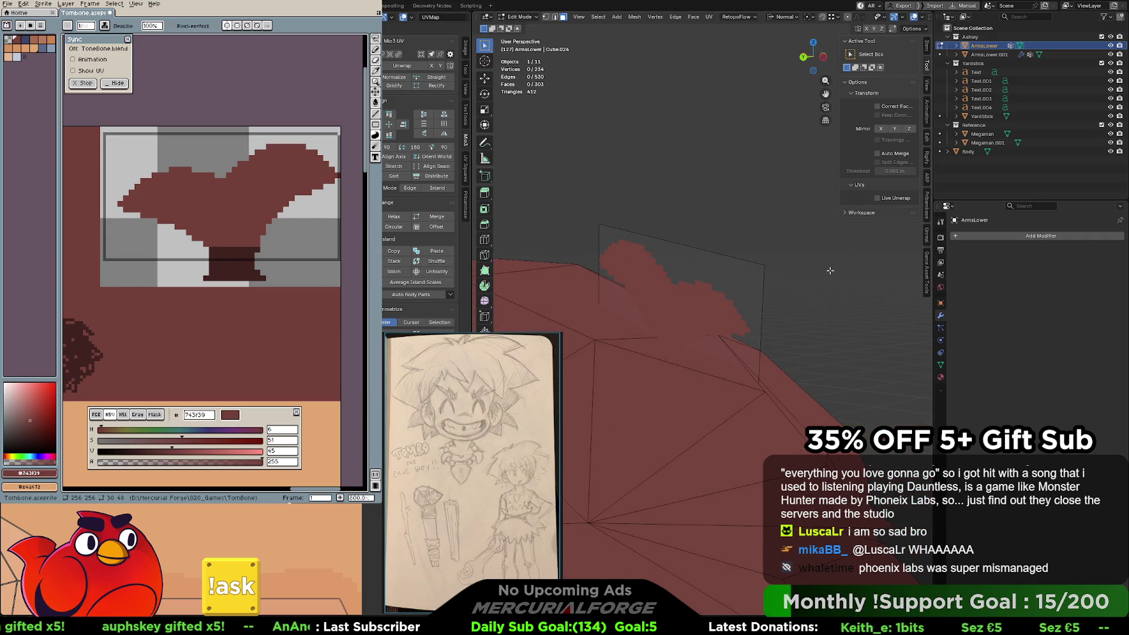
{"action": "key", "text": "Tab"}
From the front view, nudge the ArmsLower hair card face slightly in Edit Mode.
{"action": "scroll", "coordinate": [824, 276], "scroll_direction": "down", "scroll_amount": 4}
{"action": "mouse_move", "coordinate": [800, 301]}
{"action": "middle_mouse_down"}
{"action": "mouse_move", "coordinate": [646, 302]}
{"action": "mouse_move", "coordinate": [685, 292]}
{"action": "middle_mouse_up"}
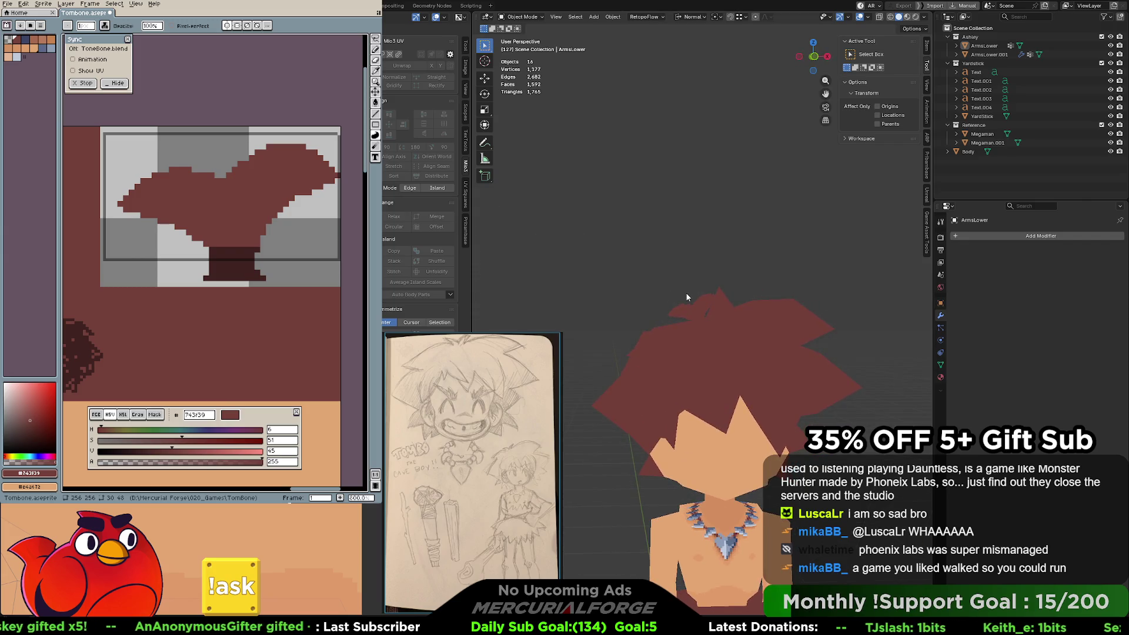
{"action": "scroll", "coordinate": [689, 294], "scroll_direction": "up", "scroll_amount": 3}
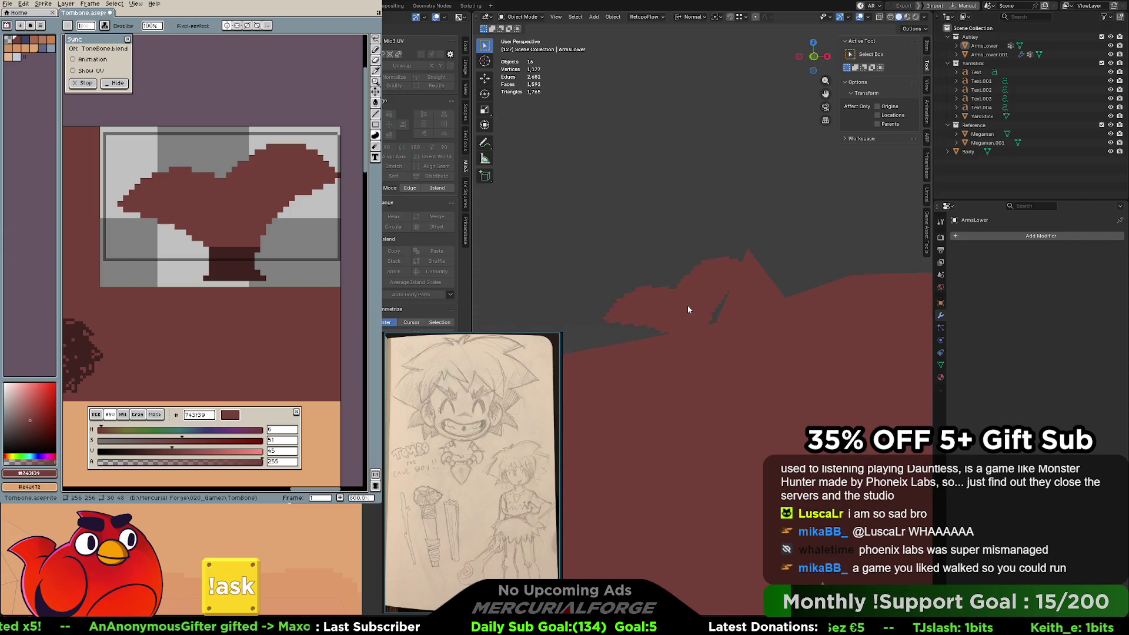
{"action": "left_click", "coordinate": [689, 310]}
{"action": "key", "text": "Tab"}
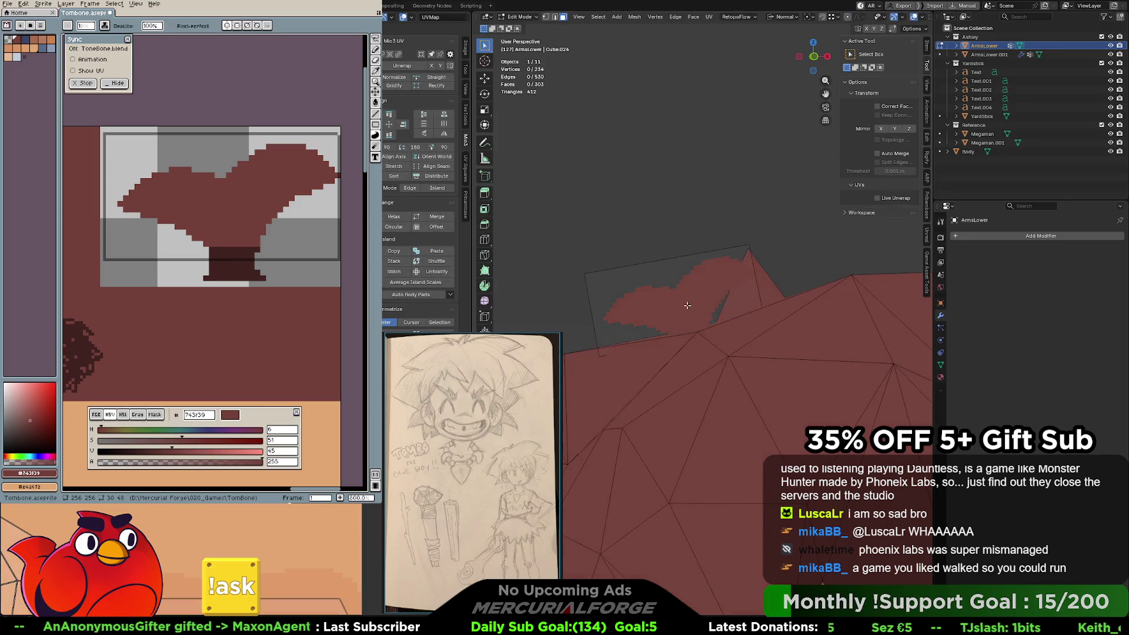
{"action": "left_click", "coordinate": [687, 304]}
{"action": "key", "text": "g"}
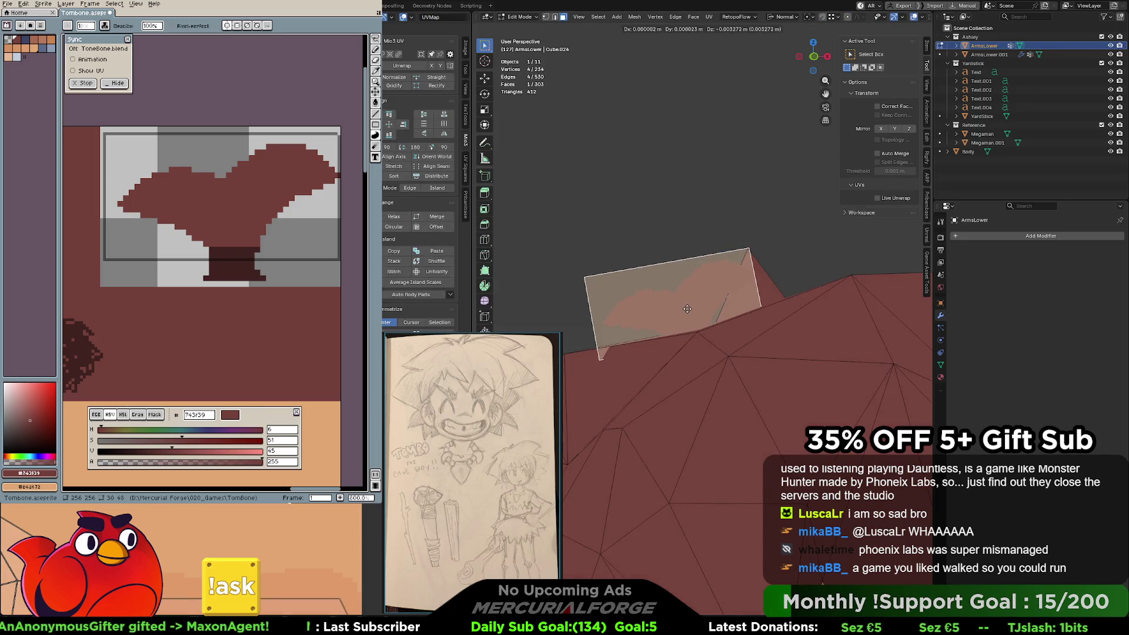
{"action": "left_click", "coordinate": [690, 308]}
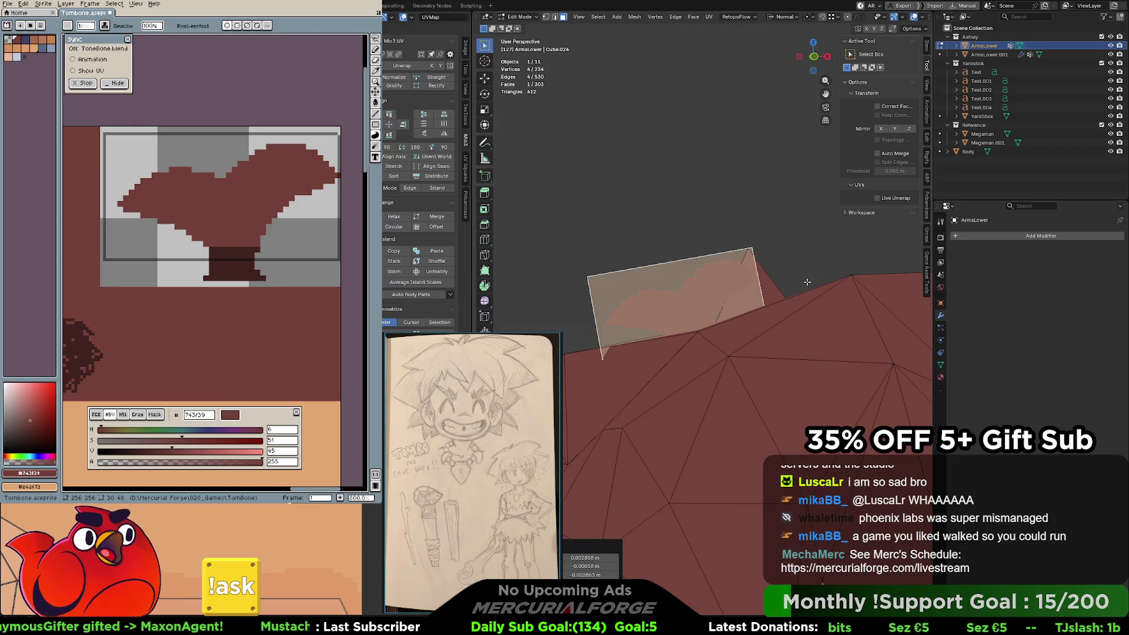
{"action": "left_click", "coordinate": [802, 264]}
{"action": "key", "text": "Tab"}
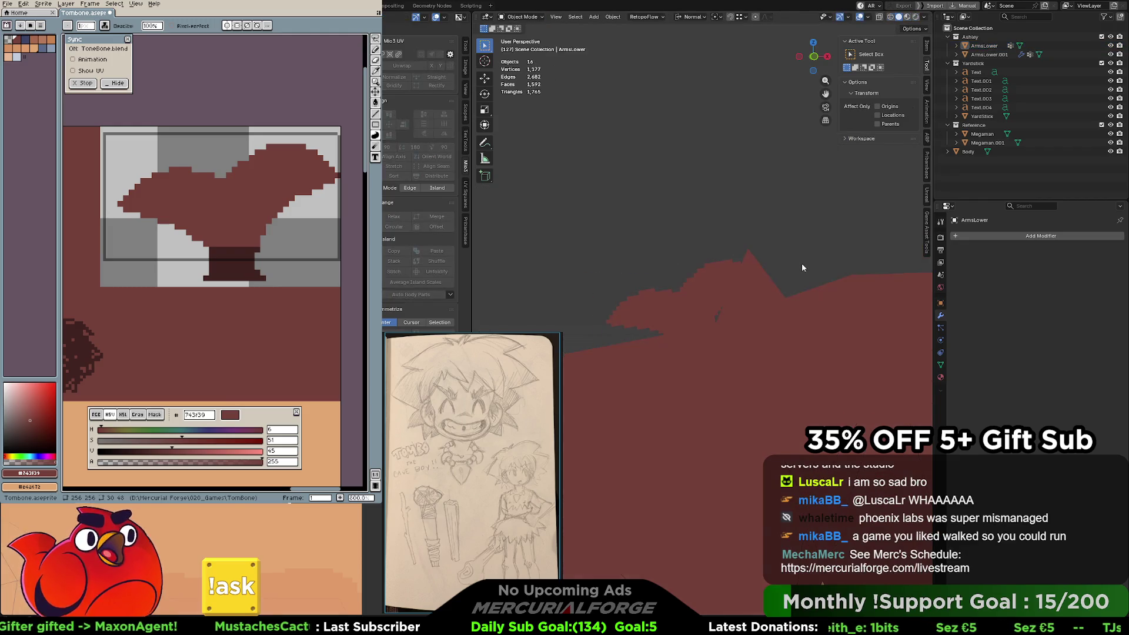
Reselect ArmsLower and move the hair-card face once more into its final spot.
{"action": "scroll", "coordinate": [698, 284], "scroll_direction": "down", "scroll_amount": 3}
{"action": "mouse_move", "coordinate": [698, 289]}
{"action": "middle_mouse_down"}
{"action": "mouse_move", "coordinate": [876, 294]}
{"action": "mouse_move", "coordinate": [701, 292]}
{"action": "middle_mouse_up"}
{"action": "scroll", "coordinate": [698, 293], "scroll_direction": "down", "scroll_amount": 2}
{"action": "scroll", "coordinate": [696, 294], "scroll_direction": "down", "scroll_amount": 2}
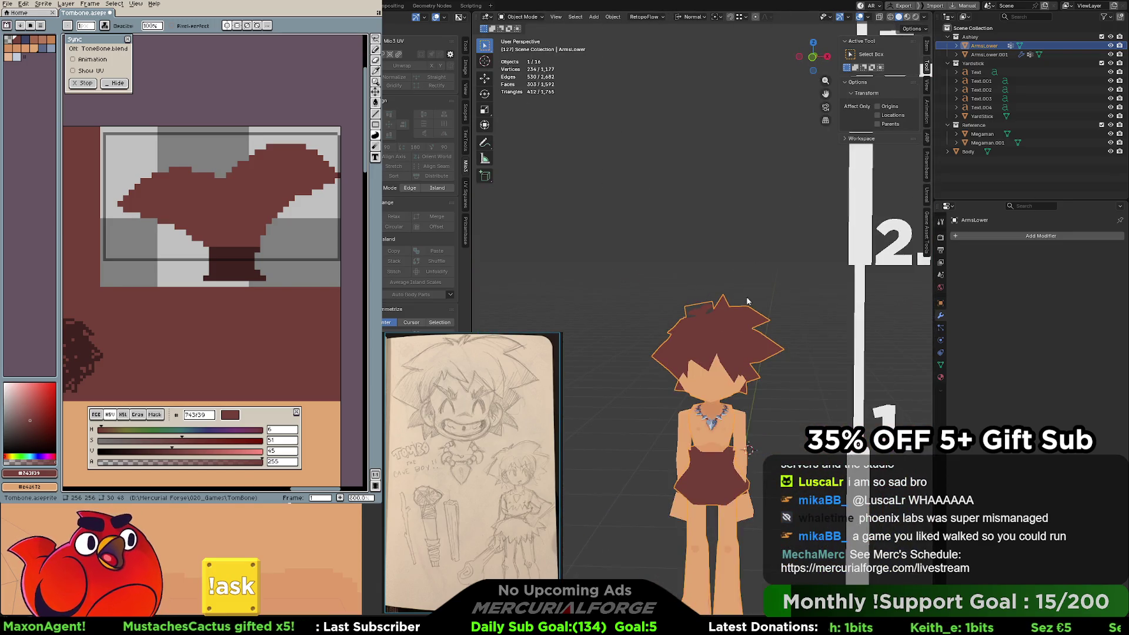
{"action": "left_click", "coordinate": [734, 299]}
{"action": "scroll", "coordinate": [729, 302], "scroll_direction": "up", "scroll_amount": 5}
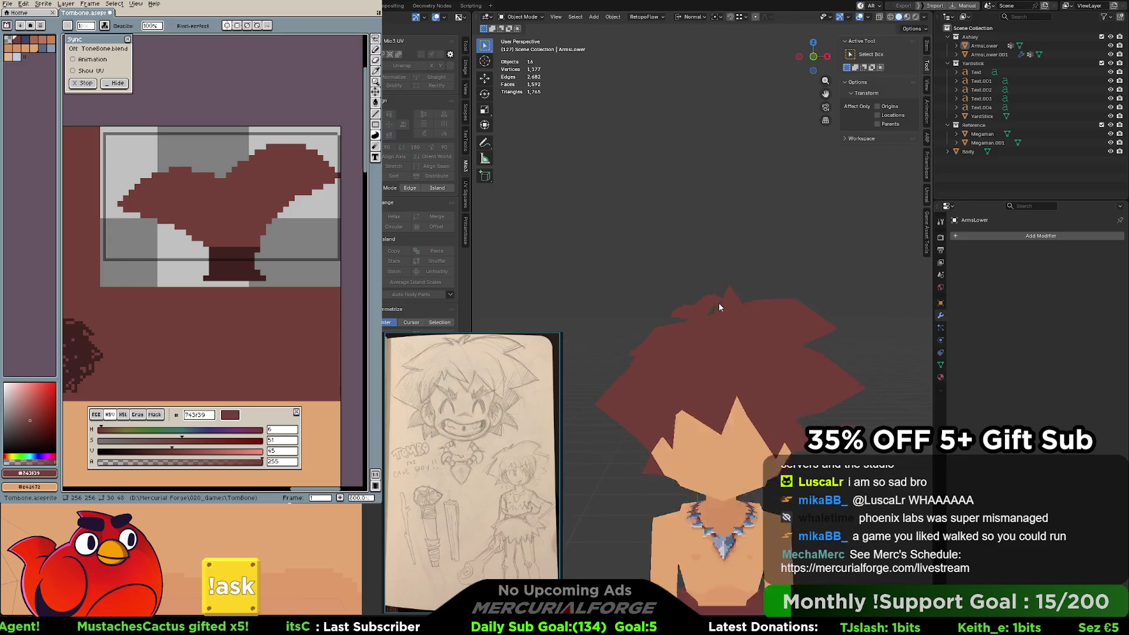
{"action": "left_click", "coordinate": [695, 312]}
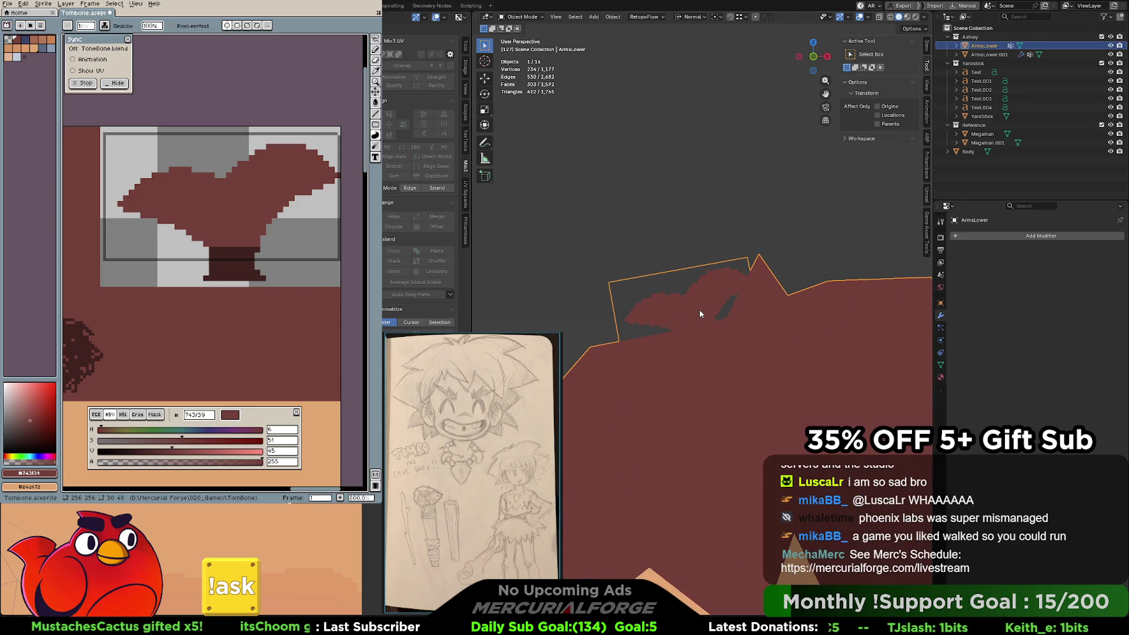
{"action": "key", "text": "Tab"}
{"action": "scroll", "coordinate": [698, 310], "scroll_direction": "up", "scroll_amount": 2}
{"action": "left_click", "coordinate": [699, 310]}
{"action": "key", "text": "g"}
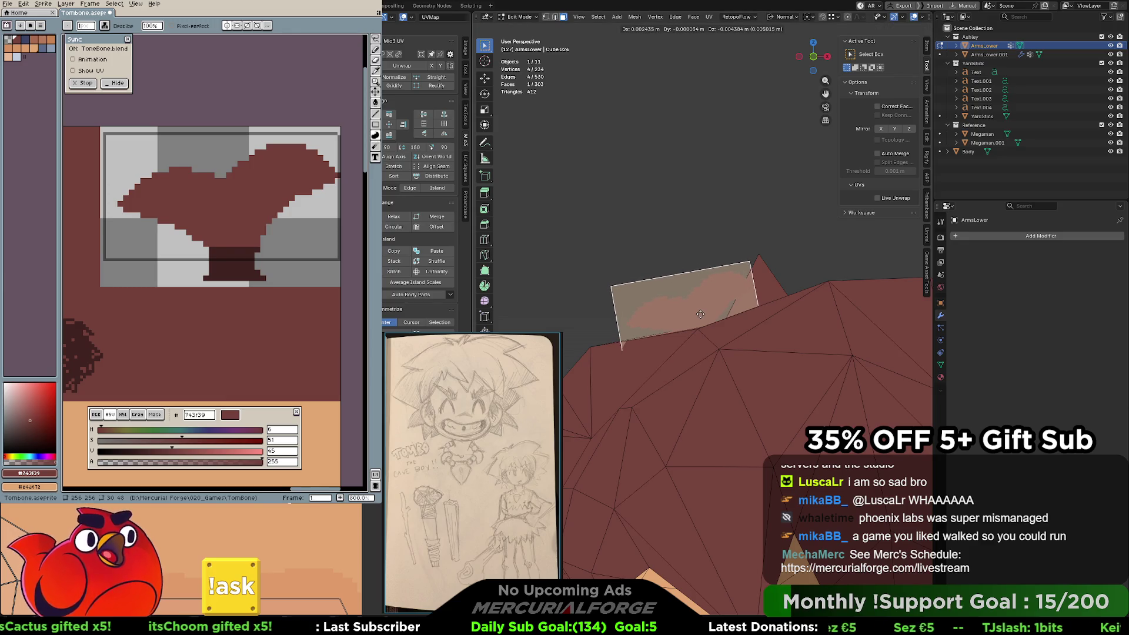
{"action": "left_click", "coordinate": [701, 314]}
{"action": "left_click", "coordinate": [817, 266]}
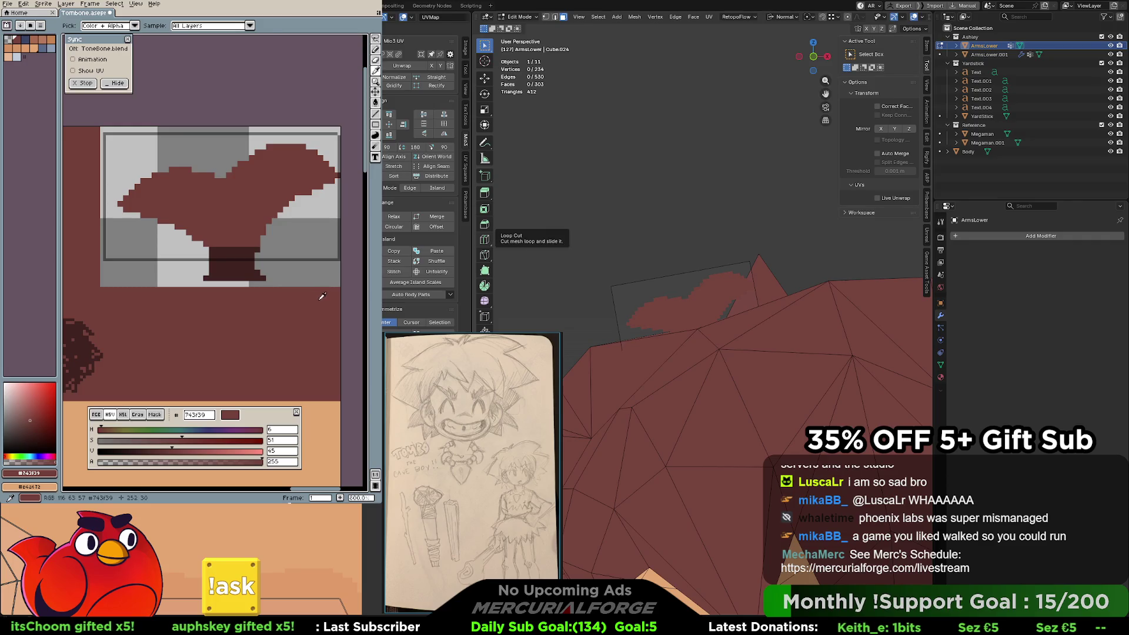
Paint a dark-red filled ellipse over the grey strip under the hair piece.
{"action": "left_click", "coordinate": [372, 129]}
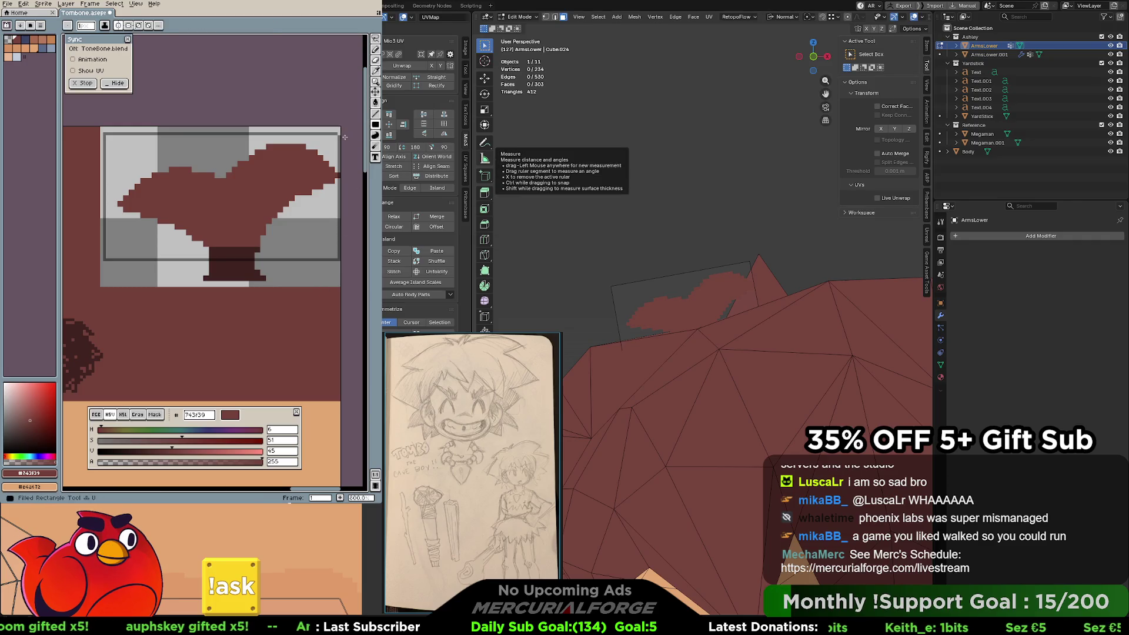
{"action": "left_click_drag", "start_coordinate": [331, 267], "coordinate": [94, 291]}
{"action": "mouse_move", "coordinate": [235, 235]}
{"action": "middle_mouse_down"}
{"action": "mouse_move", "coordinate": [257, 254]}
{"action": "mouse_move", "coordinate": [263, 239]}
{"action": "mouse_move", "coordinate": [244, 239]}
{"action": "middle_mouse_up"}
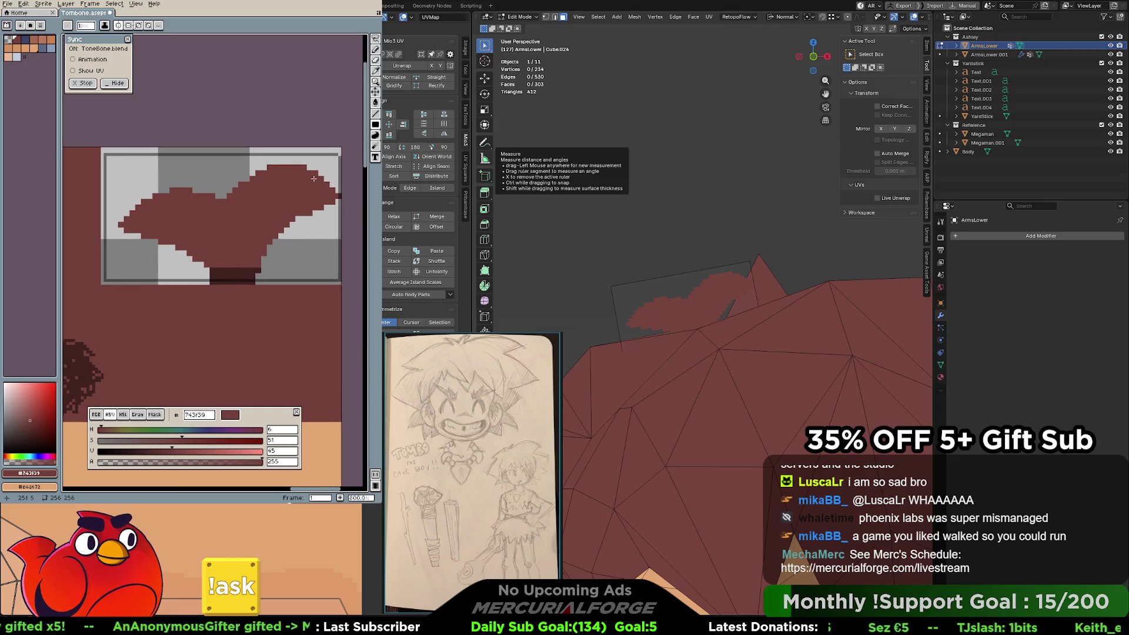
Select the whole sprite and shift its pixels about 10 px left, then deselect.
{"action": "left_click", "coordinate": [375, 38]}
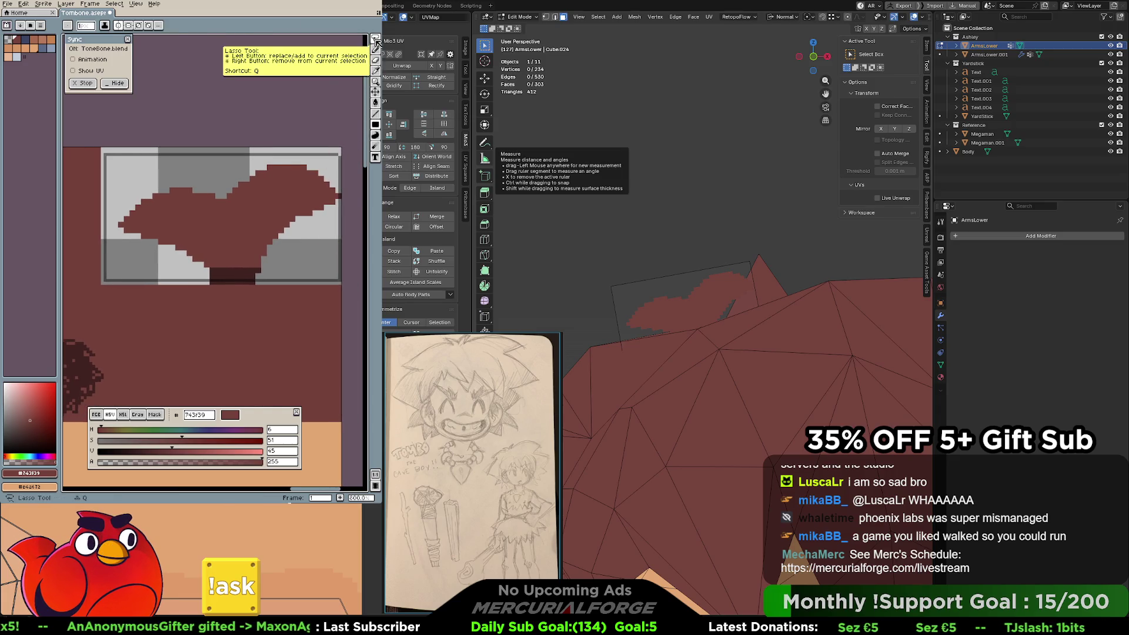
{"action": "left_click", "coordinate": [347, 42]}
{"action": "left_click", "coordinate": [325, 40]}
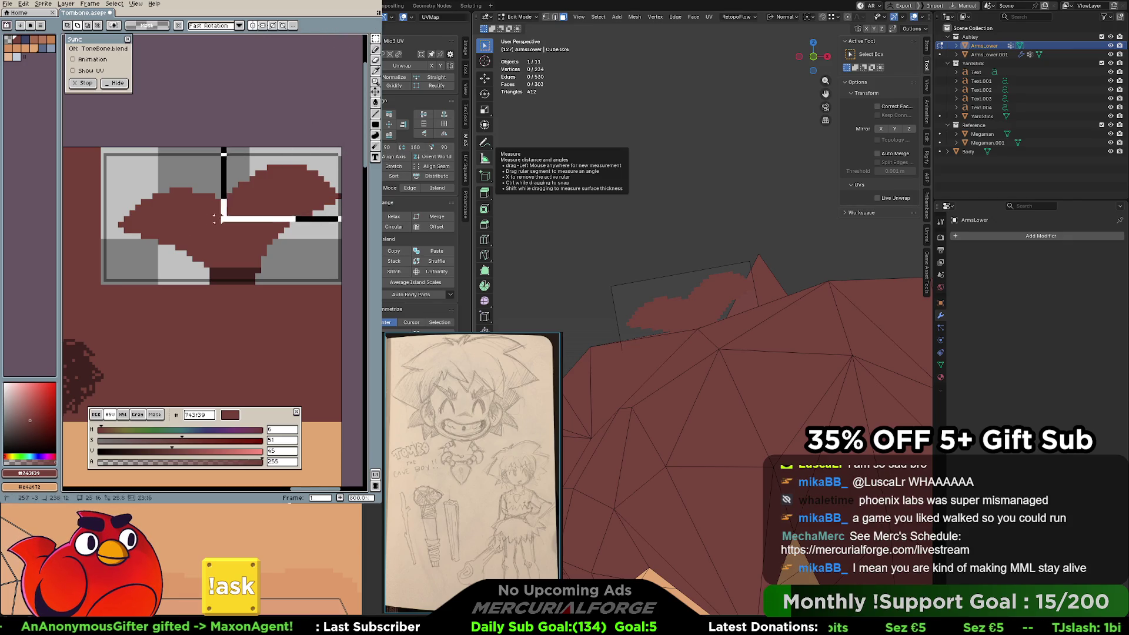
{"action": "key", "text": "ctrl+a"}
{"action": "left_click_drag", "start_coordinate": [254, 250], "coordinate": [248, 251]}
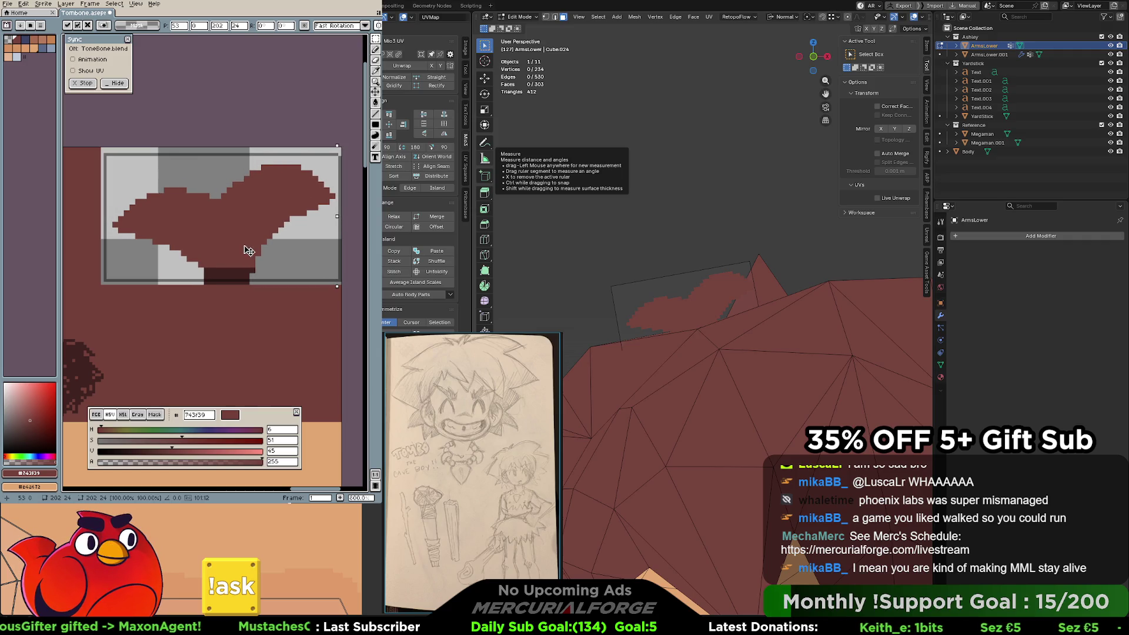
{"action": "key", "text": "Return"}
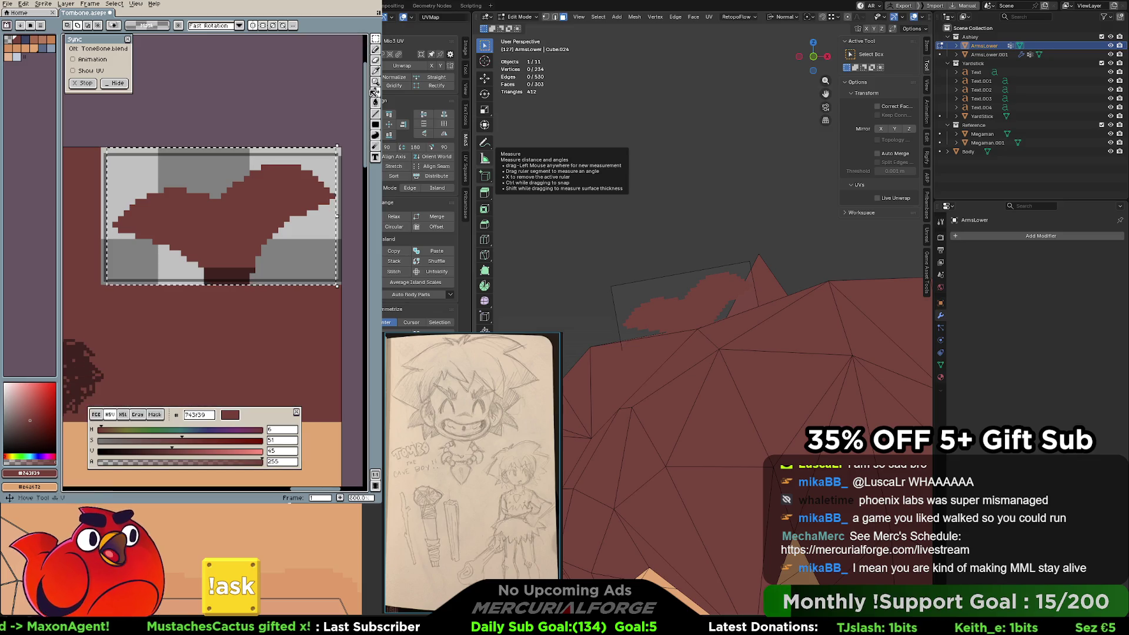
{"action": "key", "text": "ctrl+d"}
Show Aseprite's layers and timeline panel, and return Blender to Object Mode with nothing selected.
{"action": "key", "text": "h"}
{"action": "left_click_drag", "start_coordinate": [290, 132], "coordinate": [297, 132]}
{"action": "key", "text": "m"}
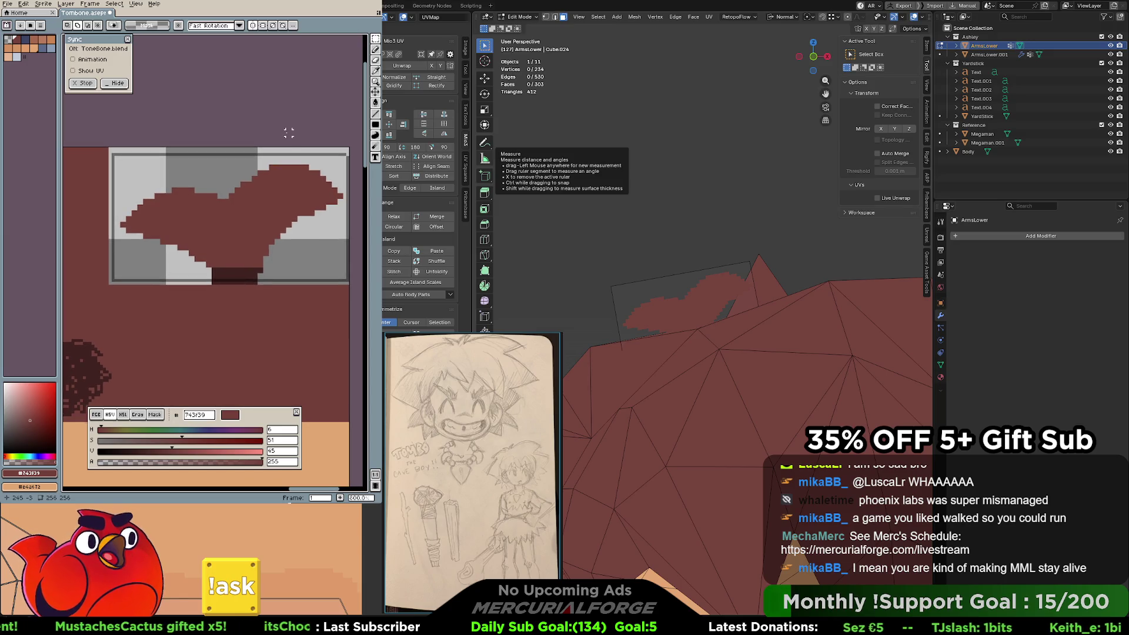
{"action": "key", "text": "Tab"}
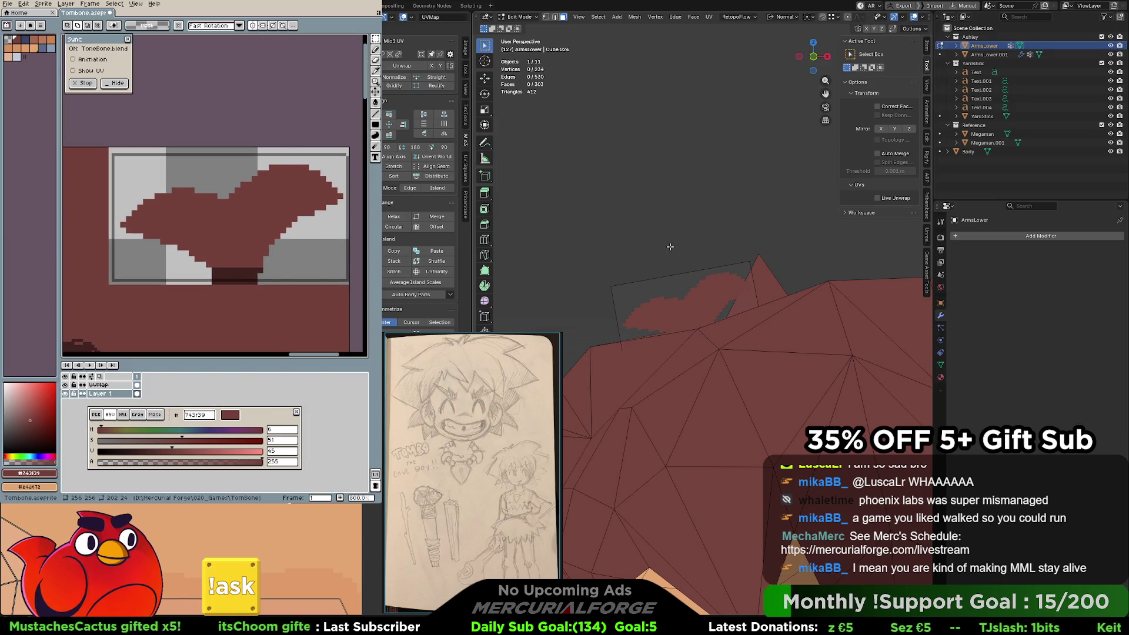
{"action": "key", "text": "Tab"}
{"action": "left_click", "coordinate": [686, 248]}
{"action": "scroll", "coordinate": [686, 249], "scroll_direction": "down", "scroll_amount": 3}
Check the Viewport Shading options and orbit around the caveman's dark-red spiky hair close up.
{"action": "scroll", "coordinate": [668, 264], "scroll_direction": "down", "scroll_amount": 1}
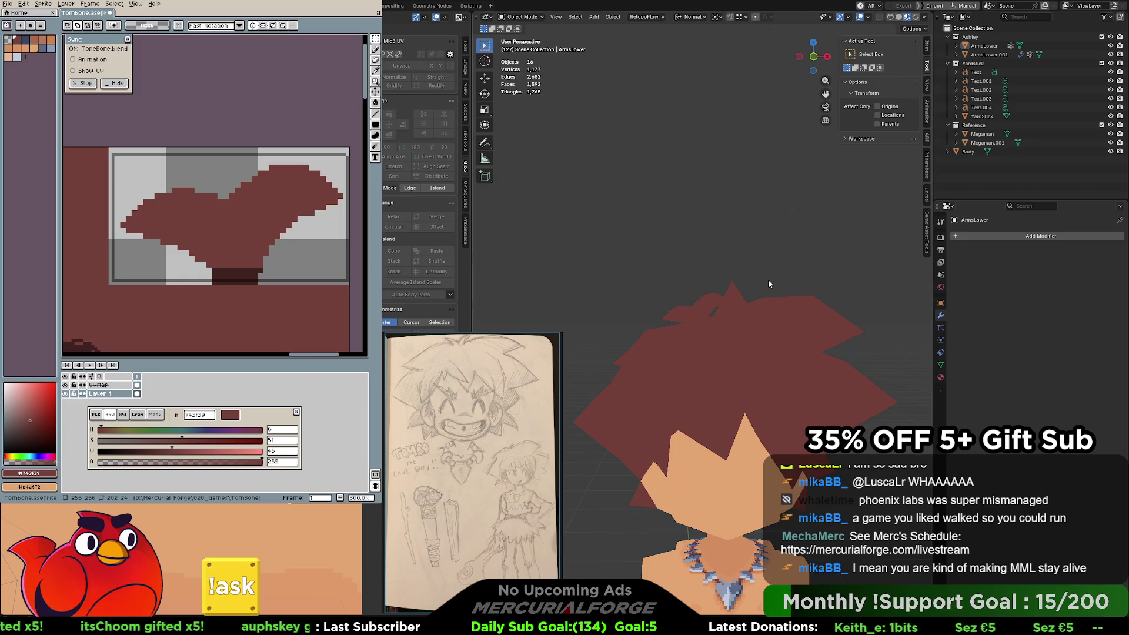
{"action": "left_click", "coordinate": [922, 19]}
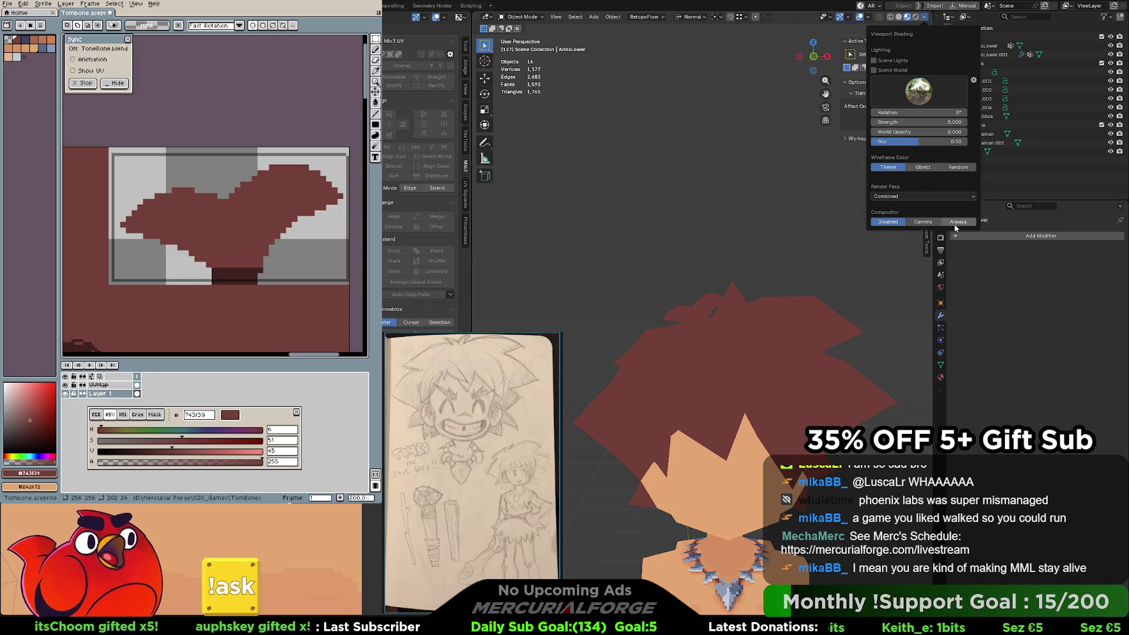
{"action": "scroll", "coordinate": [840, 261], "scroll_direction": "down", "scroll_amount": 4}
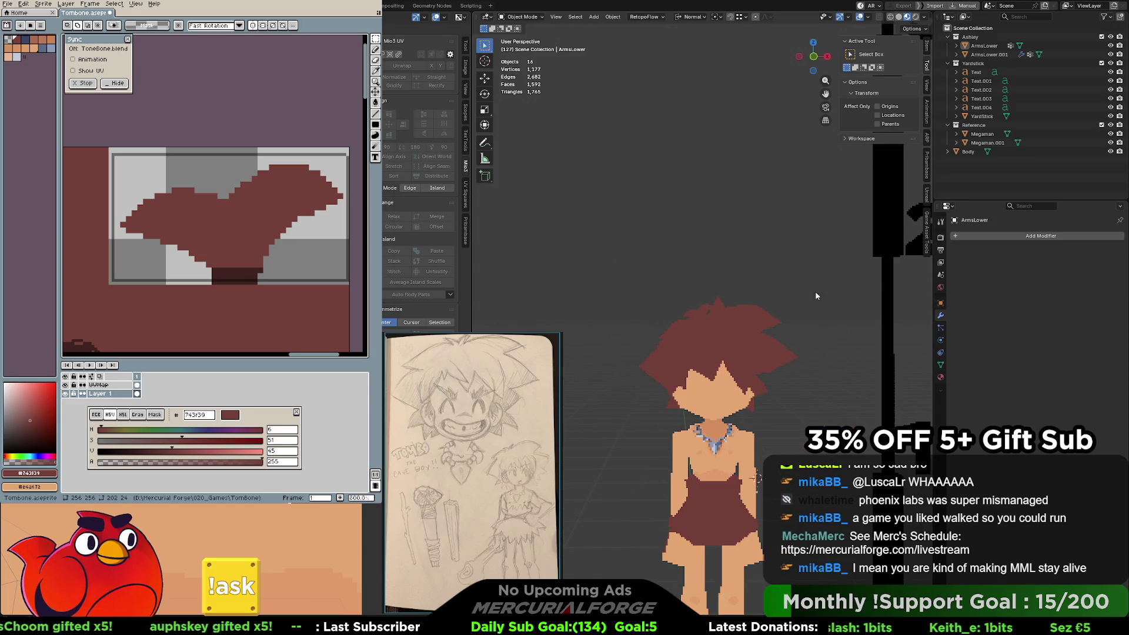
{"action": "mouse_move", "coordinate": [799, 280]}
{"action": "middle_mouse_down"}
{"action": "mouse_move", "coordinate": [809, 303]}
{"action": "mouse_move", "coordinate": [517, 305]}
{"action": "mouse_move", "coordinate": [547, 305]}
{"action": "mouse_move", "coordinate": [542, 295]}
{"action": "mouse_move", "coordinate": [885, 298]}
{"action": "mouse_move", "coordinate": [788, 301]}
{"action": "middle_mouse_up"}
{"action": "scroll", "coordinate": [783, 295], "scroll_direction": "up", "scroll_amount": 8}
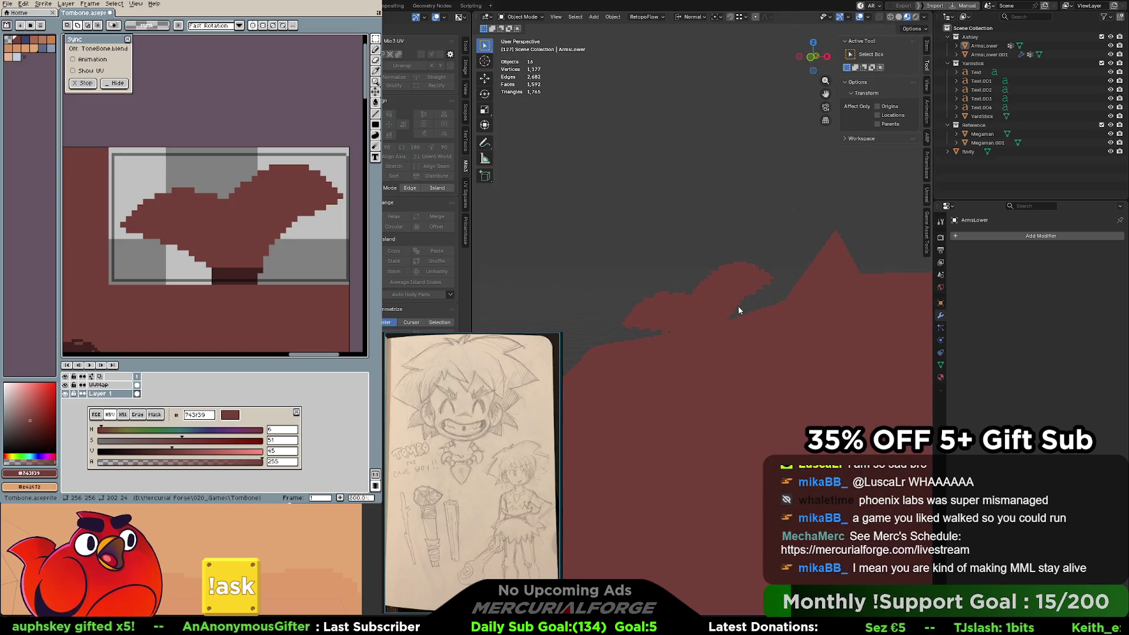
{"action": "mouse_move", "coordinate": [668, 334]}
{"action": "middle_mouse_down"}
{"action": "mouse_move", "coordinate": [734, 320]}
{"action": "mouse_move", "coordinate": [768, 298]}
{"action": "mouse_move", "coordinate": [750, 301]}
{"action": "middle_mouse_up"}
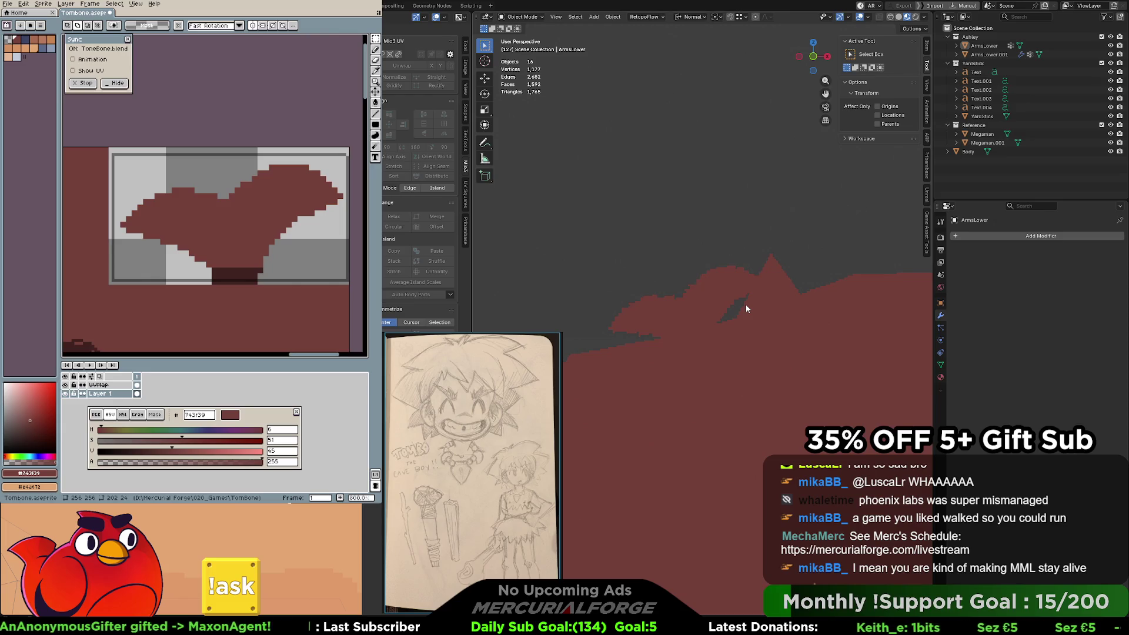
{"action": "scroll", "coordinate": [744, 302], "scroll_direction": "down", "scroll_amount": 8}
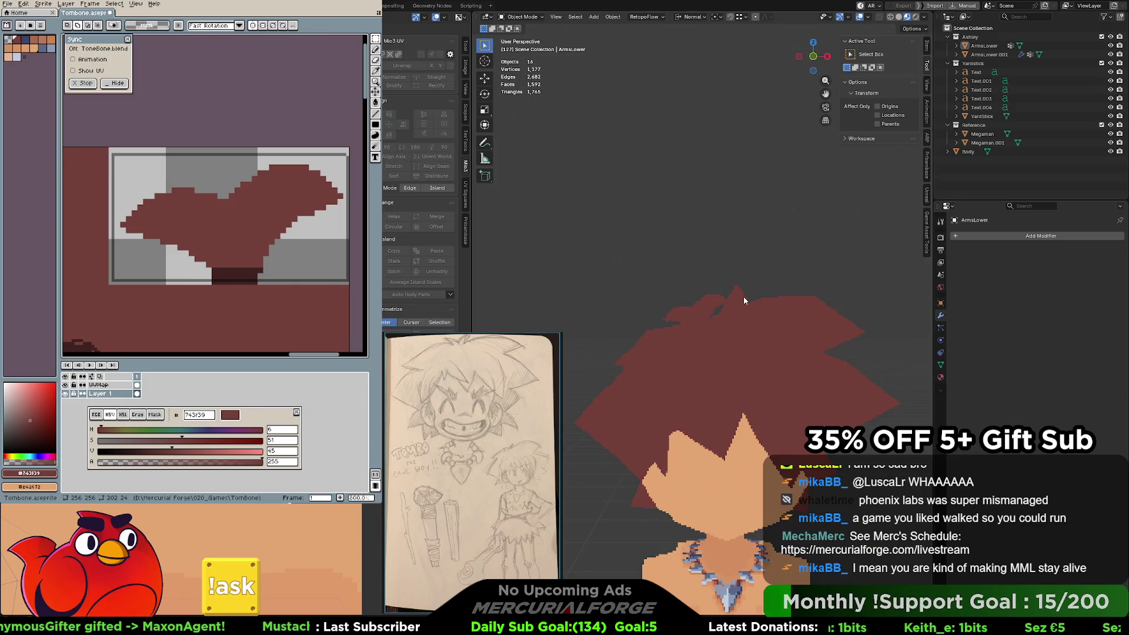
{"action": "mouse_move", "coordinate": [748, 309]}
{"action": "middle_mouse_down", "text": "shift"}
{"action": "mouse_move", "coordinate": [743, 266]}
{"action": "mouse_move", "coordinate": [917, 272]}
{"action": "mouse_move", "coordinate": [463, 284]}
{"action": "mouse_move", "coordinate": [689, 316]}
{"action": "mouse_move", "coordinate": [730, 354]}
{"action": "mouse_move", "coordinate": [726, 337]}
{"action": "middle_mouse_up", "text": "shift"}
{"action": "scroll", "coordinate": [726, 340], "scroll_direction": "up", "scroll_amount": 3}
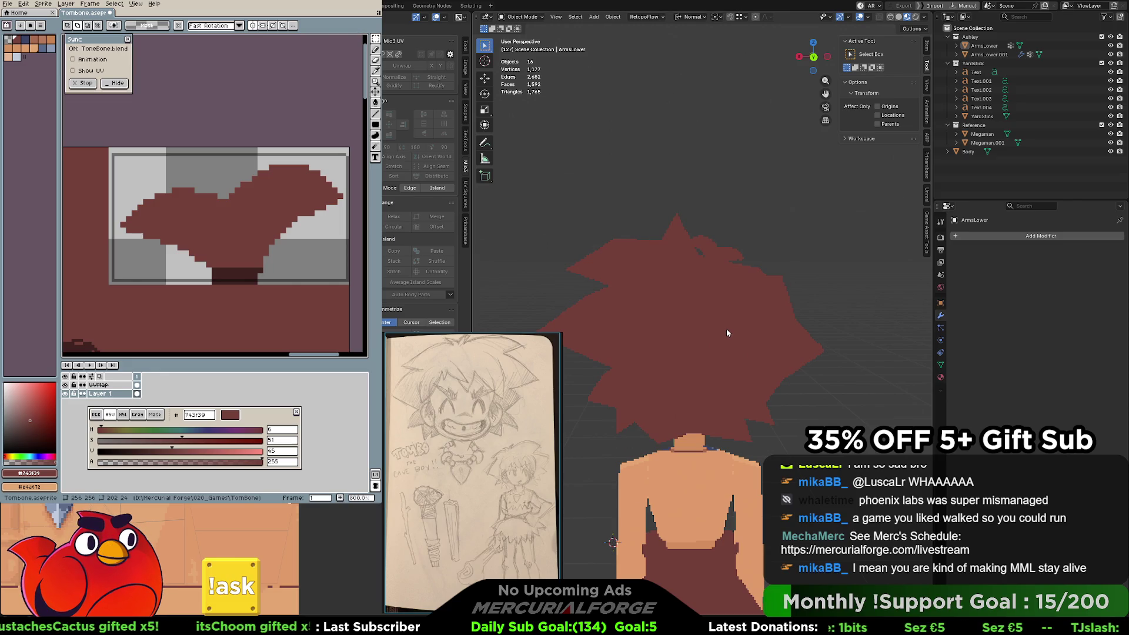
{"action": "mouse_move", "coordinate": [730, 383]}
{"action": "middle_mouse_down"}
{"action": "mouse_move", "coordinate": [702, 387]}
{"action": "mouse_move", "coordinate": [735, 306]}
{"action": "mouse_move", "coordinate": [720, 290]}
{"action": "mouse_move", "coordinate": [598, 286]}
{"action": "mouse_move", "coordinate": [641, 284]}
{"action": "mouse_move", "coordinate": [615, 281]}
{"action": "mouse_move", "coordinate": [781, 224]}
{"action": "mouse_move", "coordinate": [764, 309]}
{"action": "mouse_move", "coordinate": [694, 312]}
{"action": "mouse_move", "coordinate": [678, 285]}
{"action": "mouse_move", "coordinate": [708, 282]}
{"action": "middle_mouse_up"}
{"action": "scroll", "coordinate": [747, 270], "scroll_direction": "up", "scroll_amount": 3}
{"action": "scroll", "coordinate": [764, 309], "scroll_direction": "down", "scroll_amount": 5}
{"action": "scroll", "coordinate": [696, 305], "scroll_direction": "up", "scroll_amount": 5}
{"action": "middle_click_drag", "start_coordinate": [792, 288], "coordinate": [657, 286]}
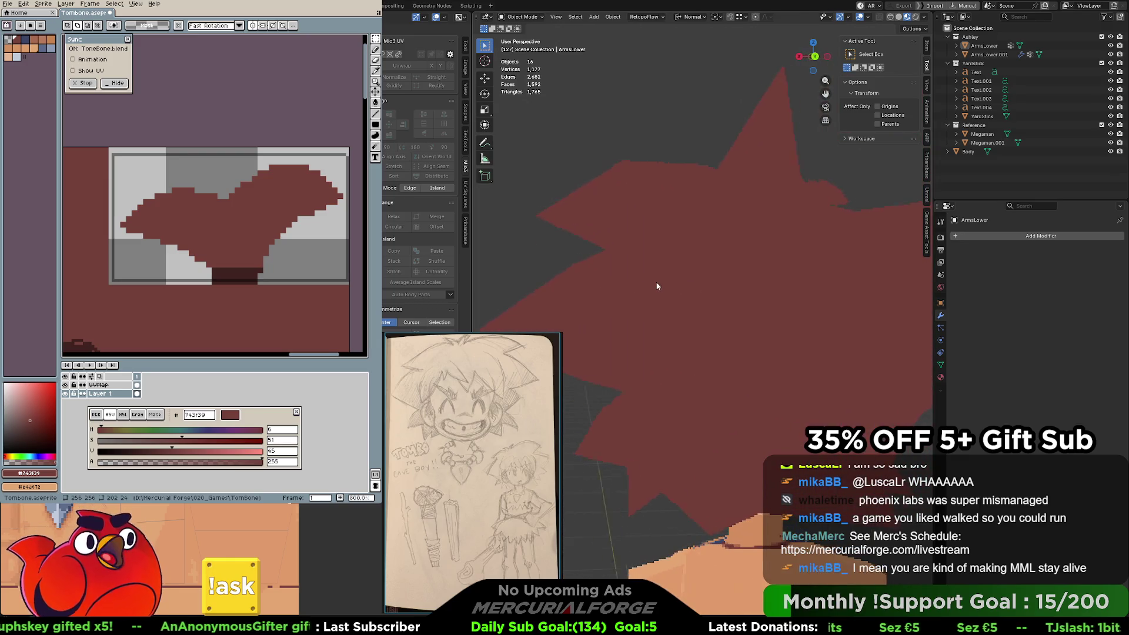
{"action": "scroll", "coordinate": [718, 280], "scroll_direction": "down", "scroll_amount": 3}
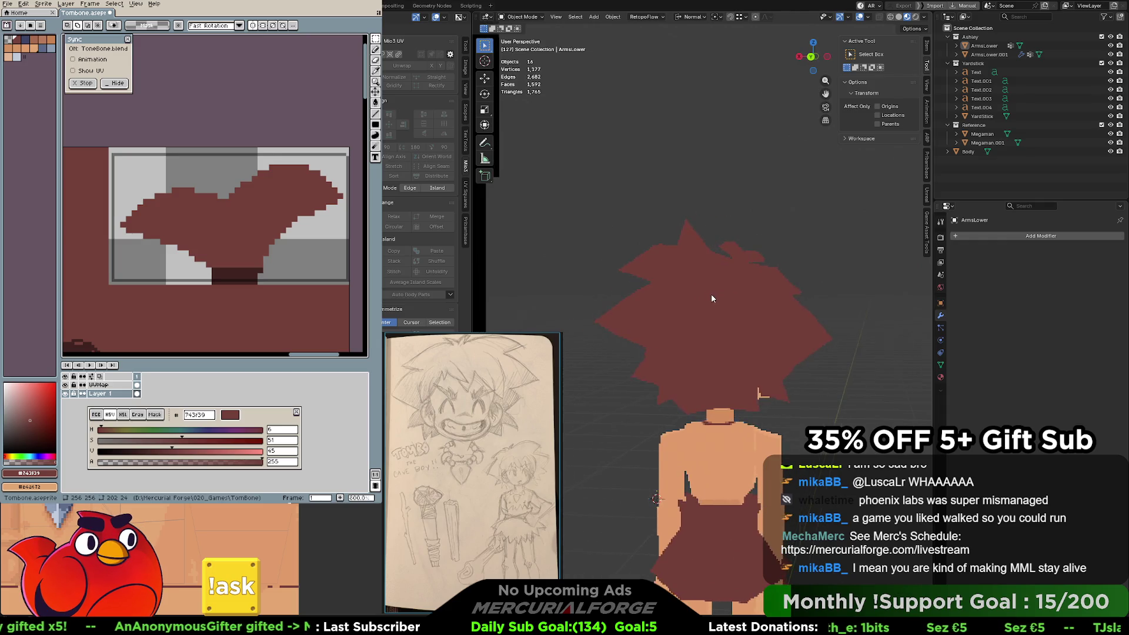
{"action": "mouse_move", "coordinate": [719, 294]}
{"action": "middle_mouse_down"}
{"action": "mouse_move", "coordinate": [905, 287]}
{"action": "mouse_move", "coordinate": [713, 309]}
{"action": "mouse_move", "coordinate": [796, 321]}
{"action": "middle_mouse_up"}
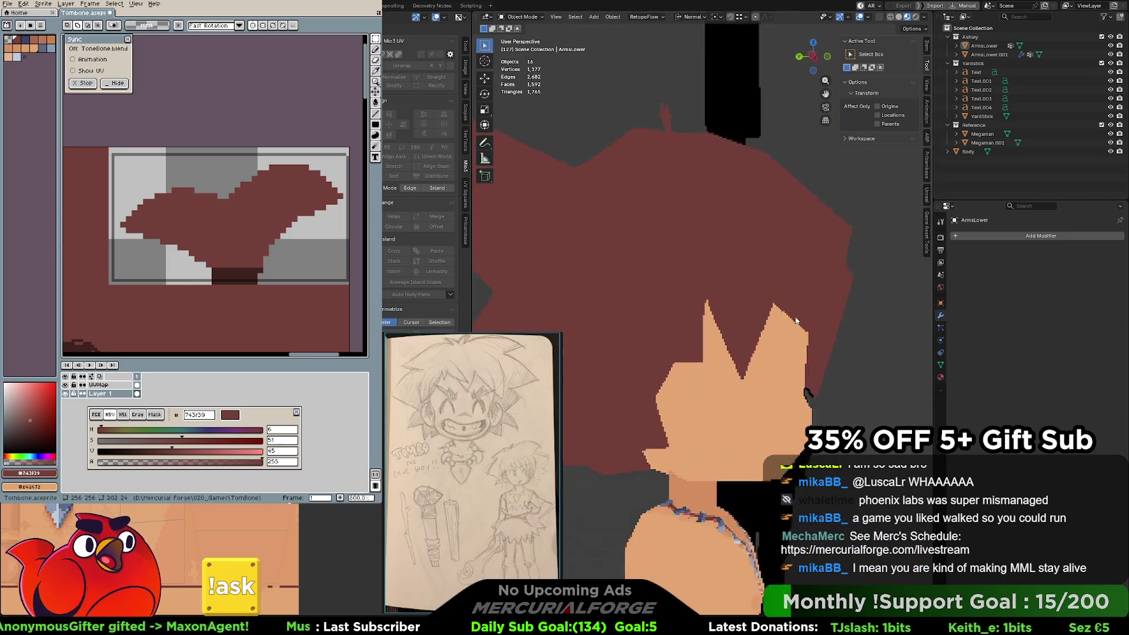
{"action": "scroll", "coordinate": [796, 320], "scroll_direction": "down", "scroll_amount": 5}
{"action": "scroll", "coordinate": [733, 268], "scroll_direction": "up", "scroll_amount": 4}
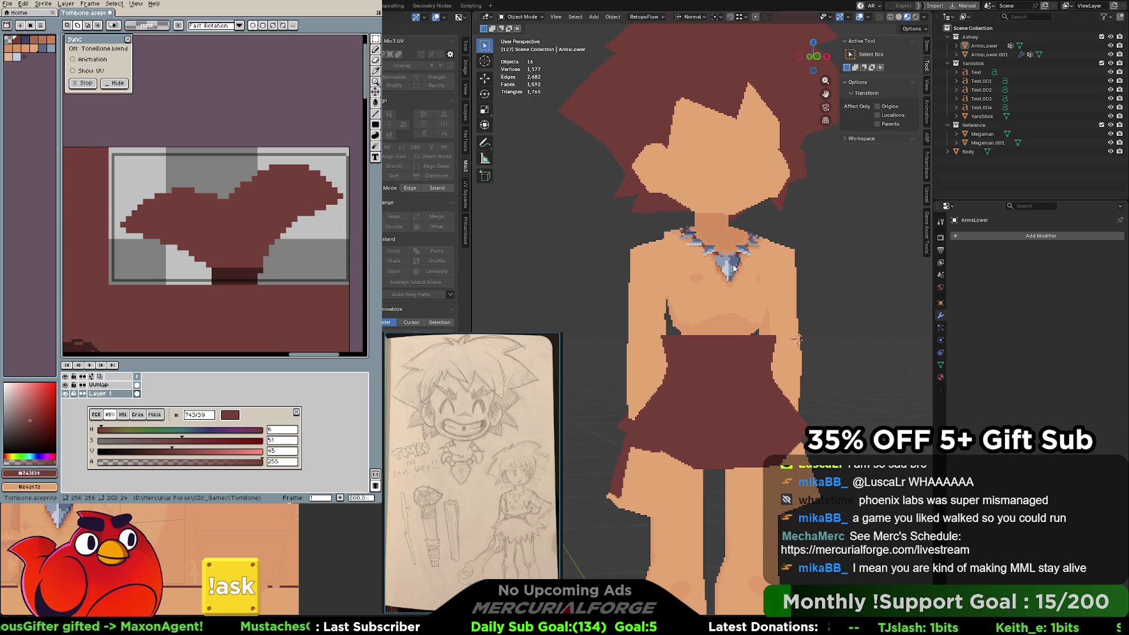
{"action": "mouse_move", "coordinate": [718, 282]}
{"action": "middle_mouse_down"}
{"action": "mouse_move", "coordinate": [774, 308]}
{"action": "mouse_move", "coordinate": [799, 301]}
{"action": "mouse_move", "coordinate": [756, 301]}
{"action": "middle_mouse_up"}
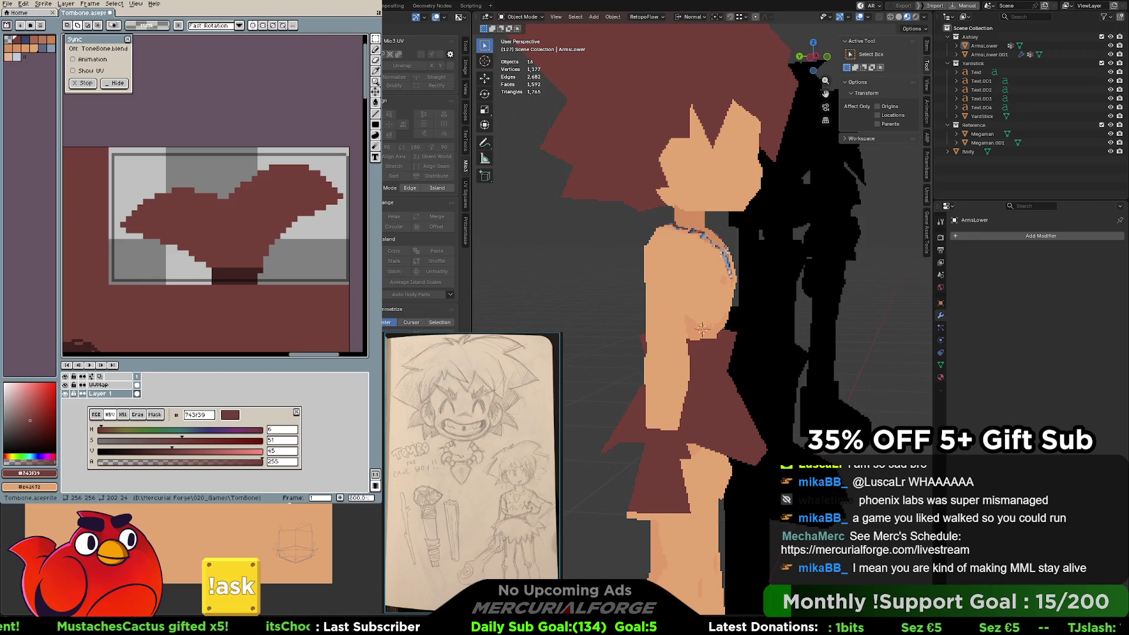
{"action": "scroll", "coordinate": [305, 178], "scroll_direction": "down", "scroll_amount": 8}
{"action": "scroll", "coordinate": [209, 116], "scroll_direction": "up", "scroll_amount": 4}
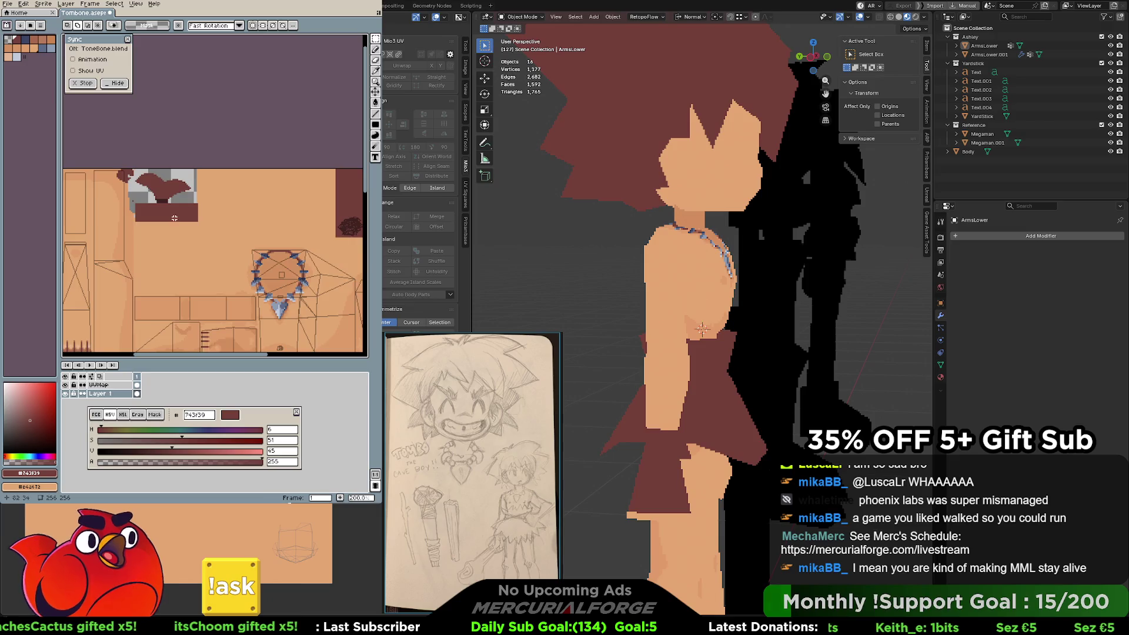
Undo the dark-red block and the dark strip beside it on the texture.
{"action": "scroll", "coordinate": [169, 221], "scroll_direction": "up", "scroll_amount": 1}
{"action": "middle_click_drag", "start_coordinate": [144, 208], "coordinate": [198, 212]}
{"action": "left_click", "coordinate": [235, 265], "text": "alt"}
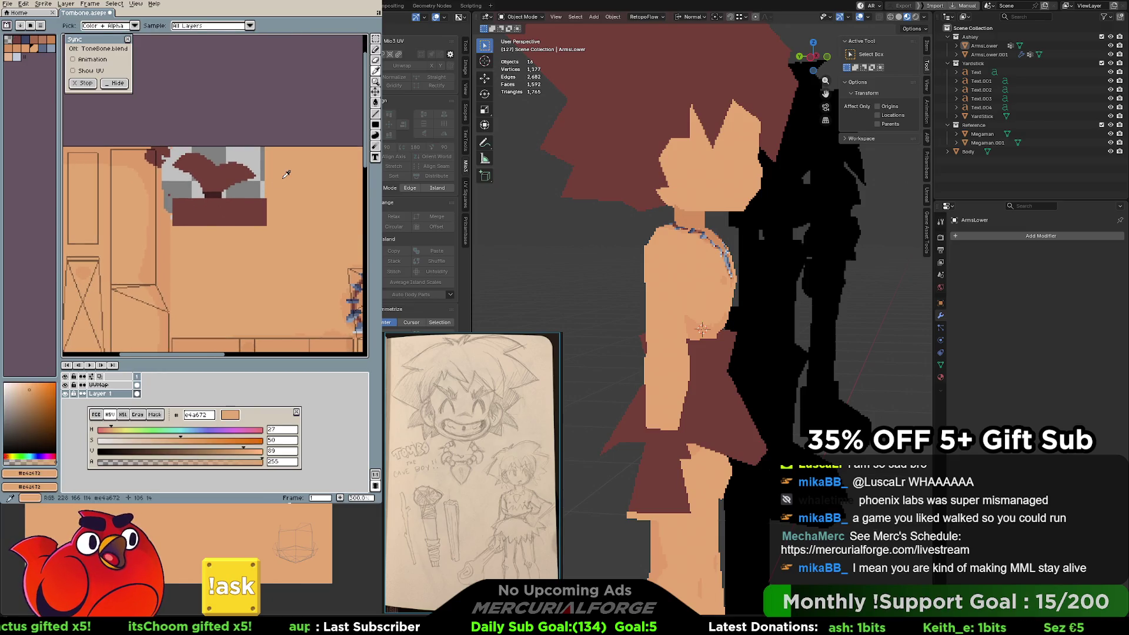
{"action": "mouse_move", "coordinate": [314, 109]}
{"action": "left_mouse_down"}
{"action": "mouse_move", "coordinate": [219, 219]}
{"action": "mouse_move", "coordinate": [155, 232]}
{"action": "left_mouse_up"}
{"action": "key", "text": "ctrl+d"}
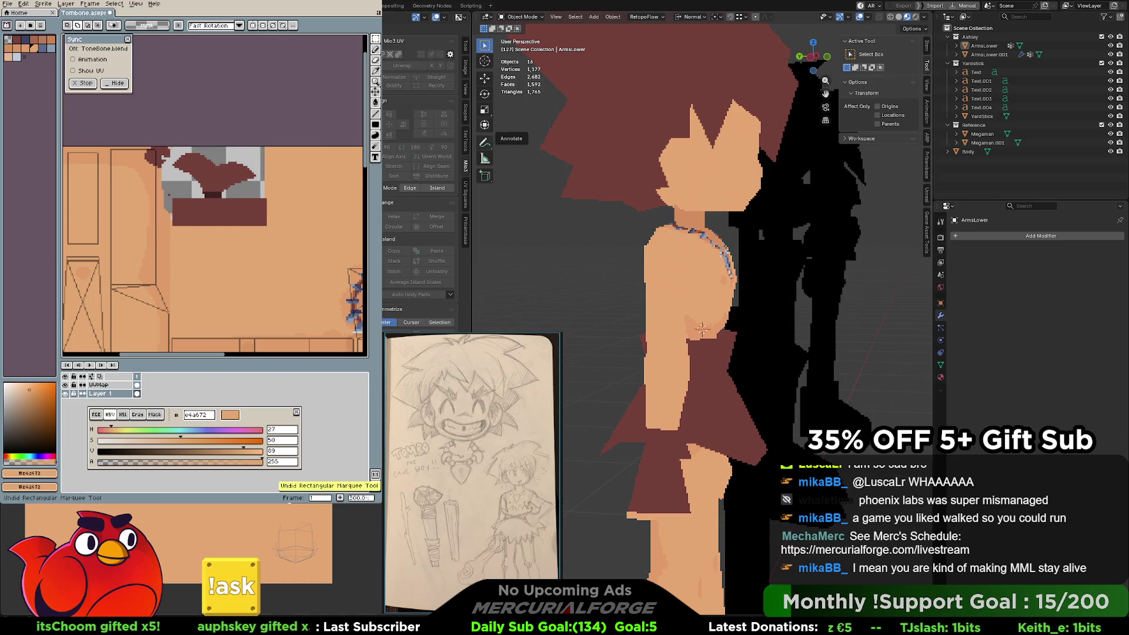
{"action": "key", "text": "b"}
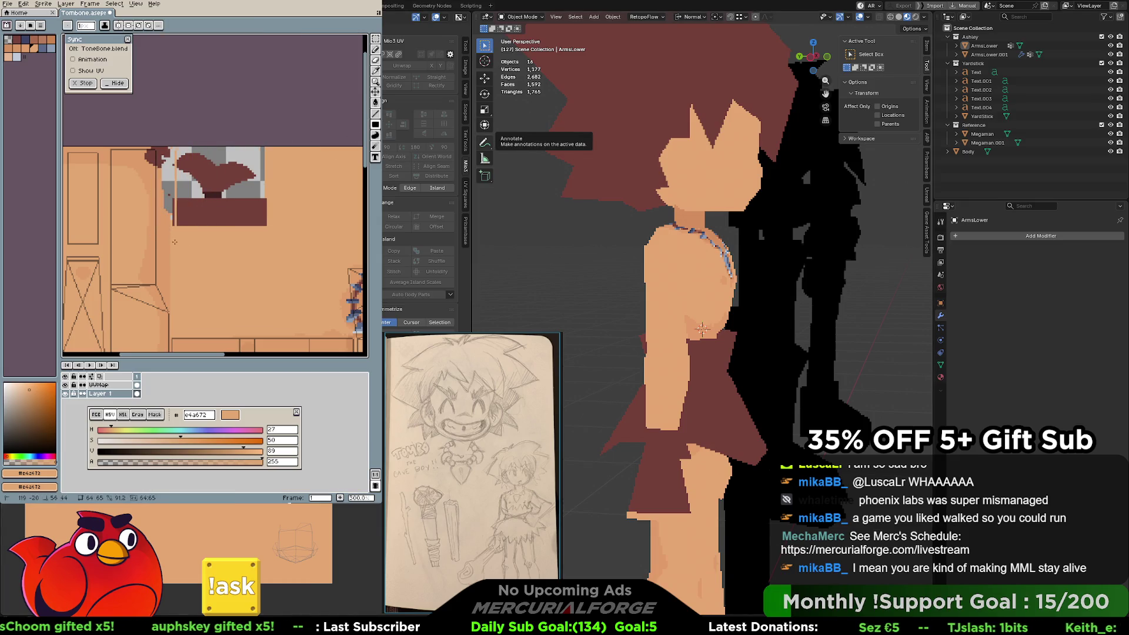
{"action": "key", "text": "ctrl+z"}
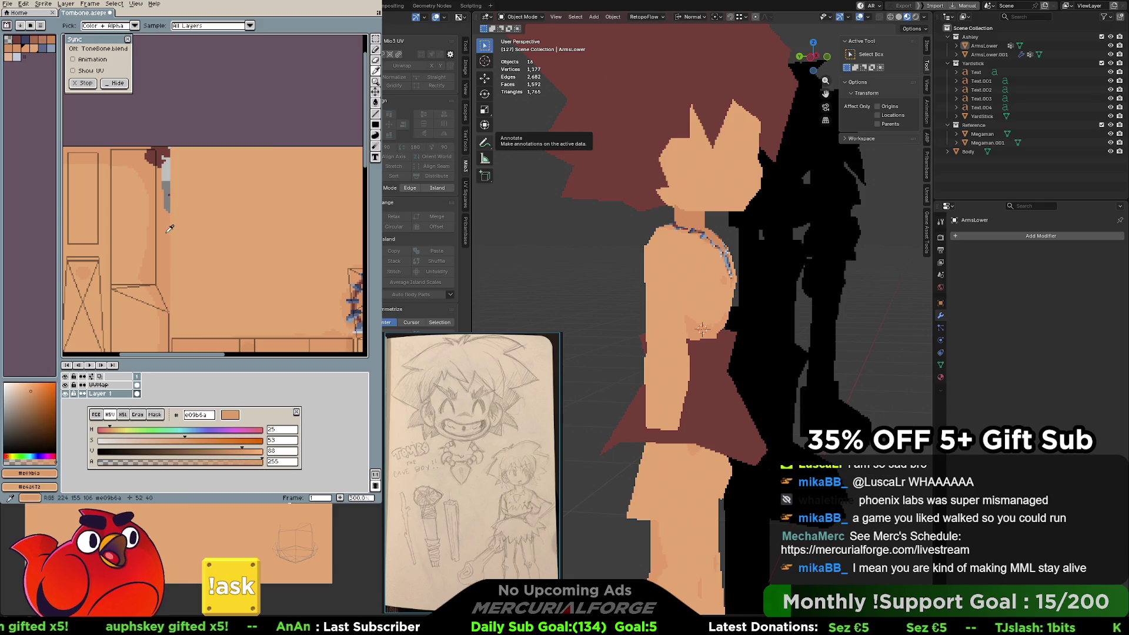
{"action": "key", "text": "ctrl+z"}
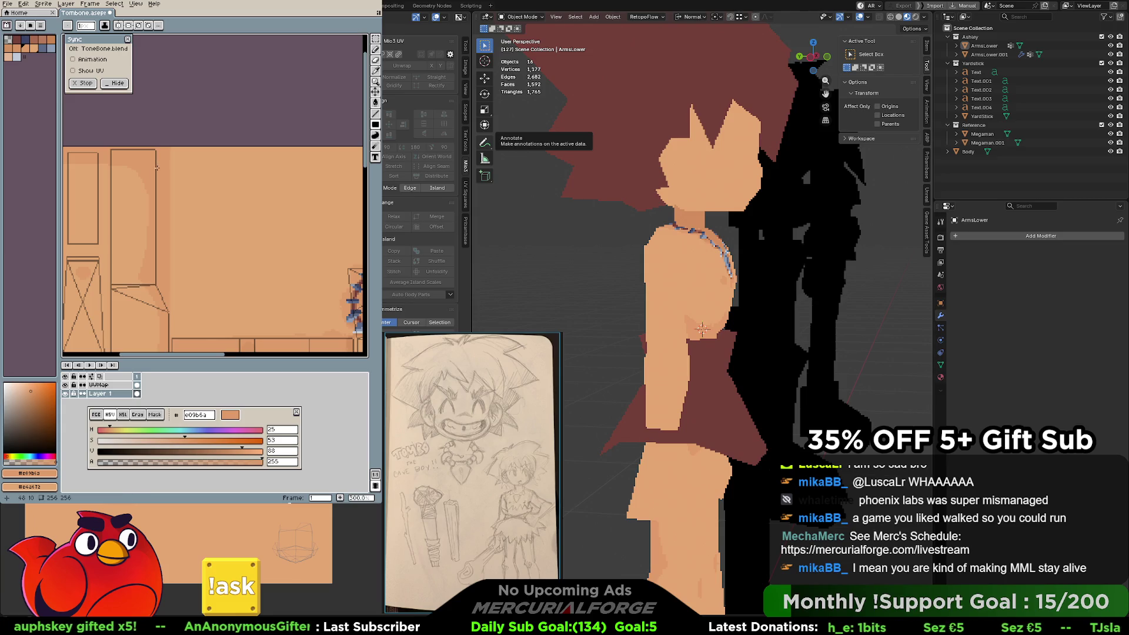
Zoom to 800% on the hair shape and pick its red #743f39 as drawing colour.
{"action": "scroll", "coordinate": [191, 175], "scroll_direction": "down", "scroll_amount": 5}
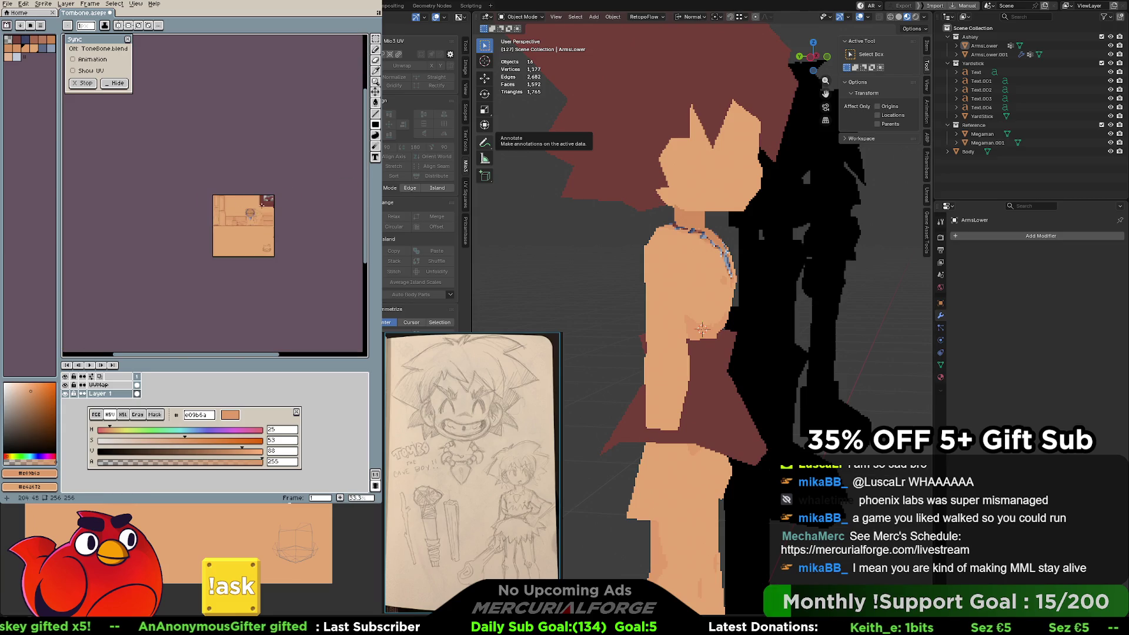
{"action": "scroll", "coordinate": [212, 125], "scroll_direction": "up", "scroll_amount": 5}
{"action": "scroll", "coordinate": [212, 125], "scroll_direction": "up", "scroll_amount": 4}
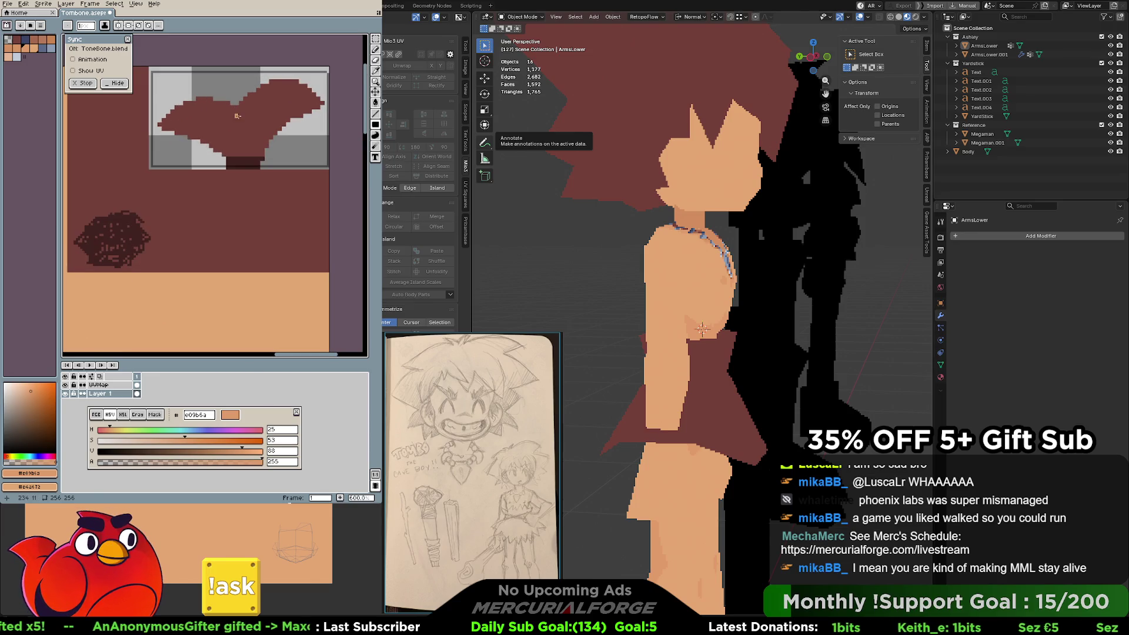
{"action": "middle_click_drag", "start_coordinate": [232, 172], "coordinate": [214, 187]}
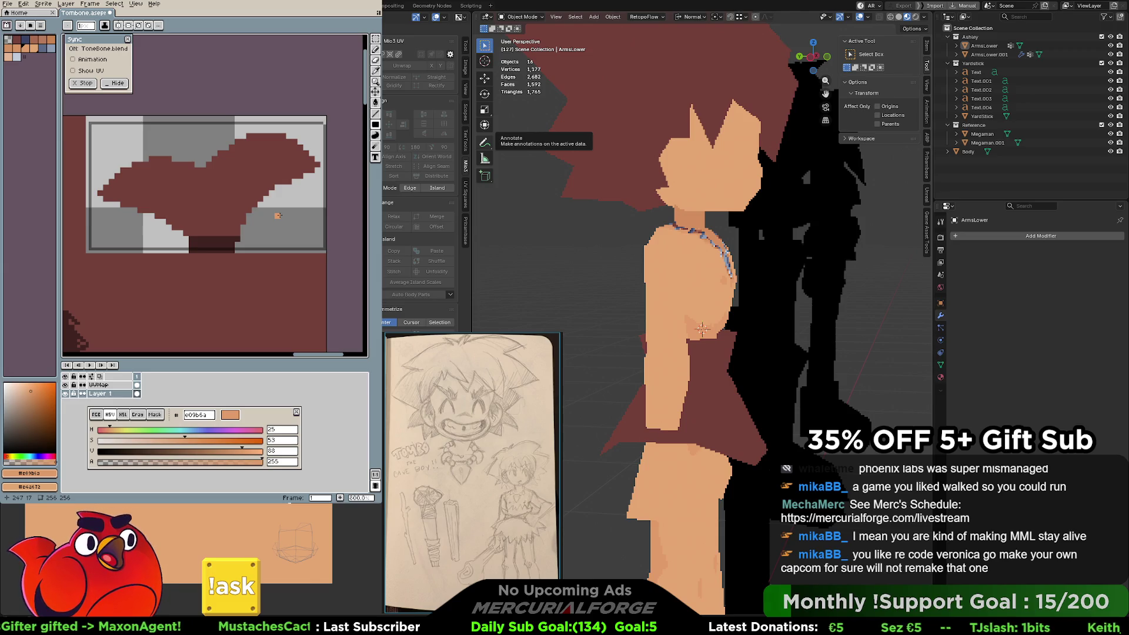
{"action": "left_click", "coordinate": [222, 229], "text": "alt"}
{"action": "key", "text": "g"}
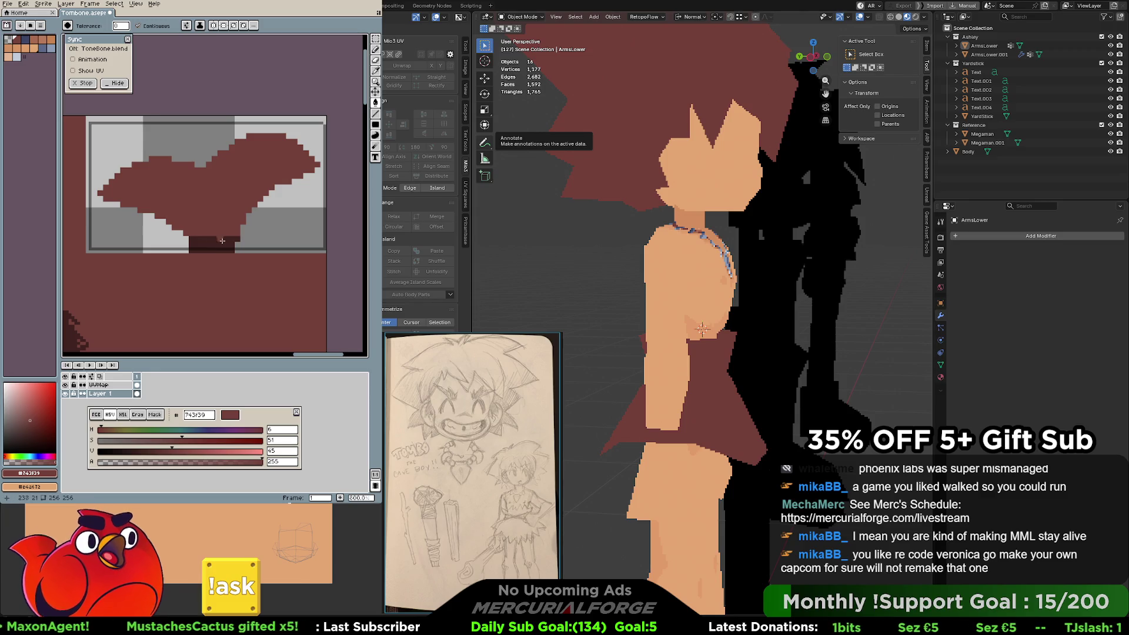
Sample the darker red from the hair's bottom edge, then try the Spray tool and undo it.
{"action": "mouse_move", "coordinate": [226, 234]}
{"action": "middle_mouse_down"}
{"action": "mouse_move", "coordinate": [235, 191]}
{"action": "mouse_move", "coordinate": [272, 210]}
{"action": "middle_mouse_up"}
{"action": "left_click", "coordinate": [273, 210], "text": "alt"}
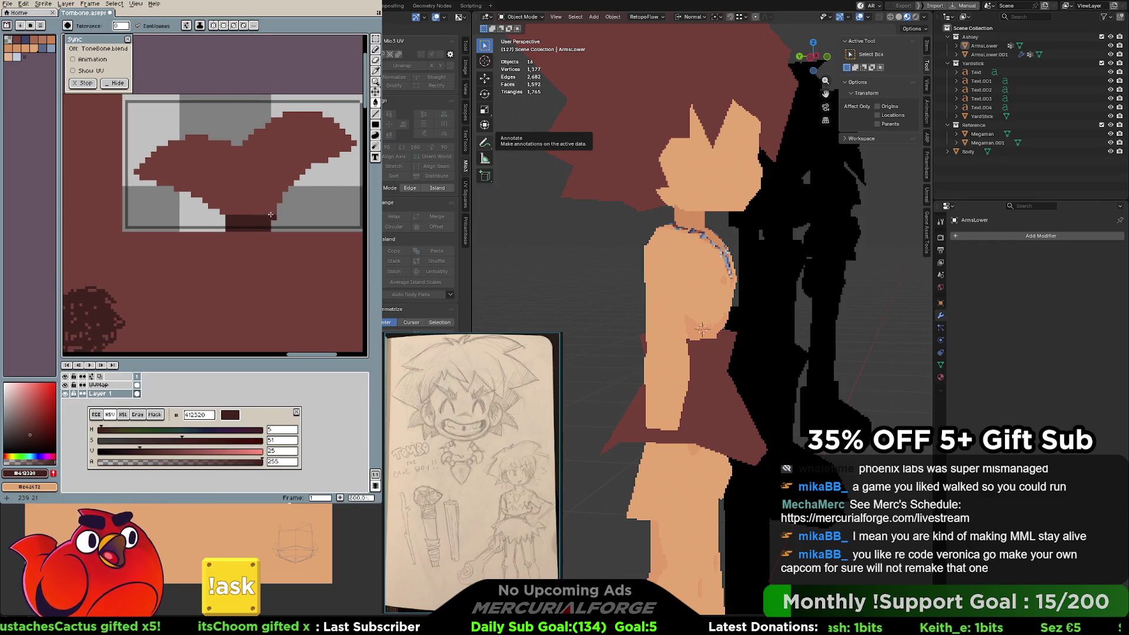
{"action": "middle_click_drag", "start_coordinate": [346, 143], "coordinate": [321, 154]}
{"action": "key", "text": "shift+b"}
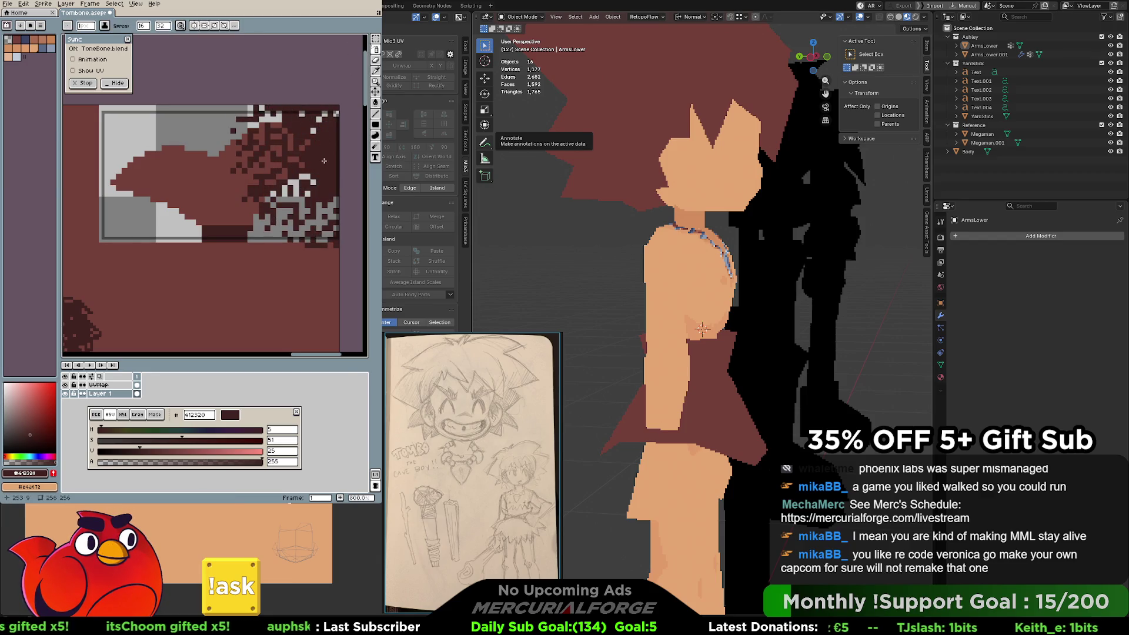
{"action": "key", "text": "ctrl+z"}
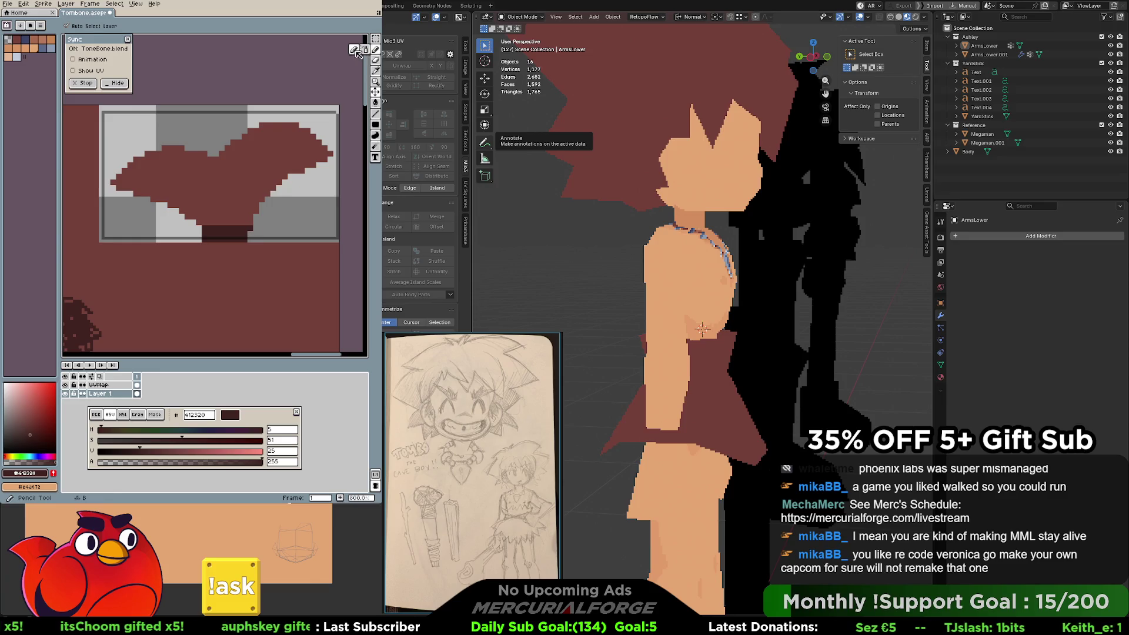
Edge the hair's right tip and lower-right side with darker pixels using the Pencil.
{"action": "left_click", "coordinate": [354, 51]}
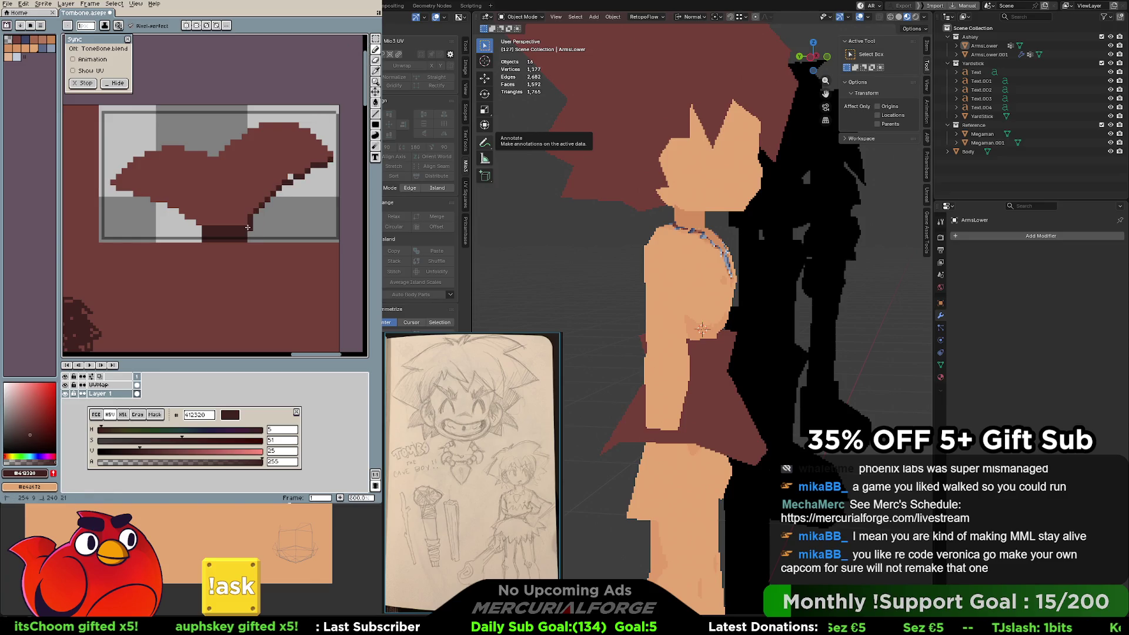
{"action": "key", "text": "ctrl+z"}
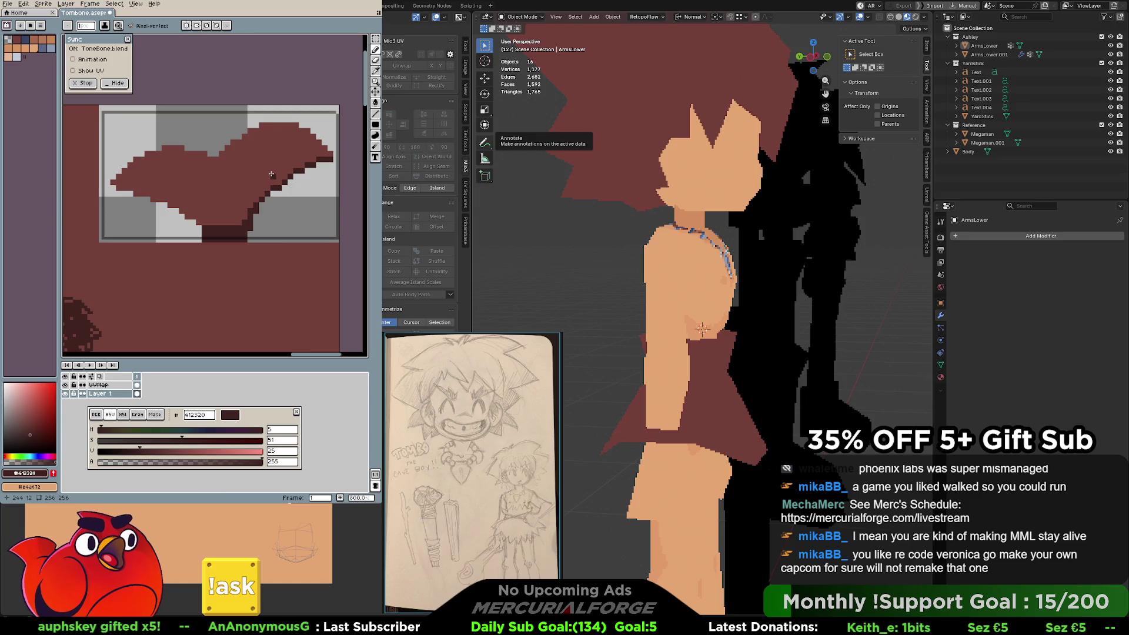
{"action": "middle_click_drag", "start_coordinate": [582, 341], "coordinate": [623, 347]}
{"action": "middle_click_drag", "start_coordinate": [617, 294], "coordinate": [617, 343], "text": "shift"}
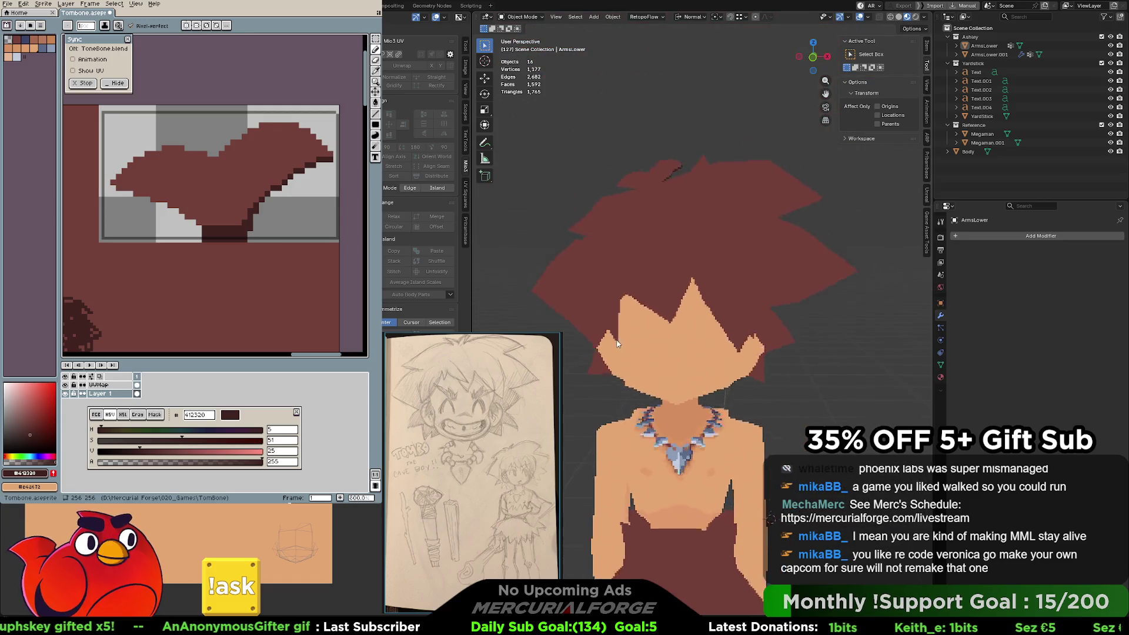
Draw dark strand strokes along the hair shape's right and left lower edges, meeting in a V.
{"action": "scroll", "coordinate": [694, 322], "scroll_direction": "up", "scroll_amount": 5}
{"action": "mouse_move", "coordinate": [672, 251]}
{"action": "middle_mouse_down"}
{"action": "mouse_move", "coordinate": [718, 373]}
{"action": "mouse_move", "coordinate": [724, 312]}
{"action": "mouse_move", "coordinate": [708, 322]}
{"action": "mouse_move", "coordinate": [701, 311]}
{"action": "mouse_move", "coordinate": [703, 322]}
{"action": "middle_mouse_up"}
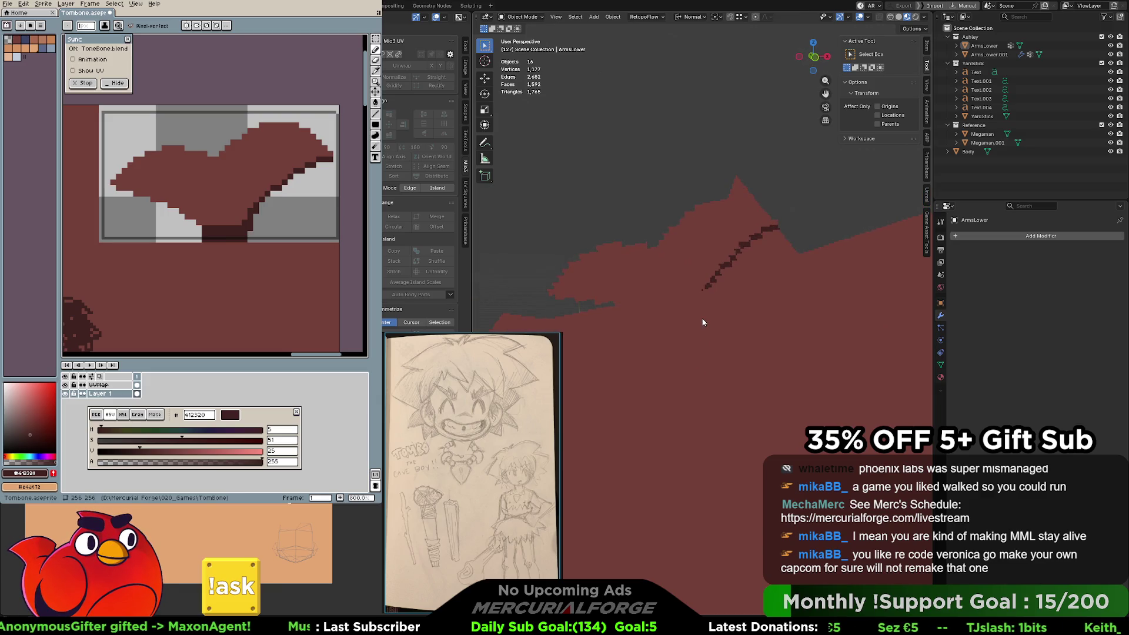
{"action": "middle_click_drag", "start_coordinate": [305, 162], "coordinate": [335, 176]}
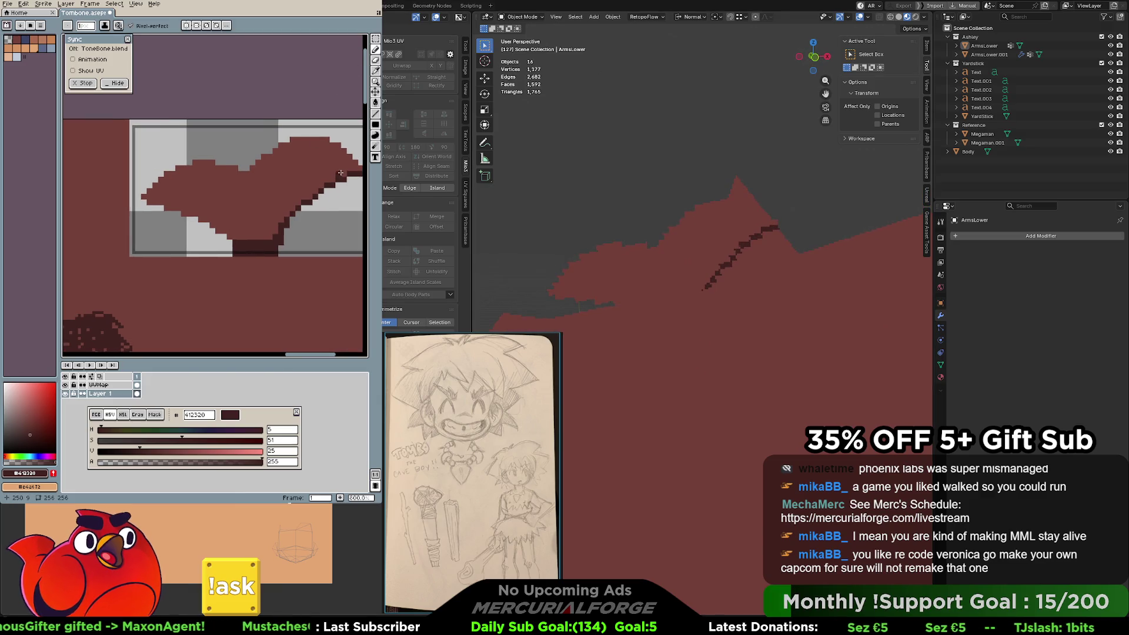
{"action": "left_click_drag", "start_coordinate": [336, 176], "coordinate": [271, 241]}
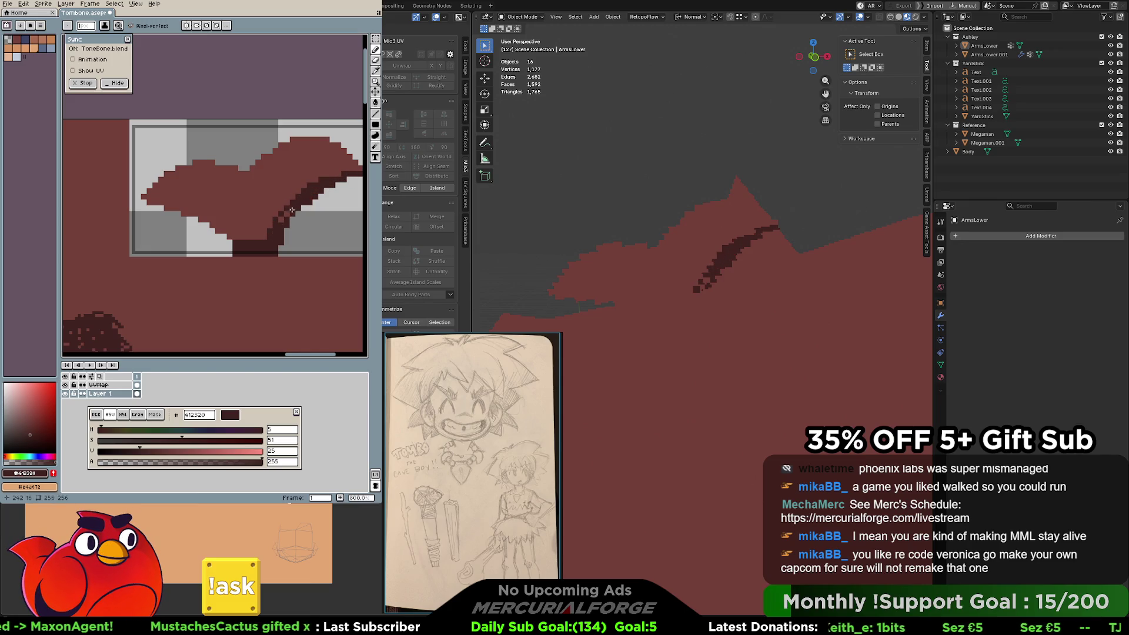
{"action": "middle_click_drag", "start_coordinate": [156, 196], "coordinate": [186, 191]}
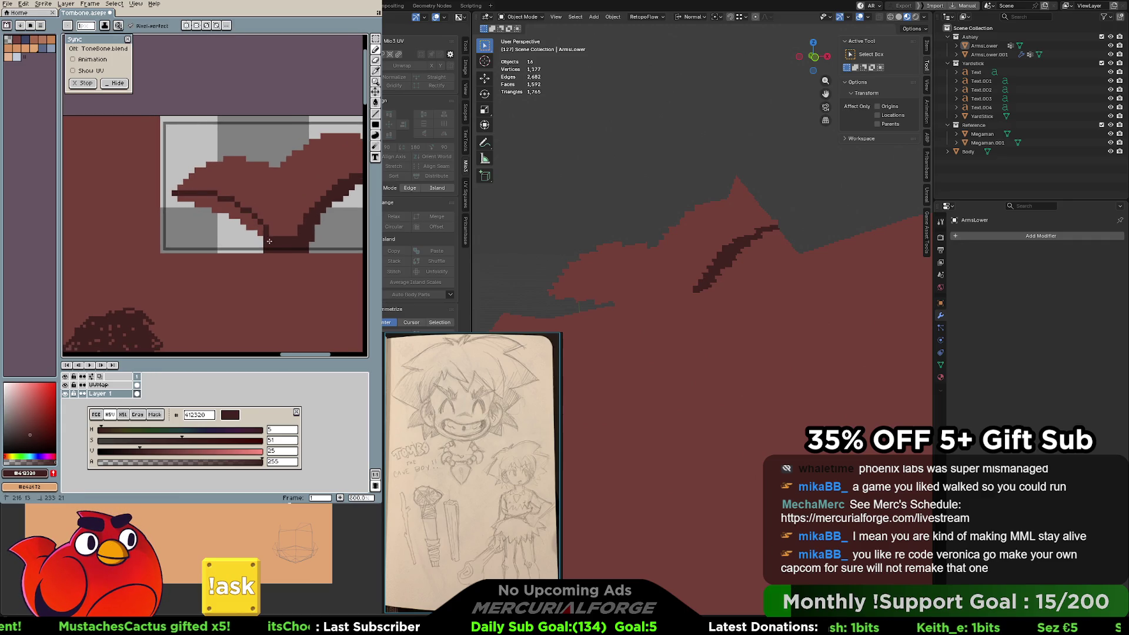
{"action": "key", "text": "space"}
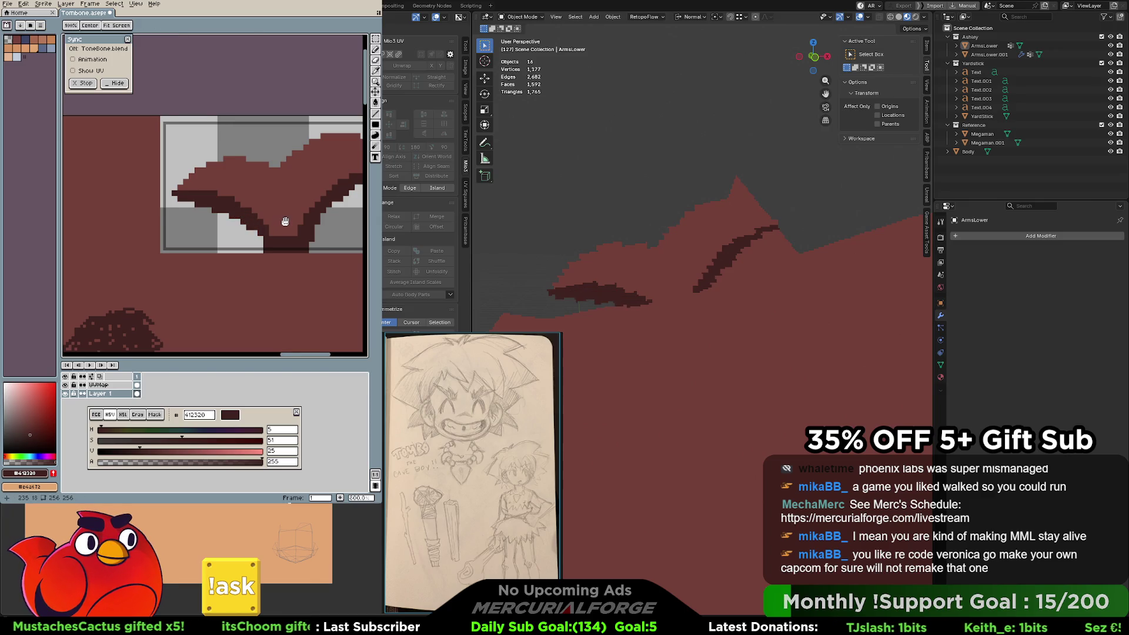
{"action": "left_click_drag", "start_coordinate": [285, 221], "coordinate": [260, 221]}
{"action": "scroll", "coordinate": [715, 300], "scroll_direction": "down", "scroll_amount": 8}
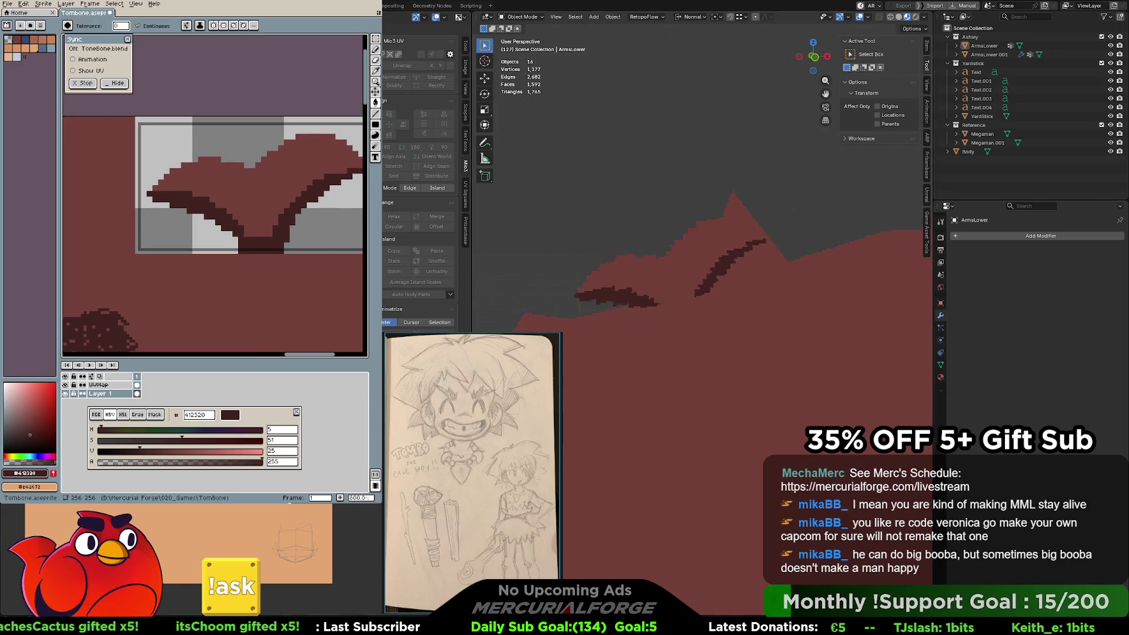
{"action": "scroll", "coordinate": [715, 301], "scroll_direction": "up", "scroll_amount": 8}
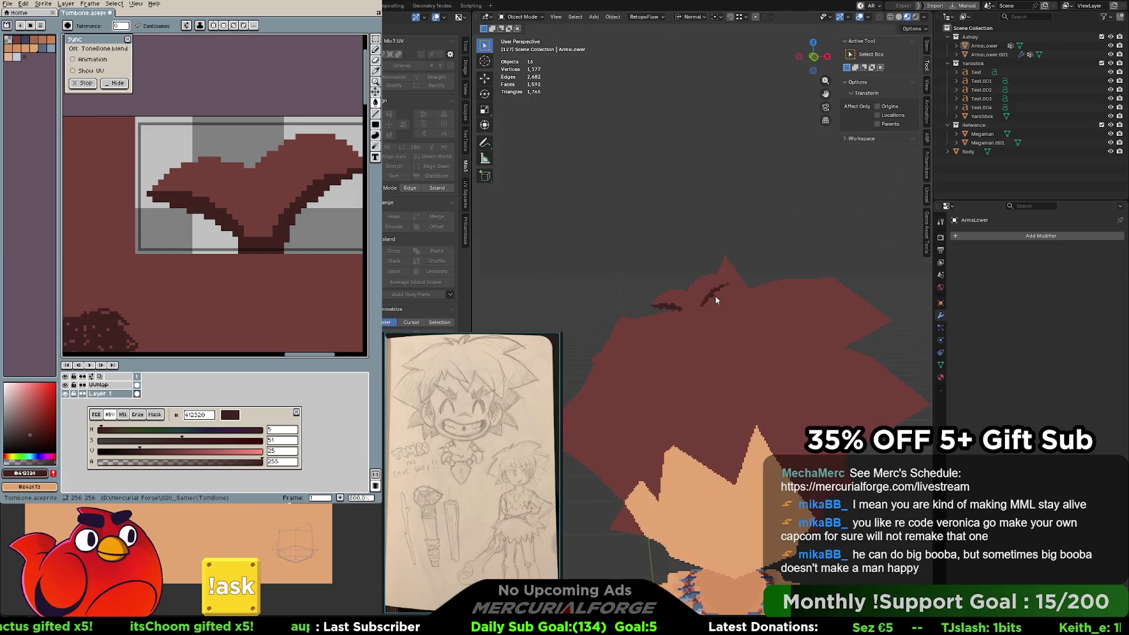
{"action": "mouse_move", "coordinate": [323, 202]}
{"action": "middle_mouse_down"}
{"action": "mouse_move", "coordinate": [339, 209]}
{"action": "mouse_move", "coordinate": [293, 218]}
{"action": "middle_mouse_up"}
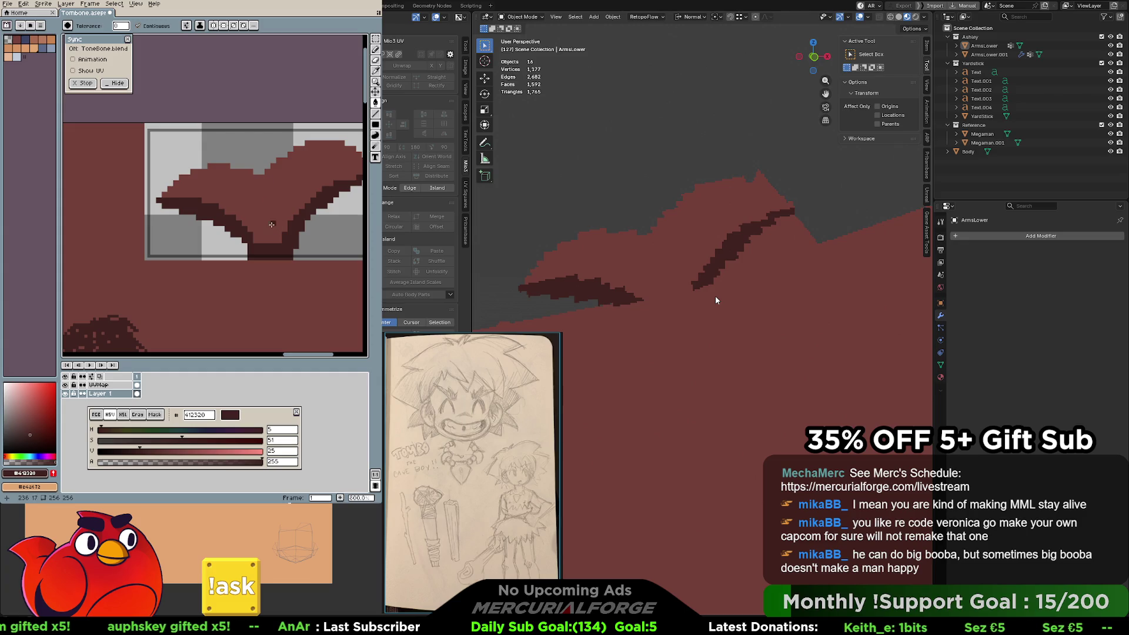
{"action": "left_click", "coordinate": [268, 212]}
{"action": "key", "text": "ctrl+z"}
{"action": "key", "text": "b"}
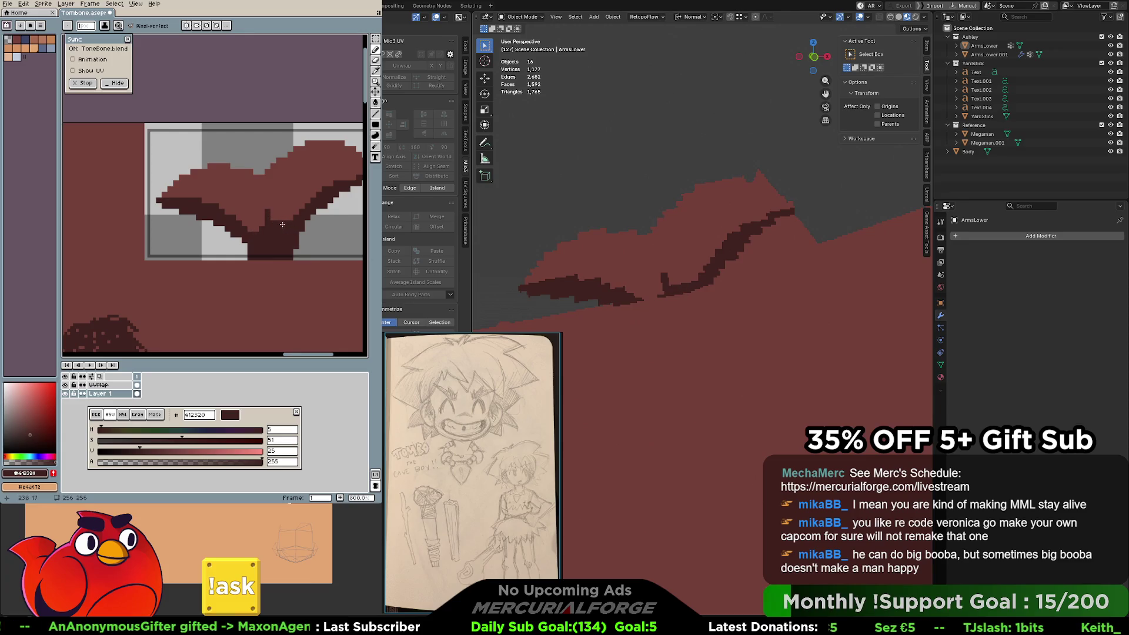
{"action": "key", "text": "ctrl+z"}
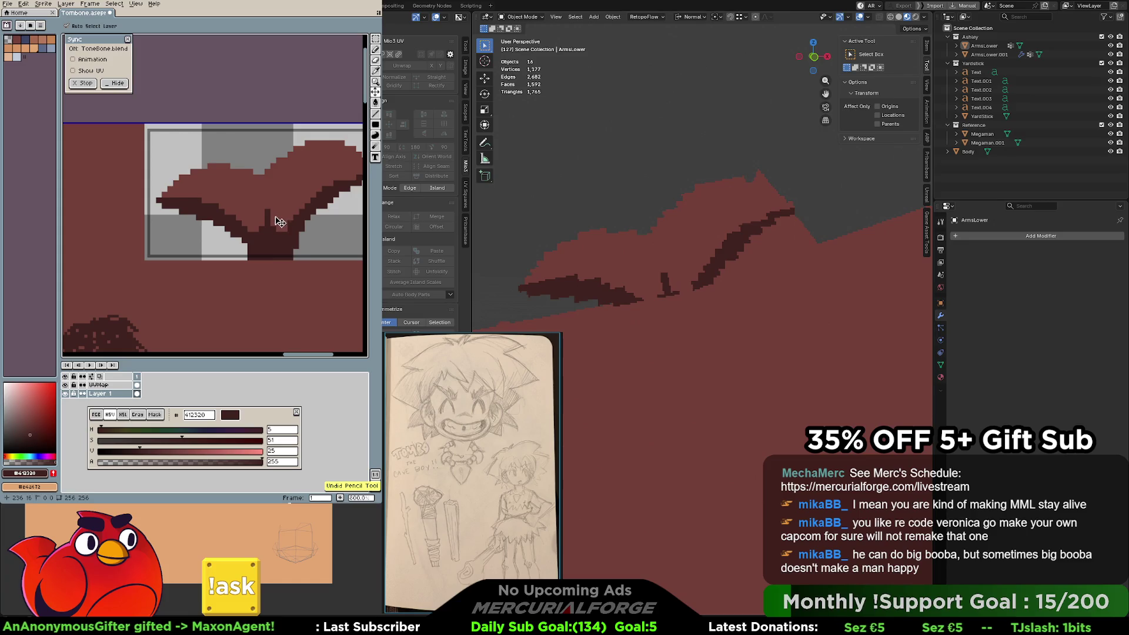
{"action": "key", "text": "ctrl+z"}
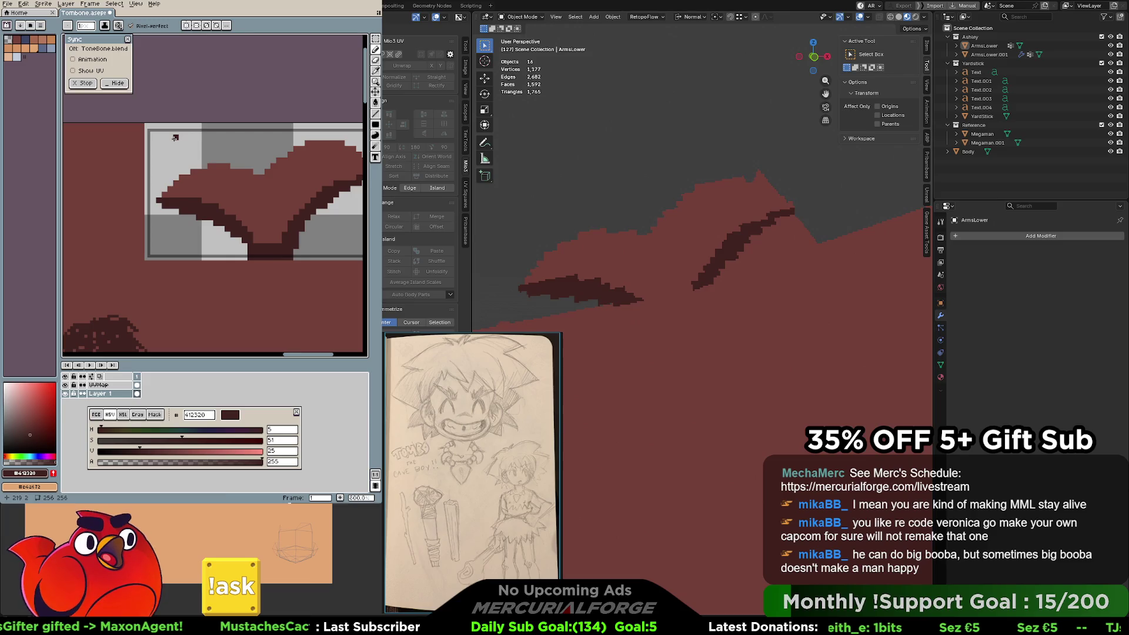
{"action": "scroll", "coordinate": [662, 245], "scroll_direction": "down", "scroll_amount": 5}
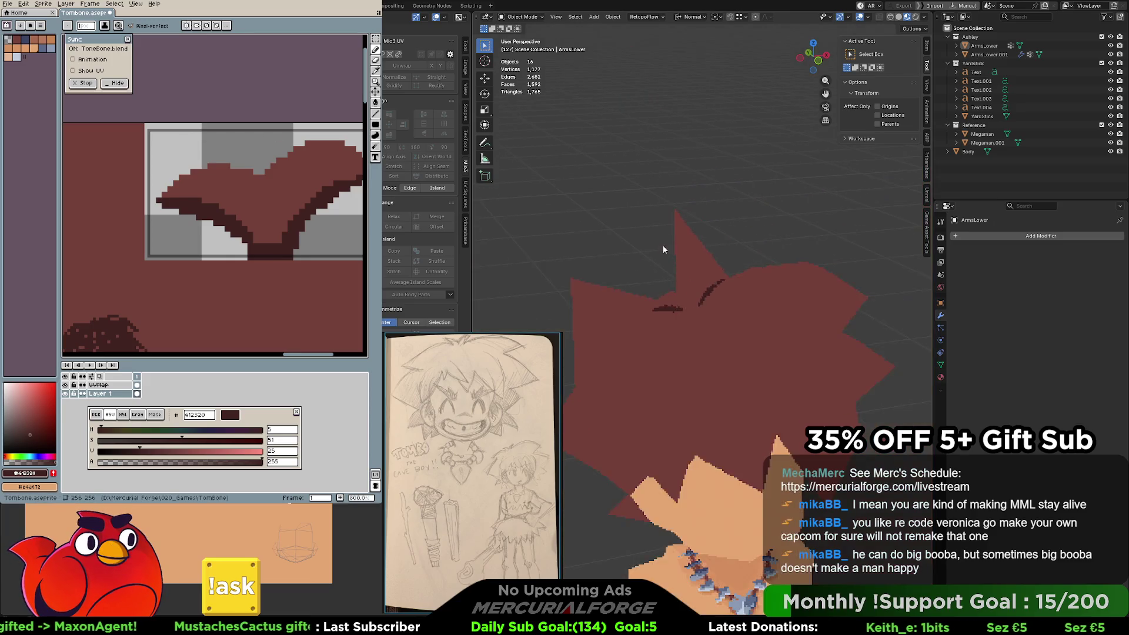
{"action": "middle_click_drag", "start_coordinate": [722, 291], "coordinate": [901, 284]}
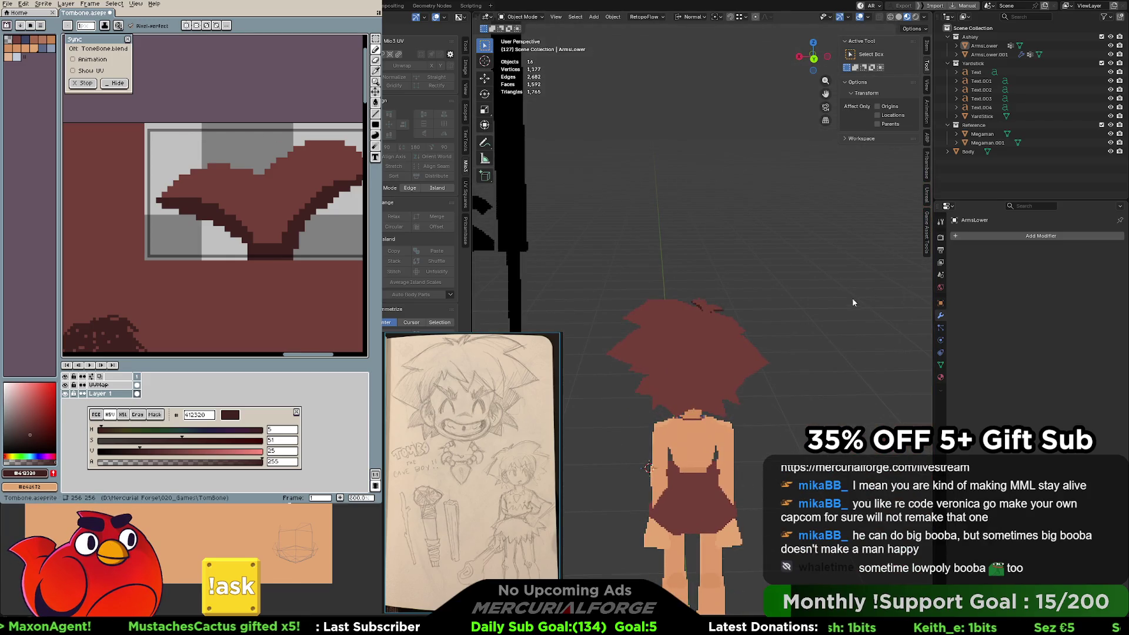
{"action": "scroll", "coordinate": [823, 307], "scroll_direction": "up", "scroll_amount": 3}
{"action": "scroll", "coordinate": [823, 311], "scroll_direction": "up", "scroll_amount": 1}
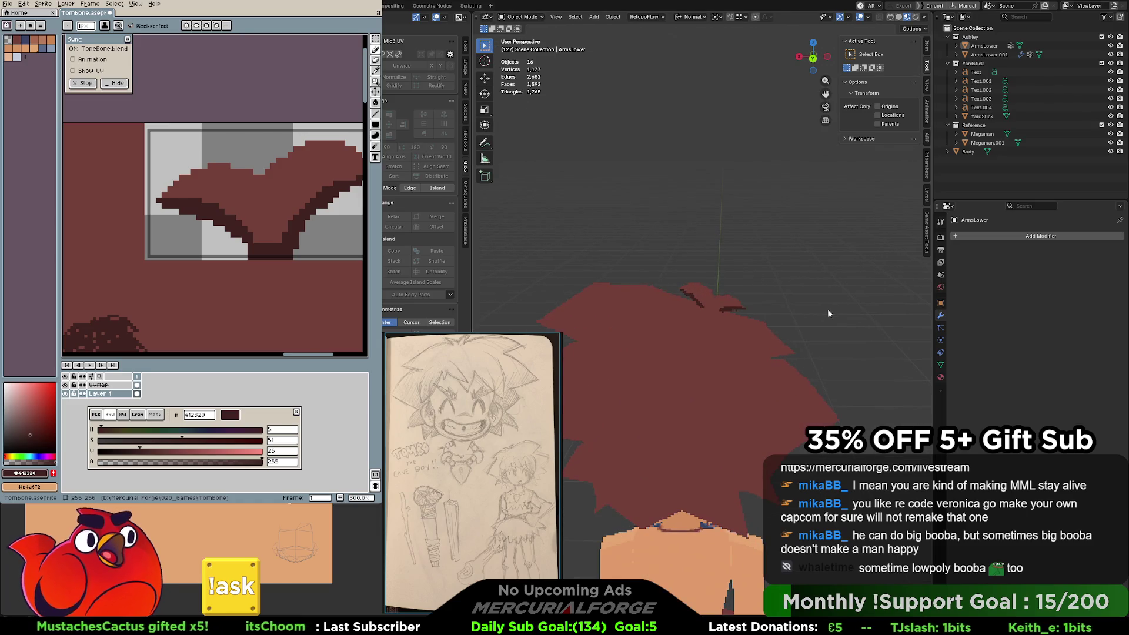
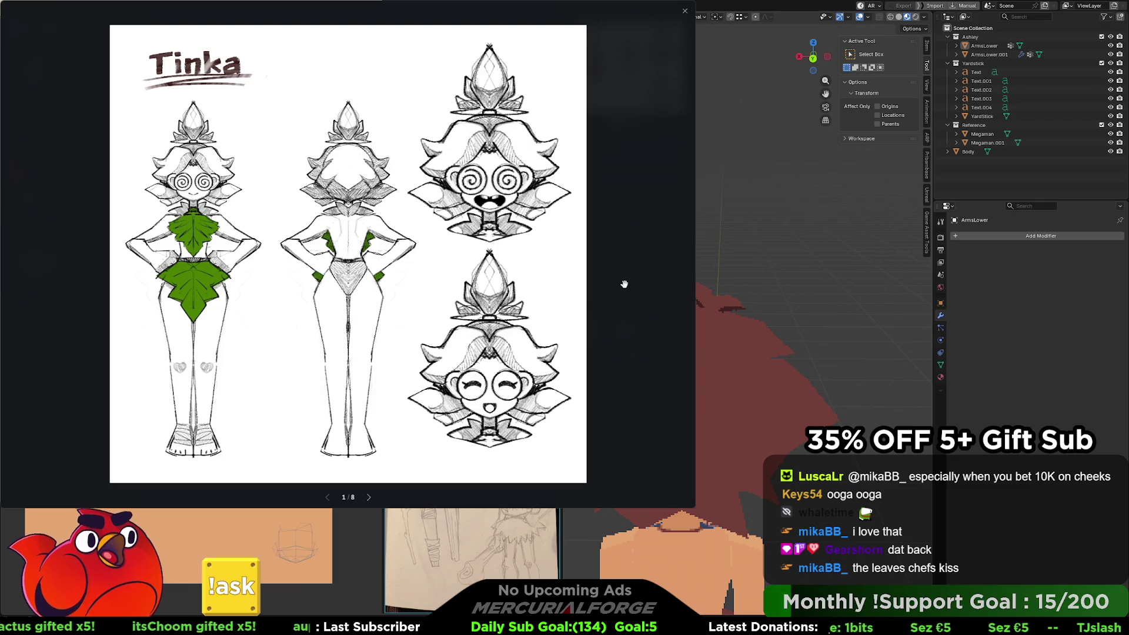
Flip between the Tinka sheet and the later sketches, ending on the crystal cash page (7 of 8).
{"action": "key", "text": "Right"}
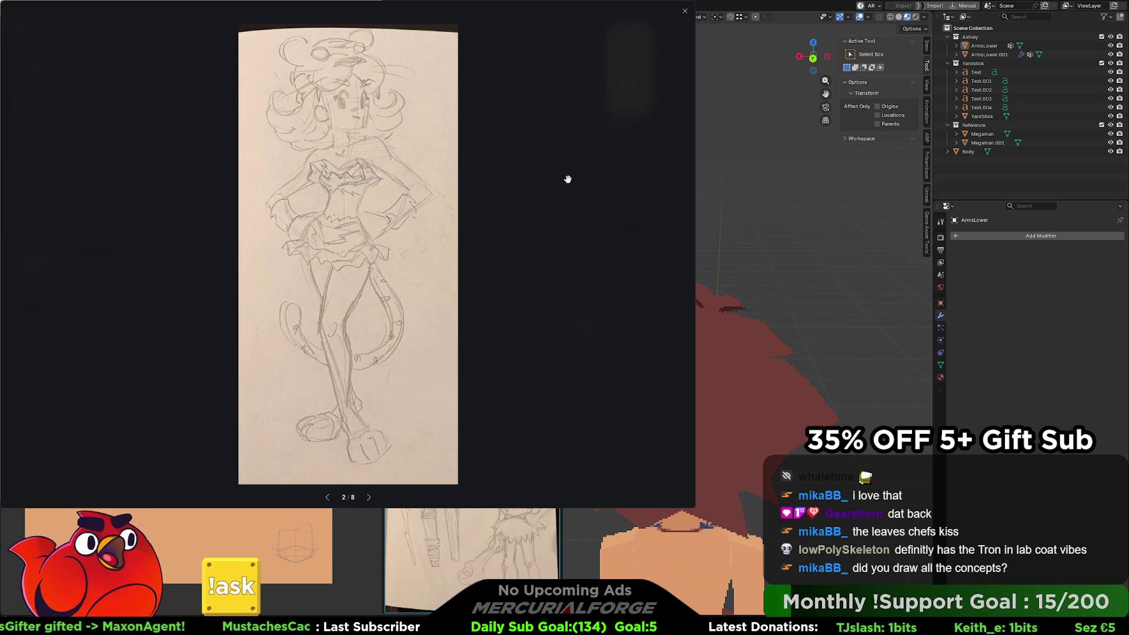
{"action": "key", "text": "Left"}
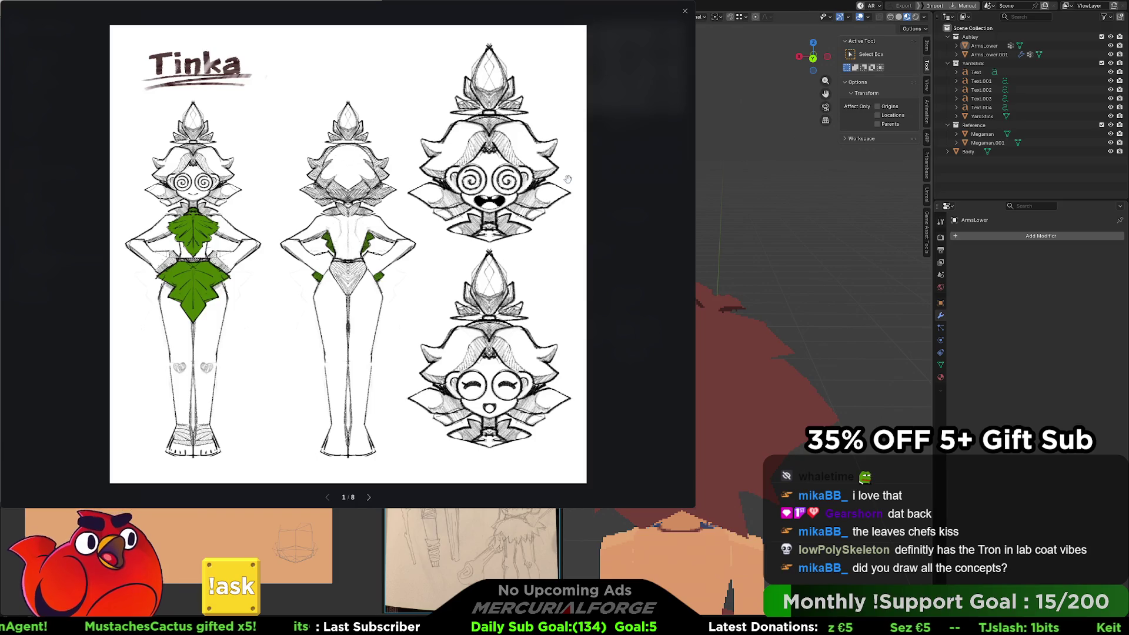
{"action": "key", "text": "Right"}
{"action": "key", "text": "Right"}
{"action": "key", "text": "Right"}
{"action": "key", "text": "Right"}
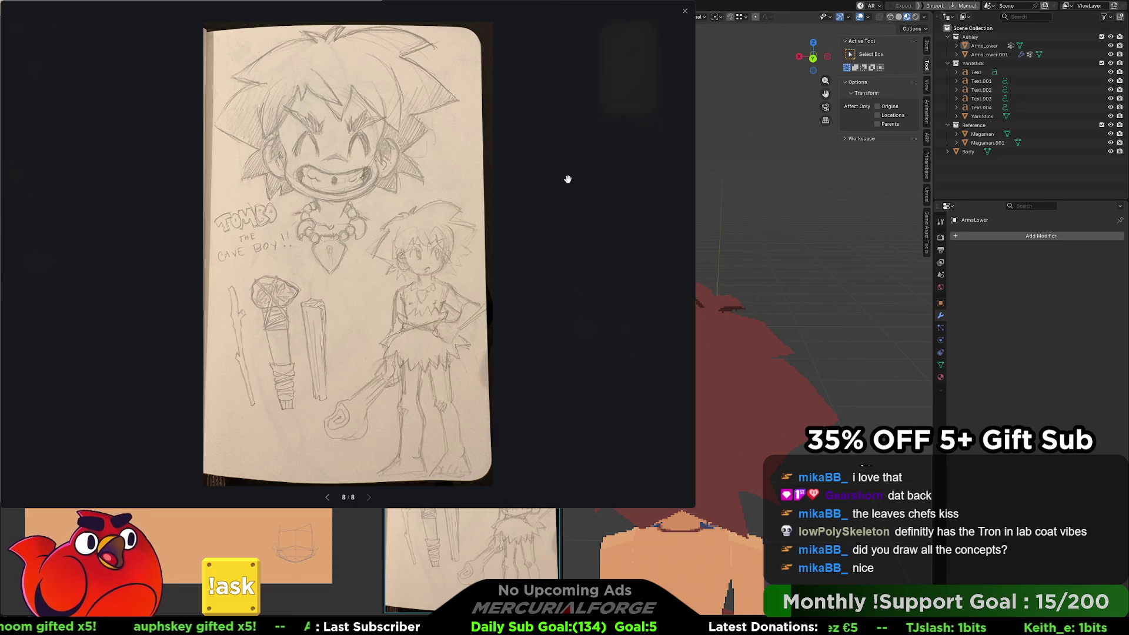
{"action": "key", "text": "Left"}
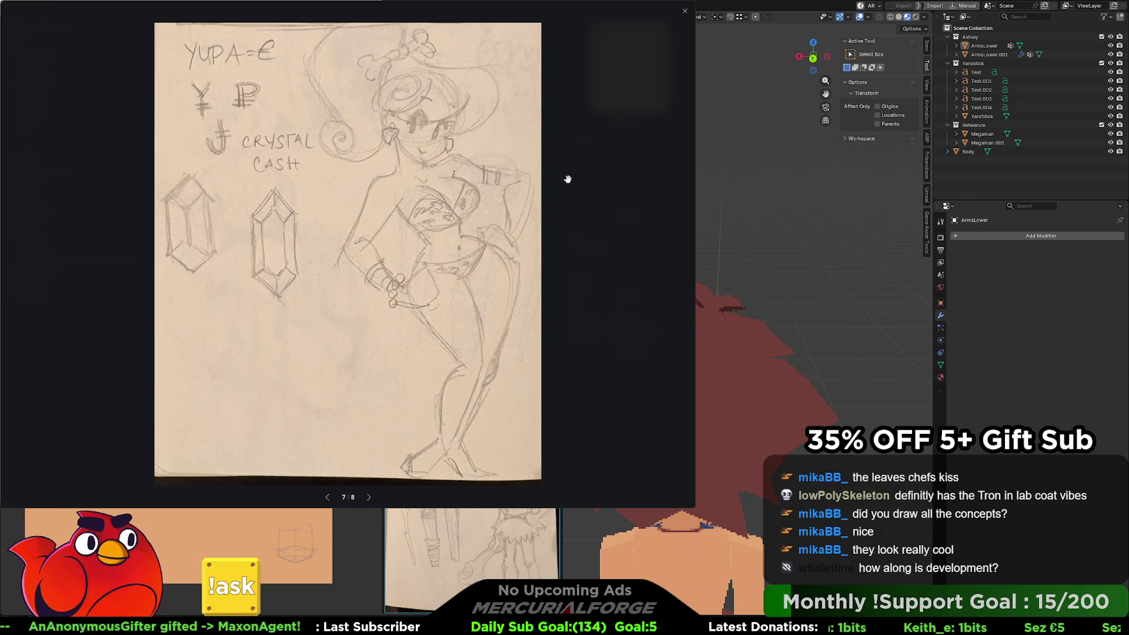
Step back through the sketches, past Didi, to the Tinka character sheet (1 of 8).
{"action": "key", "text": "Left"}
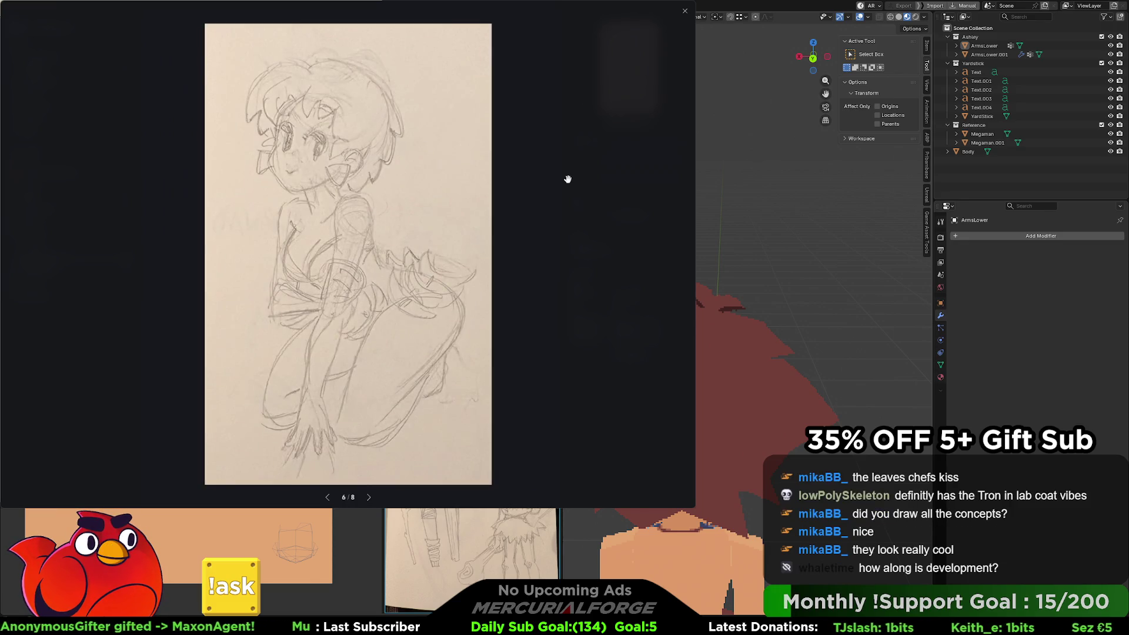
{"action": "key", "text": "Left"}
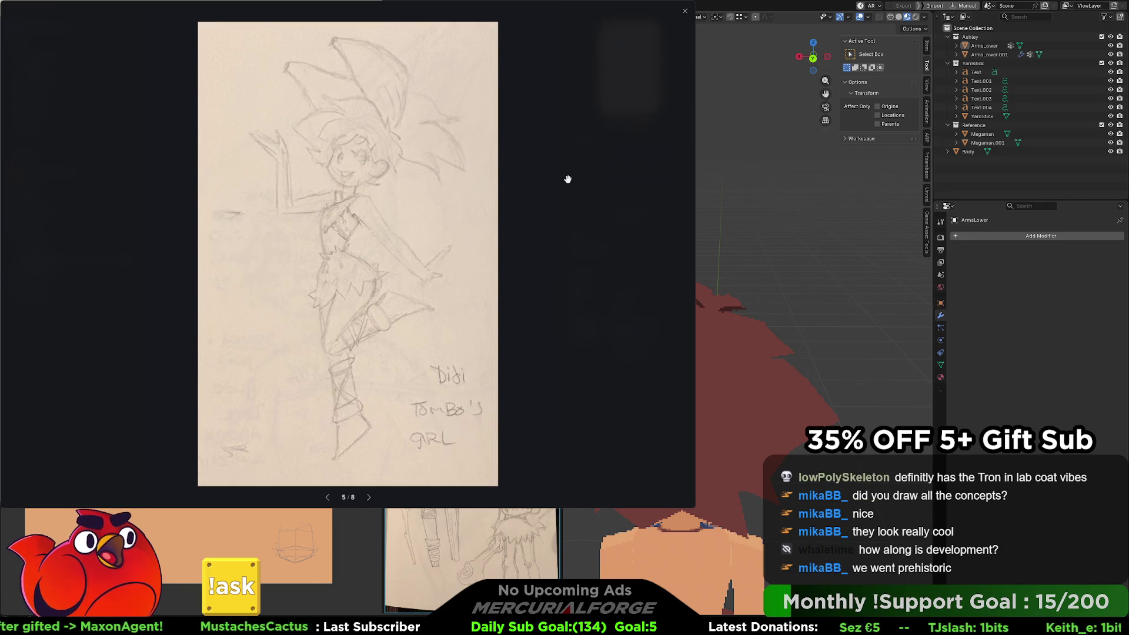
{"action": "key", "text": "Left"}
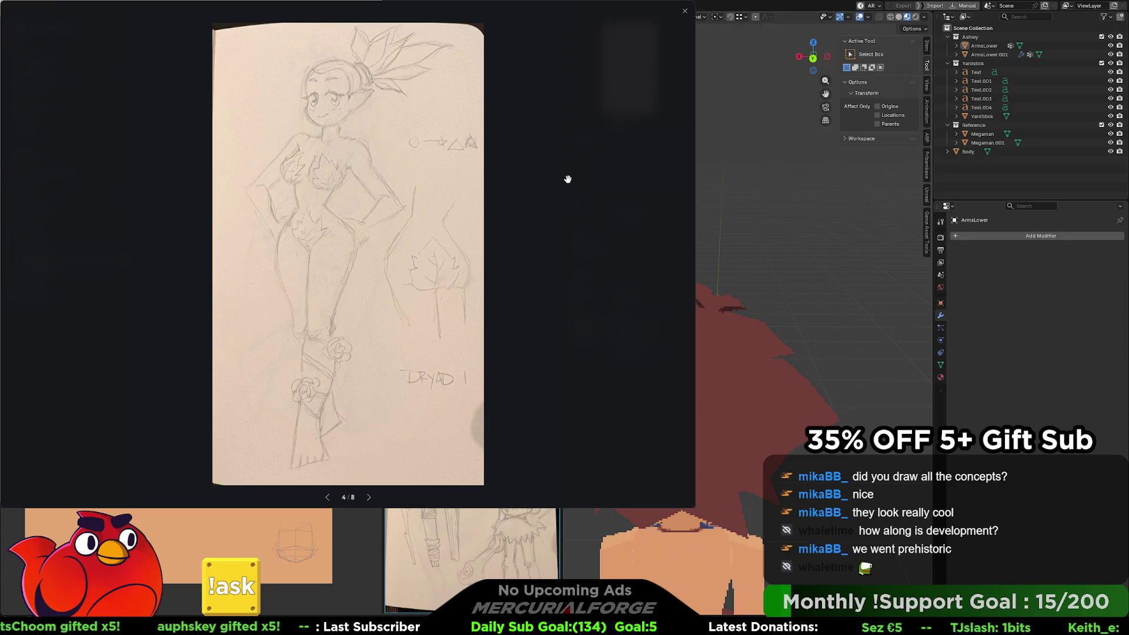
{"action": "key", "text": "Left"}
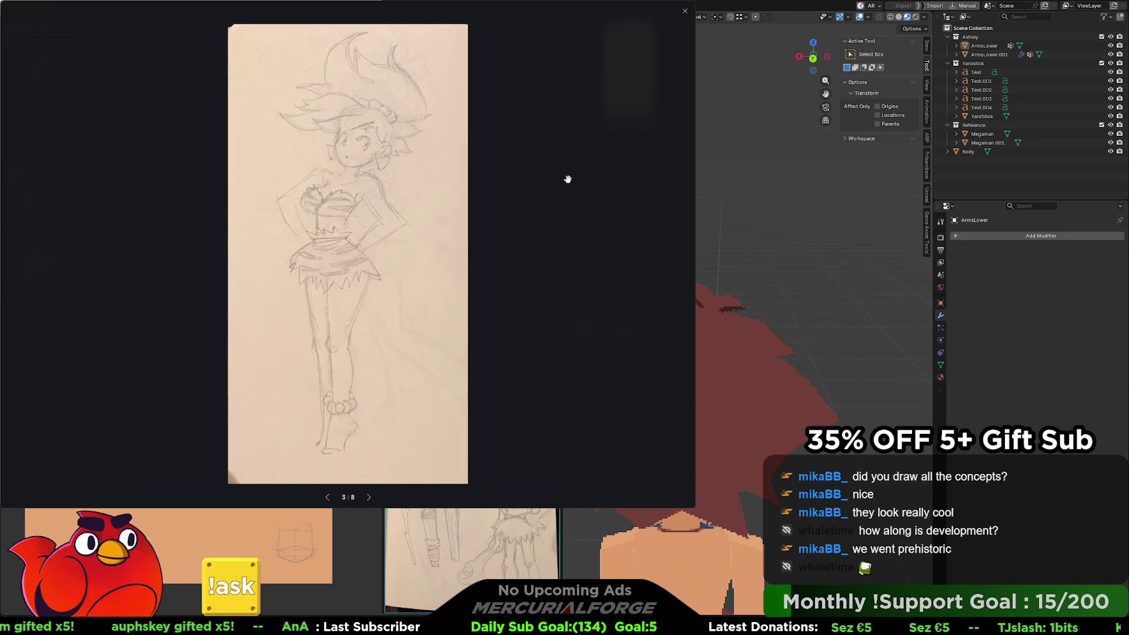
{"action": "key", "text": "Left"}
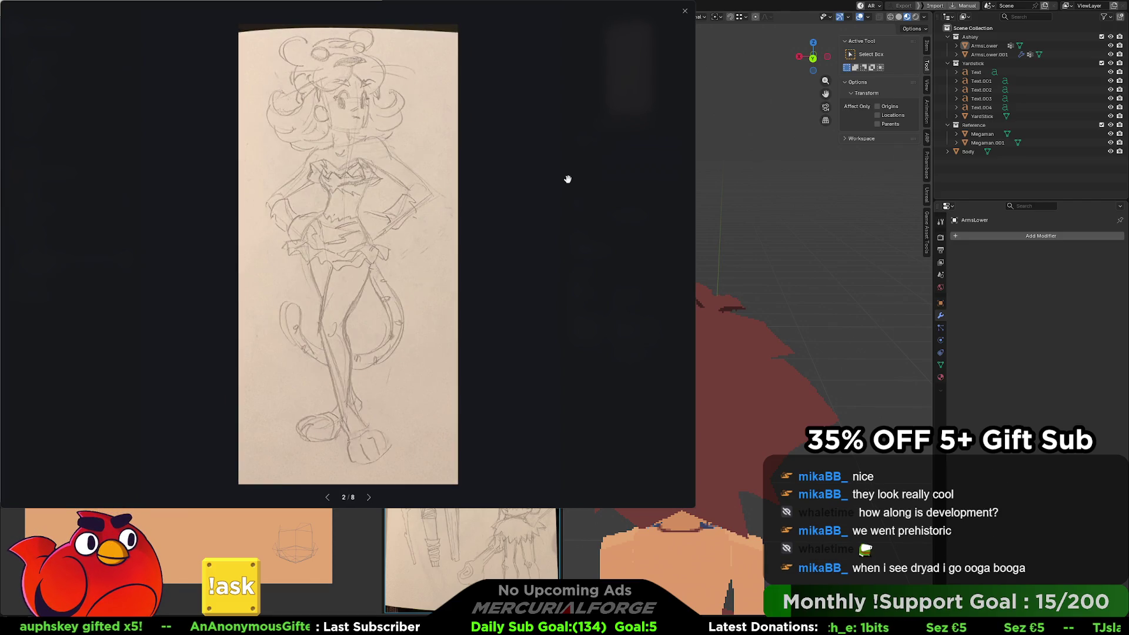
{"action": "key", "text": "Left"}
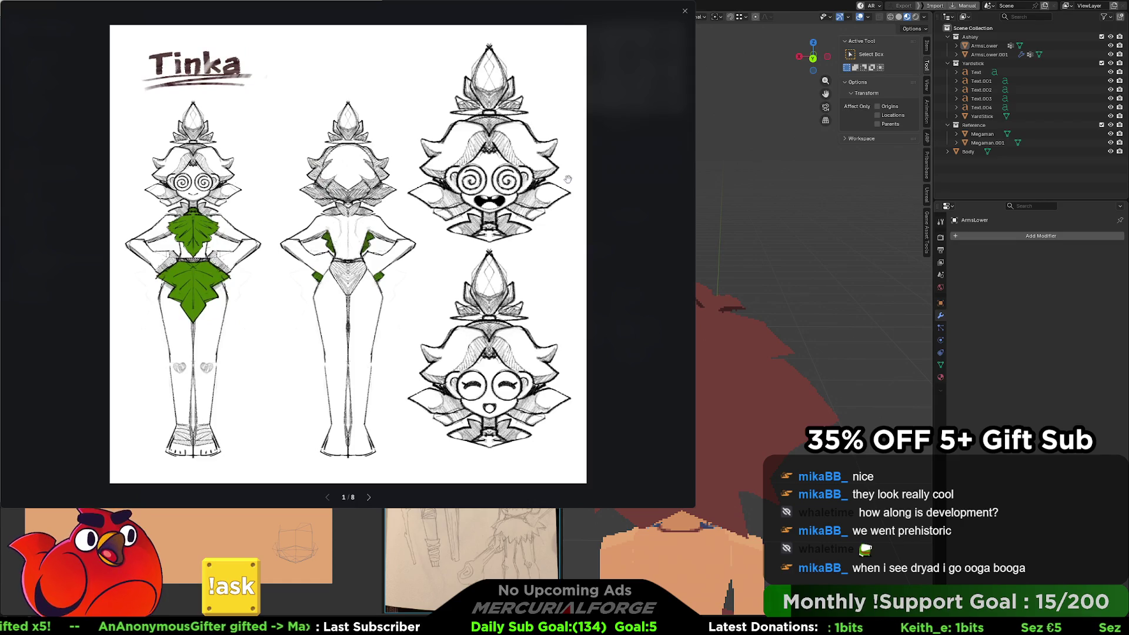
Check the last and first images, then close the image viewer.
{"action": "key", "text": "Right"}
{"action": "key", "text": "Right"}
{"action": "key", "text": "Right"}
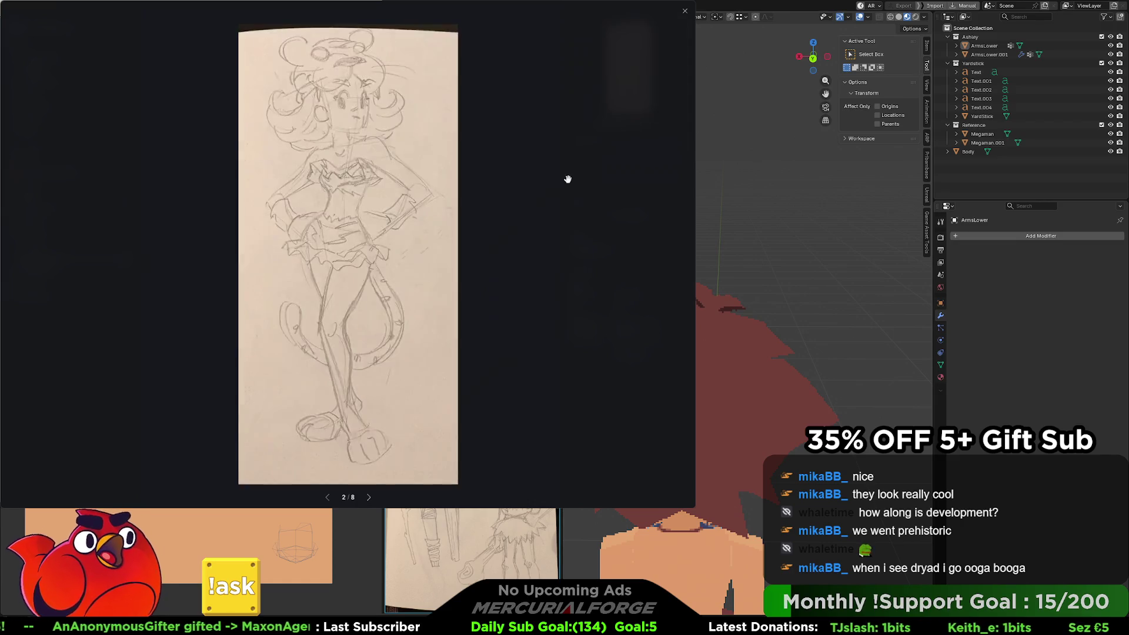
{"action": "key", "text": "Left"}
{"action": "key", "text": "Left"}
{"action": "key", "text": "Left"}
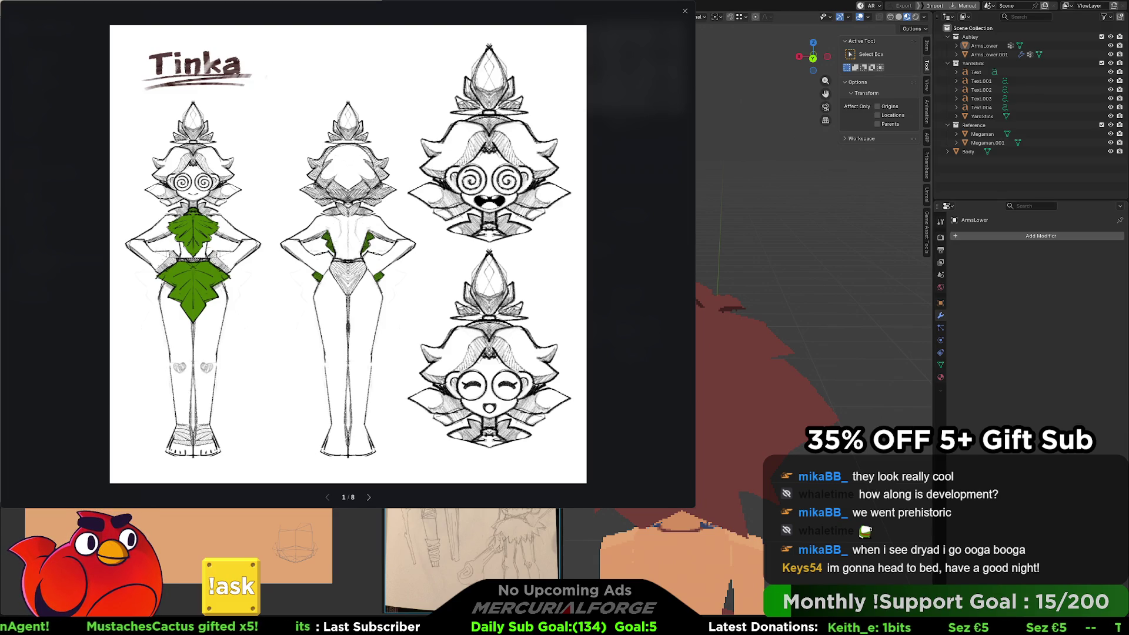
{"action": "key", "text": "Escape"}
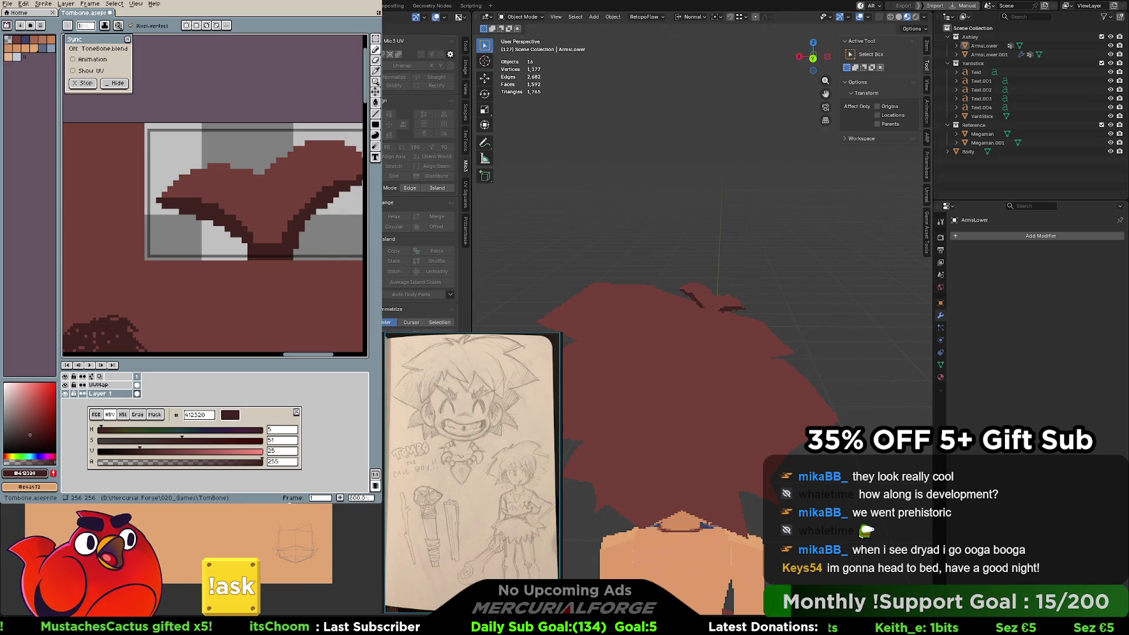
Select the ArmsLower hair mesh and add ArmsLower.001 to the selection.
{"action": "mouse_move", "coordinate": [741, 313]}
{"action": "middle_mouse_down"}
{"action": "mouse_move", "coordinate": [732, 297]}
{"action": "mouse_move", "coordinate": [555, 298]}
{"action": "middle_mouse_up"}
{"action": "middle_click_drag", "start_coordinate": [669, 309], "coordinate": [680, 282]}
{"action": "left_click", "coordinate": [672, 273]}
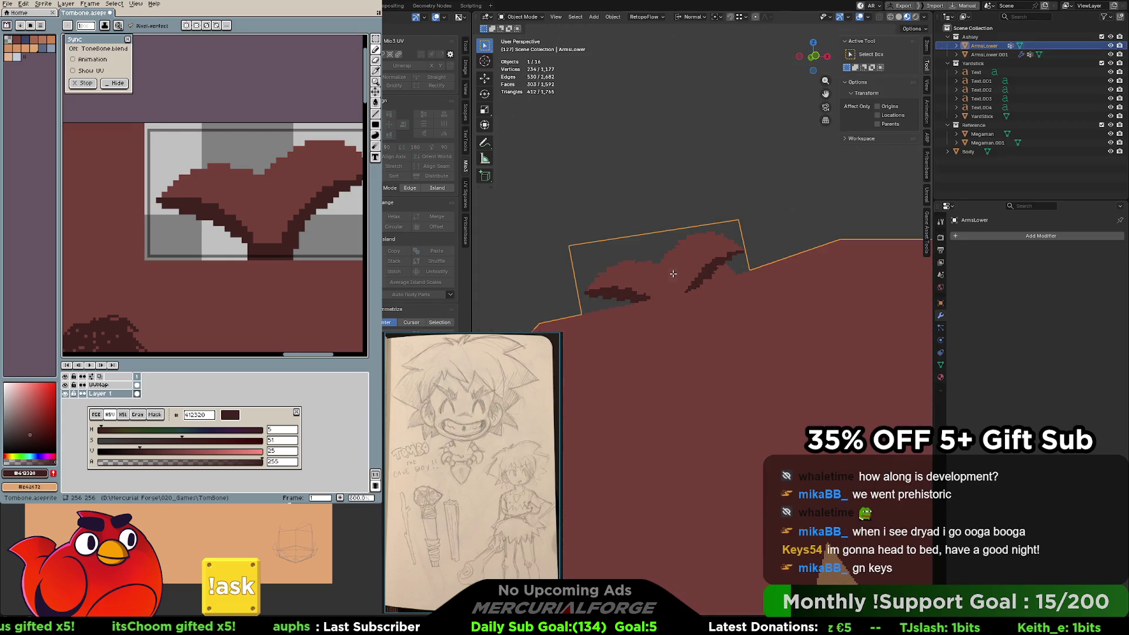
{"action": "key", "text": "Tab"}
{"action": "scroll", "coordinate": [673, 273], "scroll_direction": "down", "scroll_amount": 3}
{"action": "key", "text": "Tab"}
{"action": "scroll", "coordinate": [673, 273], "scroll_direction": "down", "scroll_amount": 5}
{"action": "left_click_drag", "start_coordinate": [760, 247], "coordinate": [648, 550]}
{"action": "scroll", "coordinate": [710, 463], "scroll_direction": "down", "scroll_amount": 2}
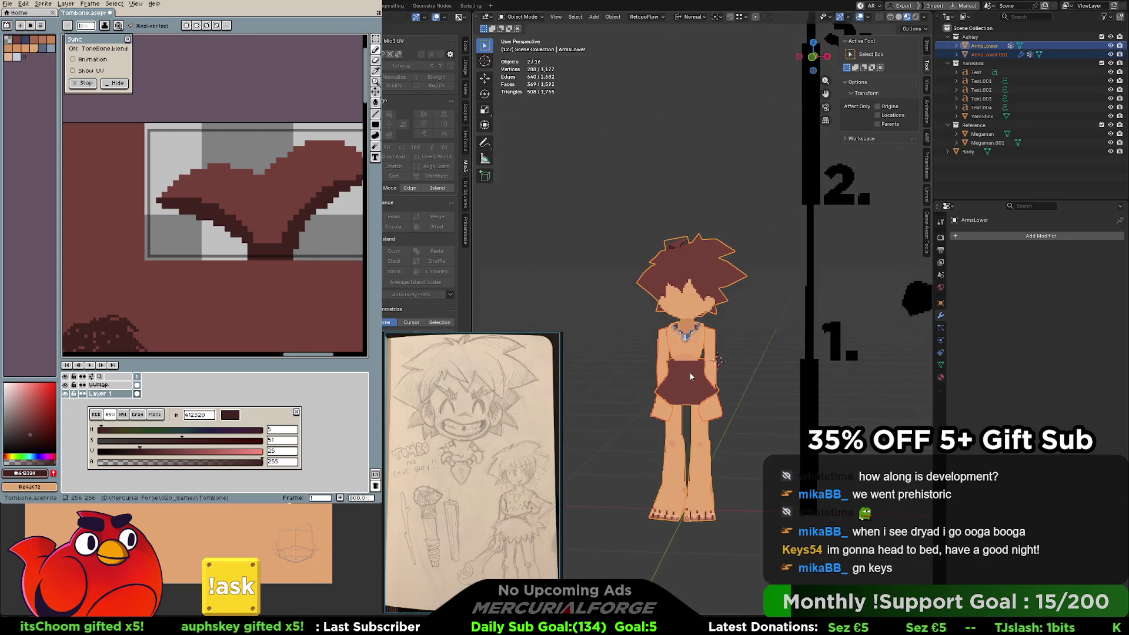
Select the Megaman reference objects by the yardstick, then re-frame the caveman character.
{"action": "middle_click_drag", "start_coordinate": [710, 463], "coordinate": [553, 386]}
{"action": "left_click_drag", "start_coordinate": [823, 244], "coordinate": [923, 522]}
{"action": "middle_click_drag", "start_coordinate": [523, 272], "coordinate": [634, 272], "text": "shift"}
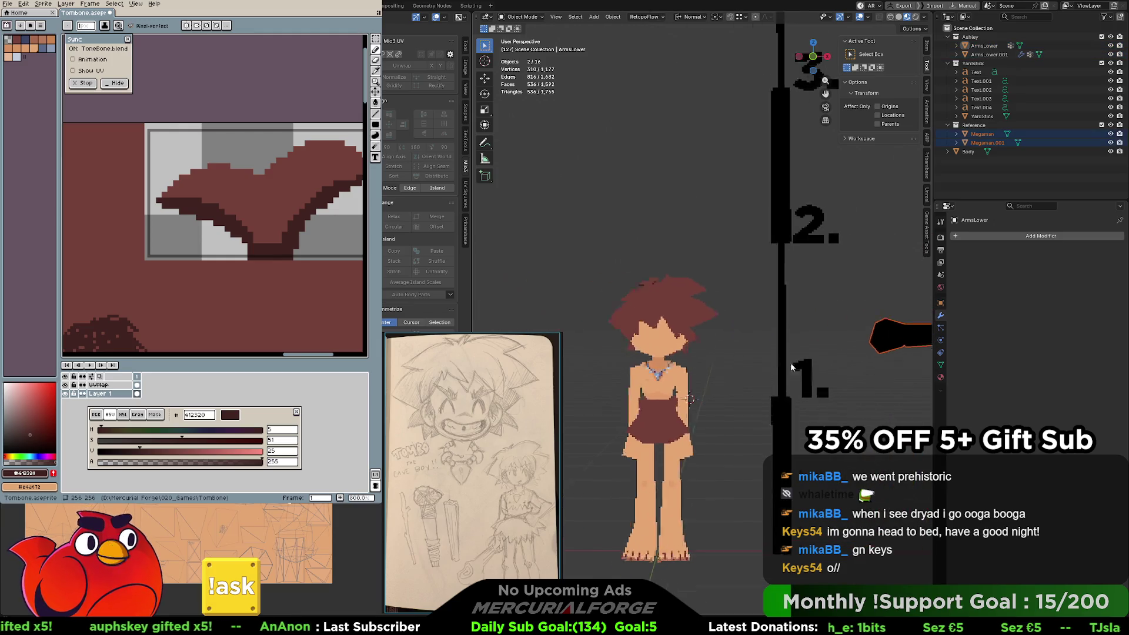
{"action": "scroll", "coordinate": [634, 271], "scroll_direction": "up", "scroll_amount": 3}
Put ArmsLower in Edit Mode and select the small hair piece's face.
{"action": "left_click", "coordinate": [633, 272]}
{"action": "scroll", "coordinate": [633, 272], "scroll_direction": "up", "scroll_amount": 5}
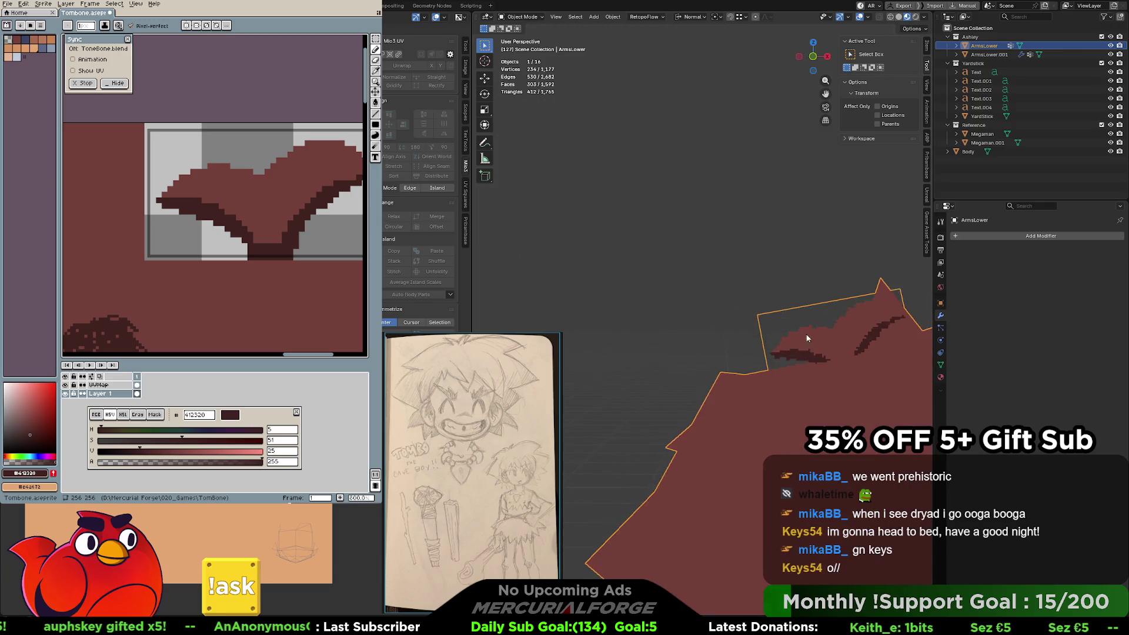
{"action": "middle_click_drag", "start_coordinate": [715, 328], "coordinate": [684, 308]}
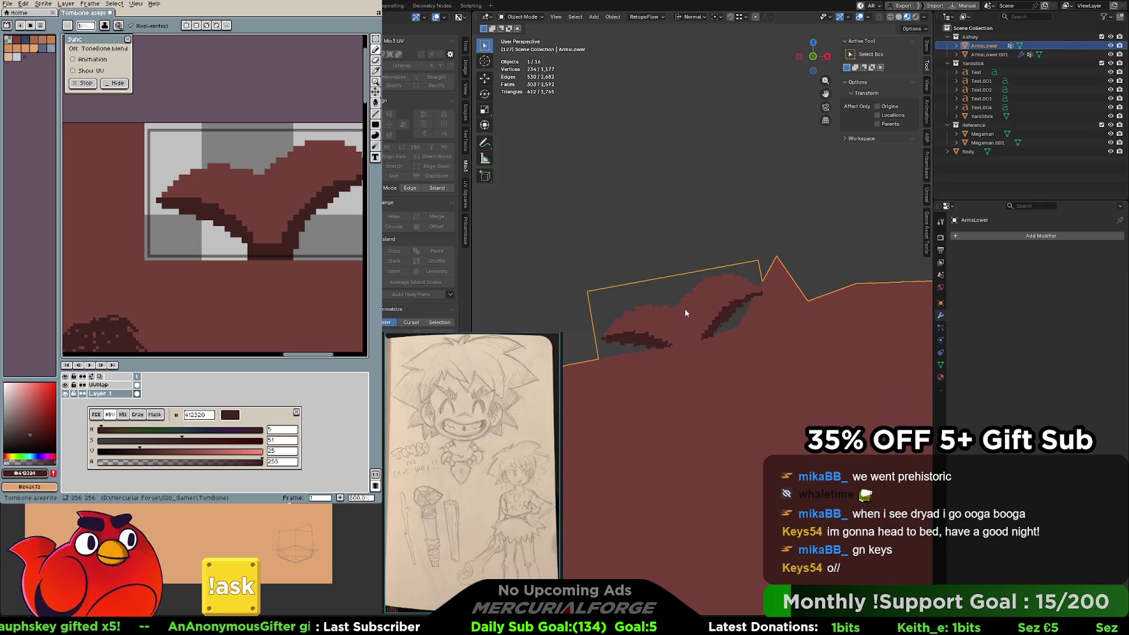
{"action": "key", "text": "Tab"}
{"action": "left_click", "coordinate": [682, 288]}
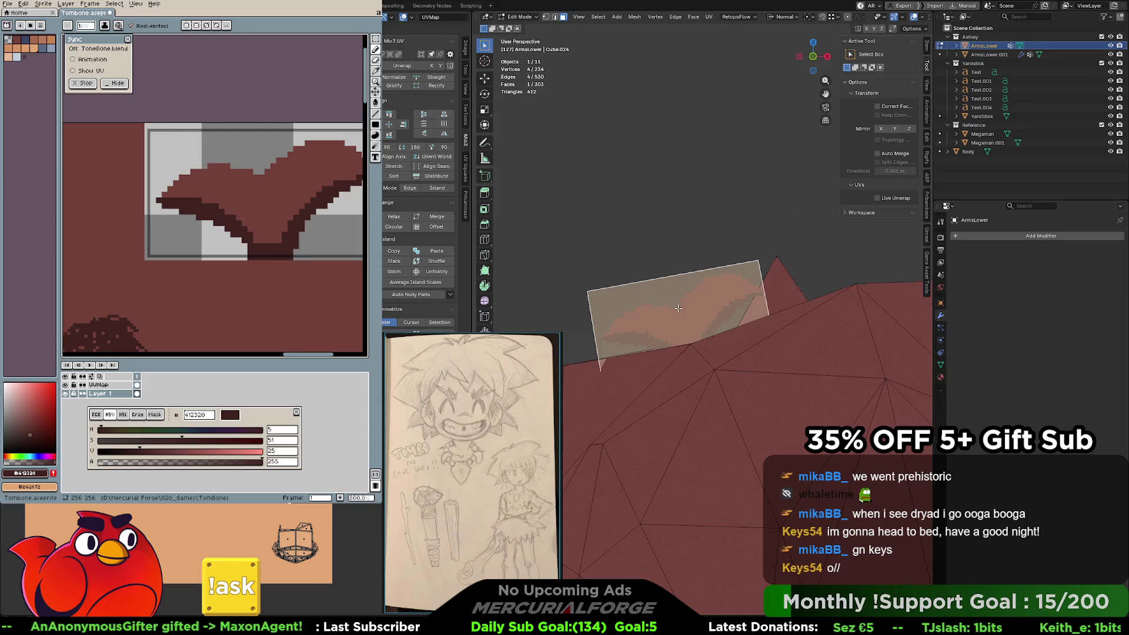
Switch to edge select and subdivide two edges of the hair-piece face.
{"action": "scroll", "coordinate": [678, 308], "scroll_direction": "up", "scroll_amount": 3}
{"action": "key", "text": "2"}
{"action": "left_click", "coordinate": [648, 237]}
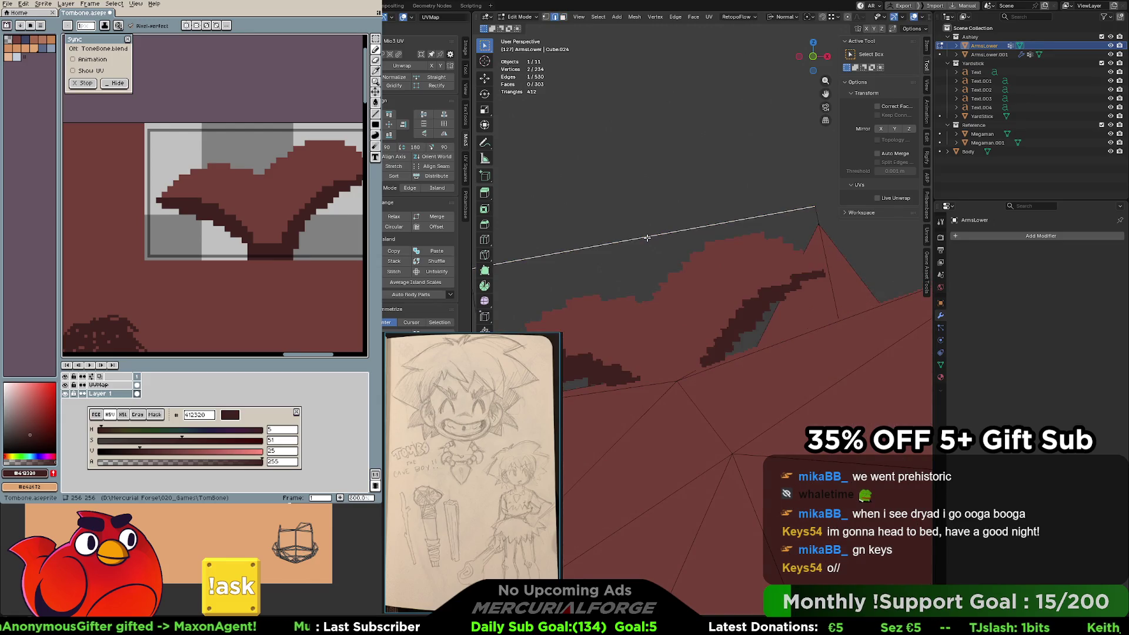
{"action": "middle_click_drag", "start_coordinate": [658, 296], "coordinate": [647, 337]}
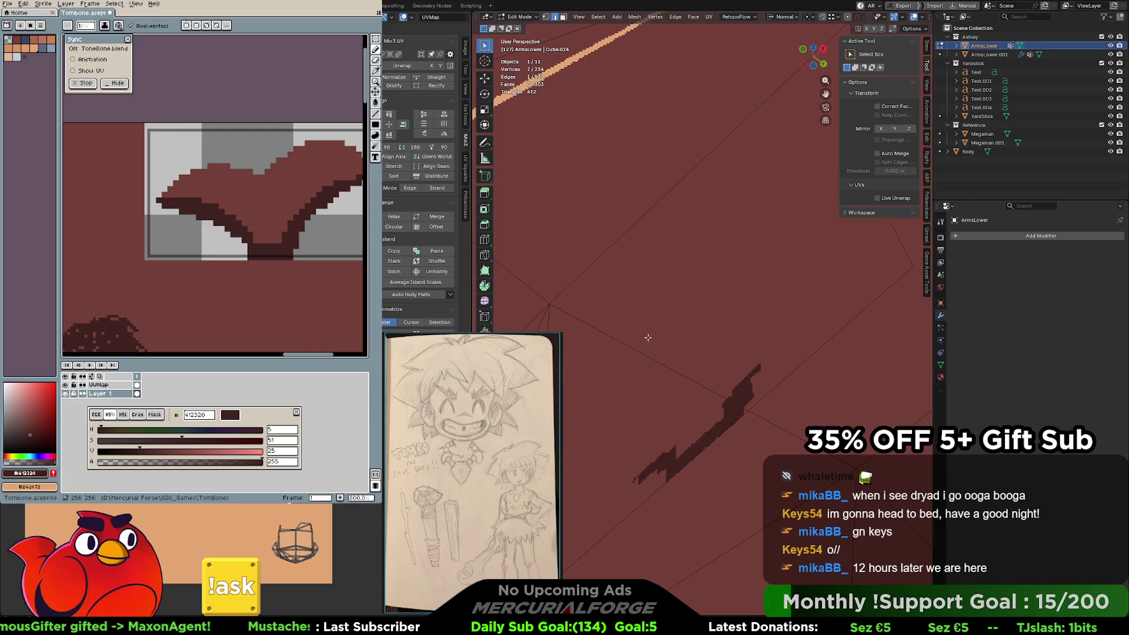
{"action": "left_click", "coordinate": [716, 436], "text": "shift"}
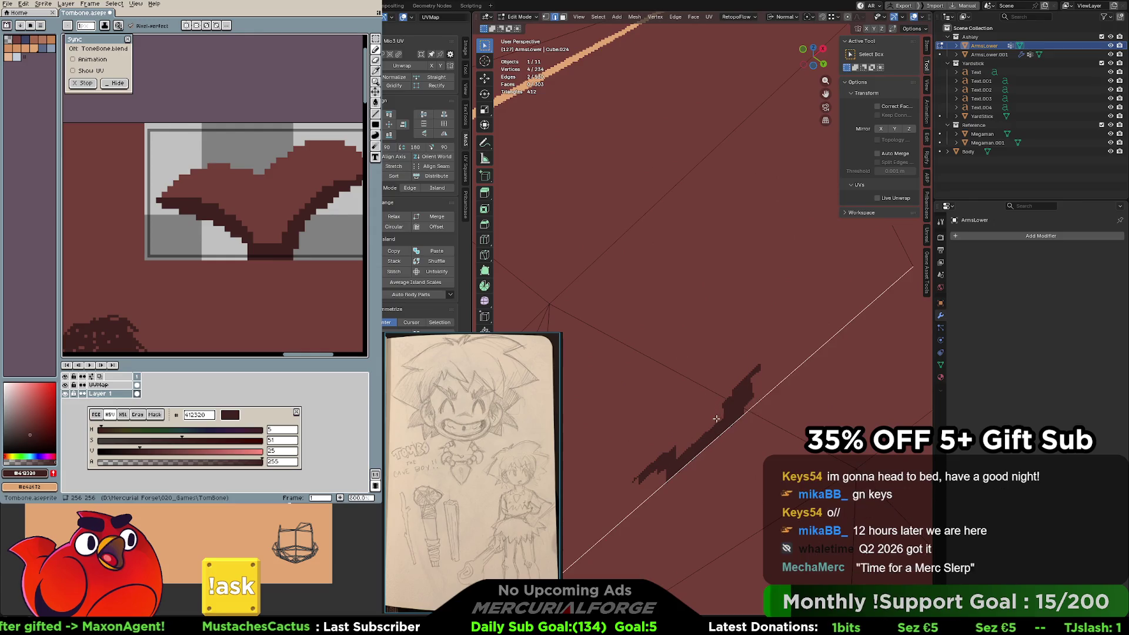
{"action": "right_click", "coordinate": [713, 429]}
{"action": "left_click", "coordinate": [671, 357]}
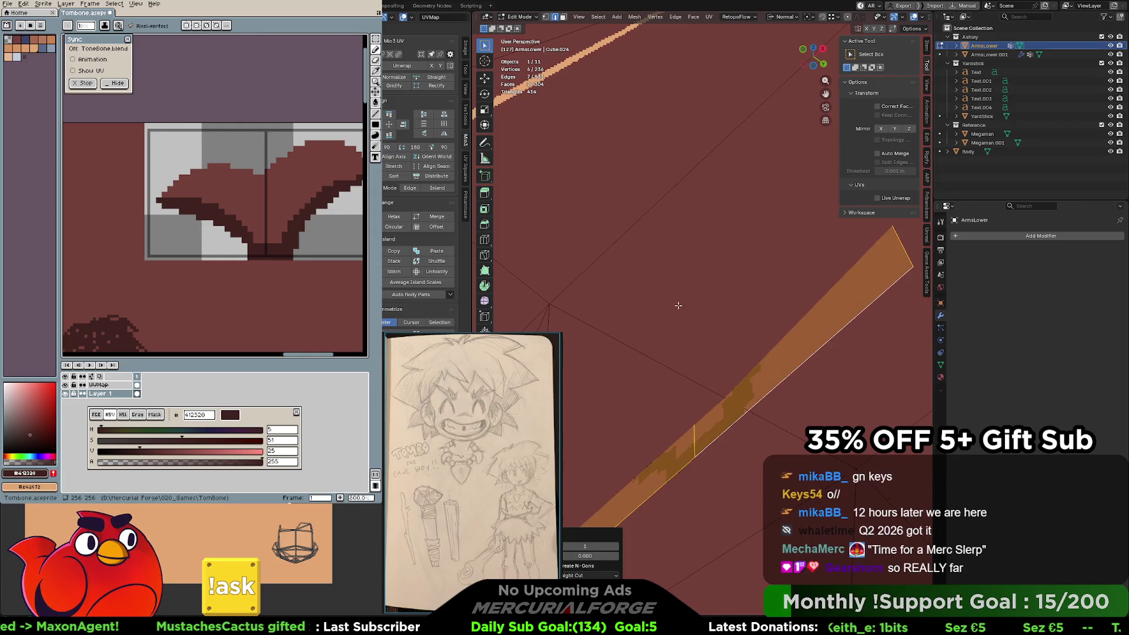
{"action": "scroll", "coordinate": [677, 321], "scroll_direction": "down", "scroll_amount": 6}
{"action": "middle_click_drag", "start_coordinate": [676, 316], "coordinate": [767, 364]}
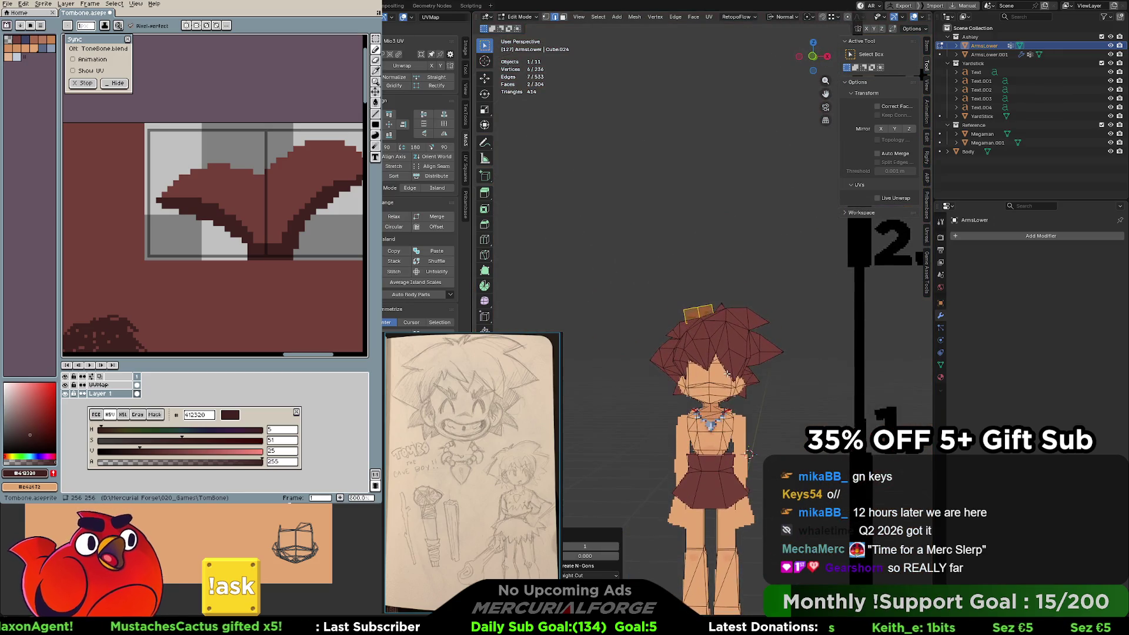
Put ArmsLower back in Edit Mode and select two edges on the hair piece.
{"action": "key", "text": "Tab"}
{"action": "left_click", "coordinate": [767, 363]}
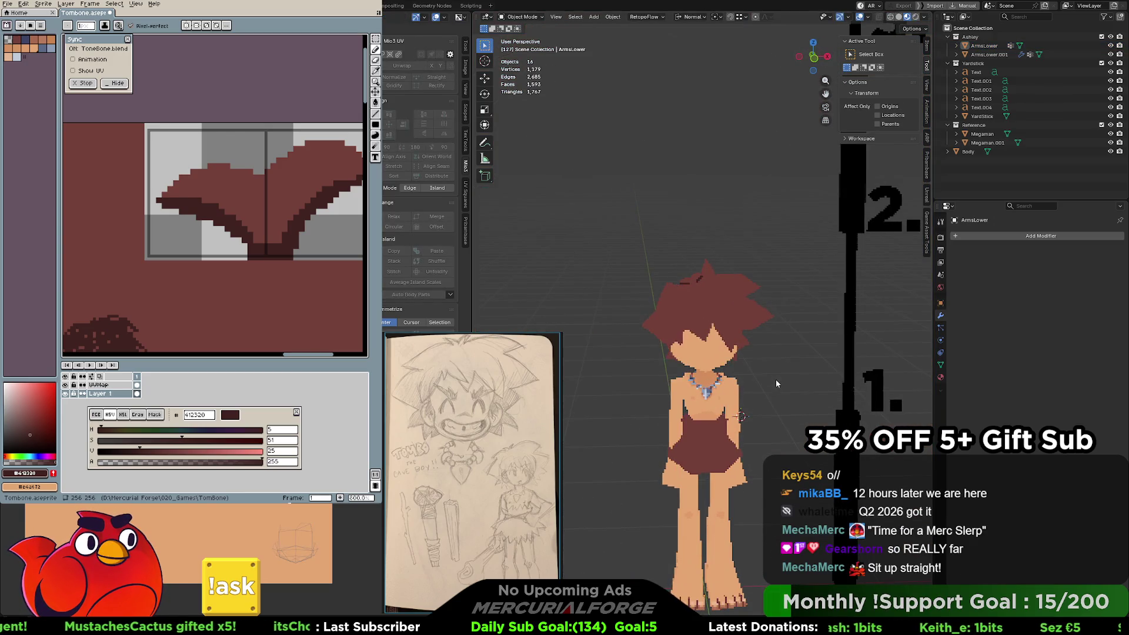
{"action": "middle_click_drag", "start_coordinate": [775, 379], "coordinate": [756, 302]}
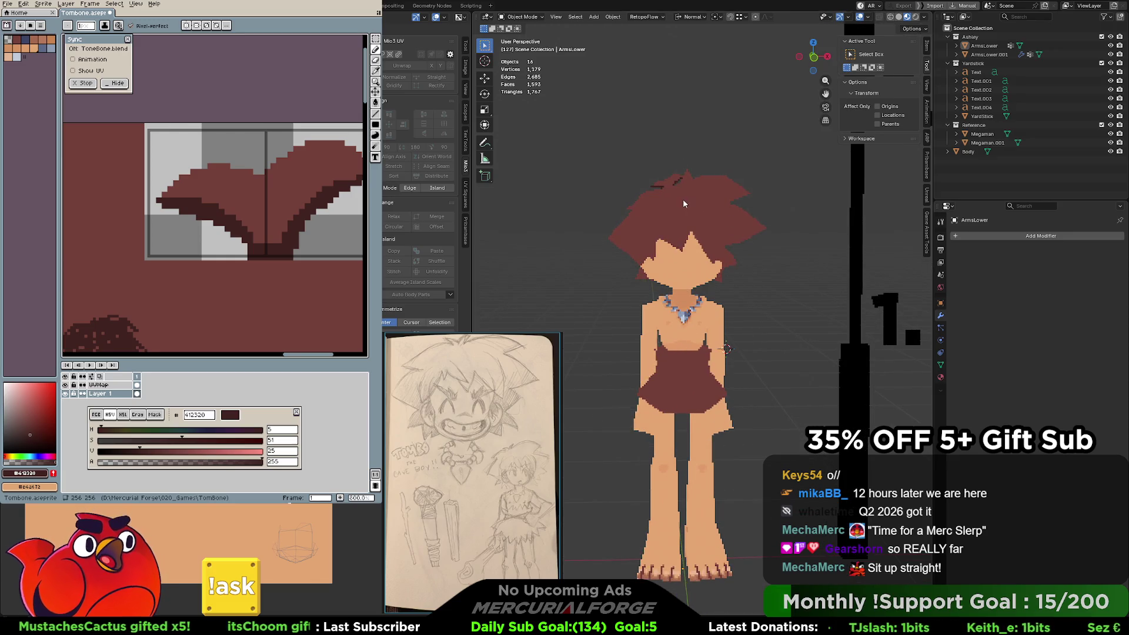
{"action": "scroll", "coordinate": [673, 261], "scroll_direction": "up", "scroll_amount": 8}
{"action": "mouse_move", "coordinate": [673, 260]}
{"action": "middle_mouse_down"}
{"action": "mouse_move", "coordinate": [658, 305]}
{"action": "mouse_move", "coordinate": [687, 274]}
{"action": "mouse_move", "coordinate": [698, 347]}
{"action": "middle_mouse_up"}
{"action": "left_click", "coordinate": [718, 325]}
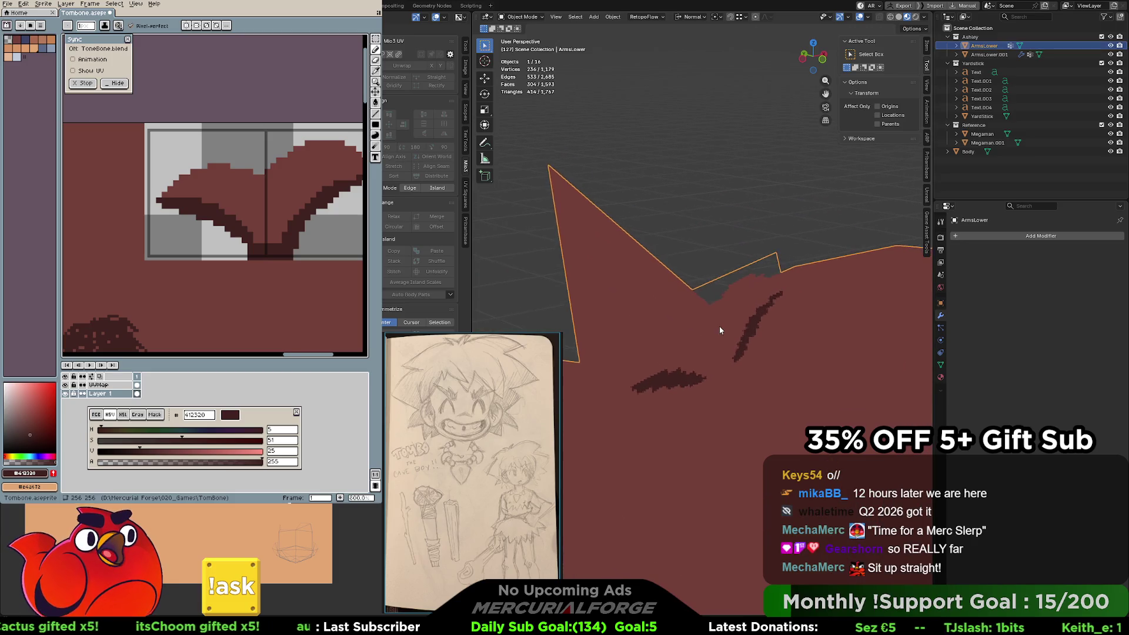
{"action": "key", "text": "Tab"}
{"action": "middle_click_drag", "start_coordinate": [719, 316], "coordinate": [781, 288]}
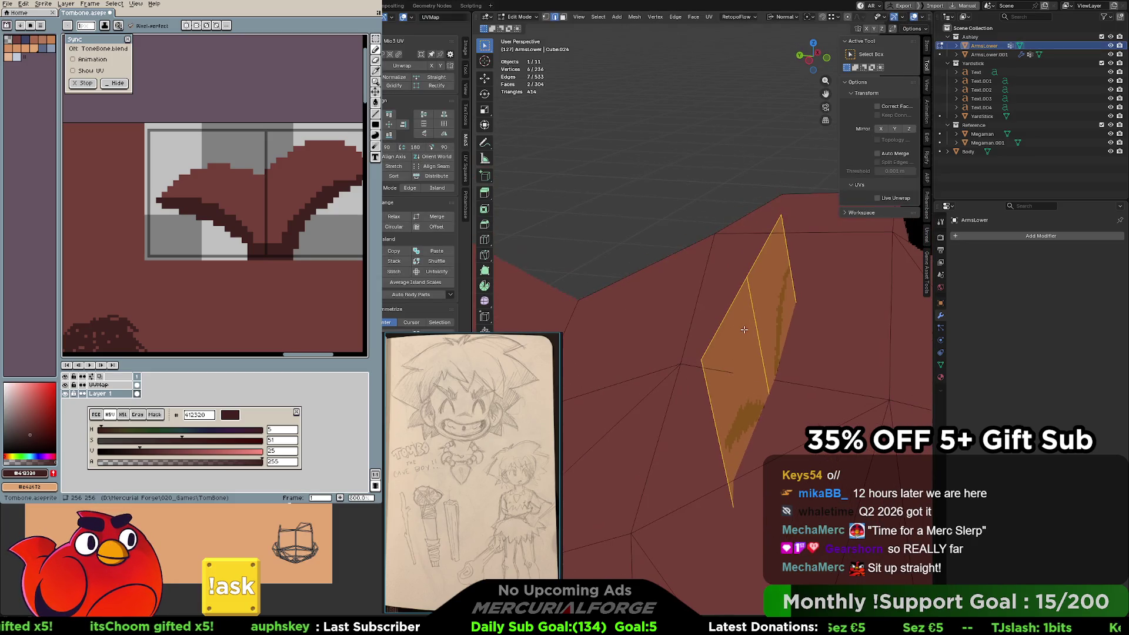
{"action": "left_click", "coordinate": [789, 268]}
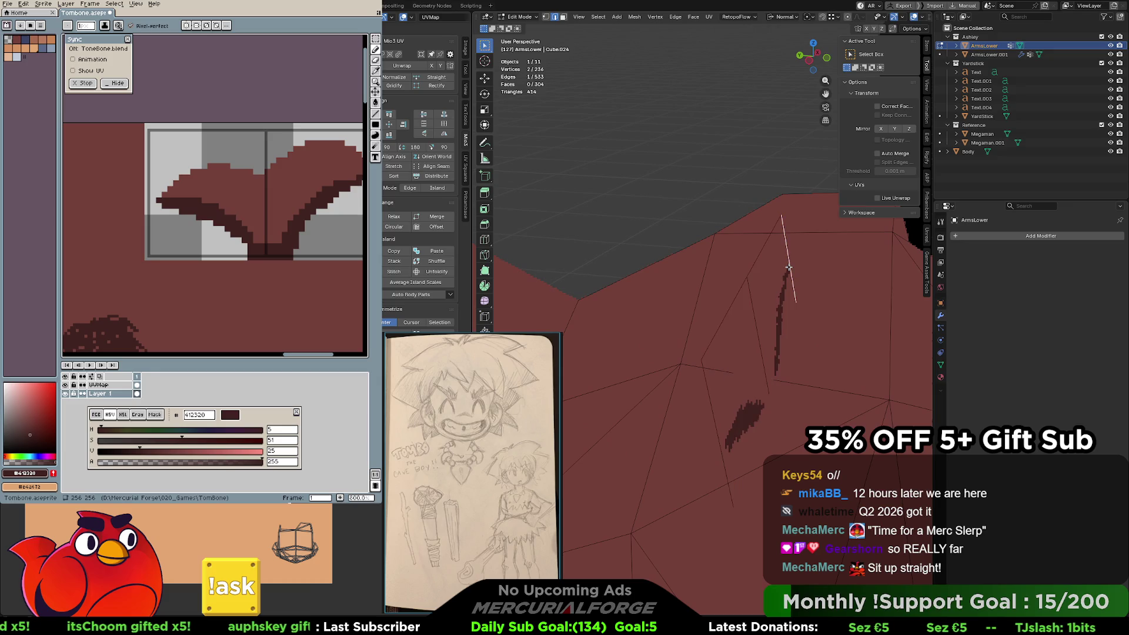
{"action": "left_click", "coordinate": [723, 450], "text": "shift"}
Move the two edges -0.0331 m along their normal and review the character in Object Mode.
{"action": "key", "text": "g"}
{"action": "key", "text": "z"}
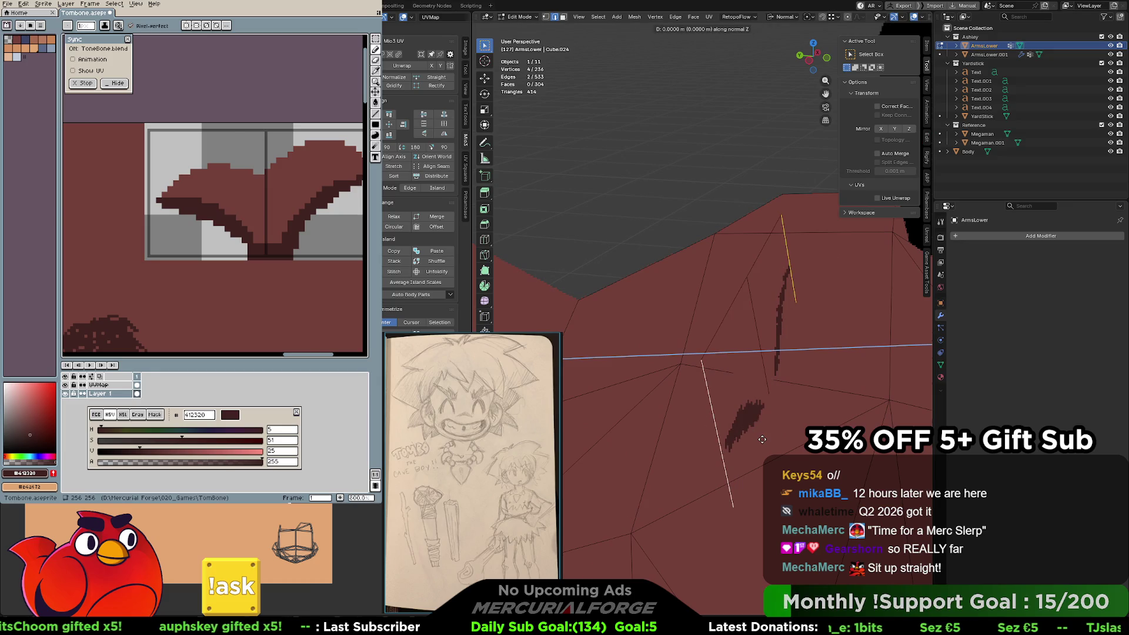
{"action": "key", "text": "z"}
{"action": "key", "text": "z"}
{"action": "key", "text": "z"}
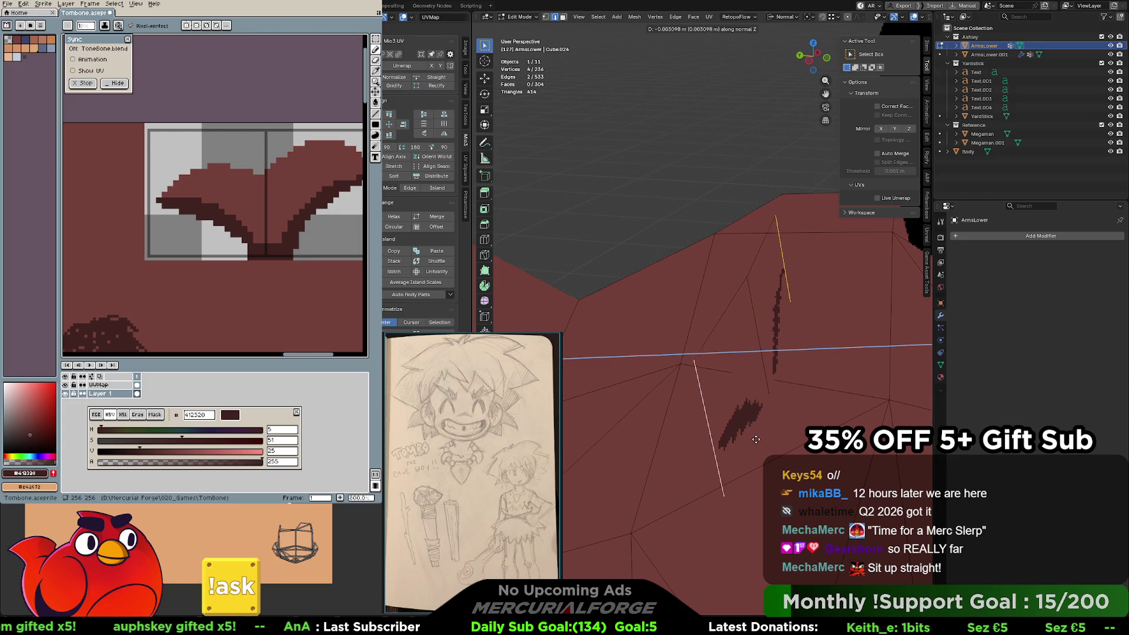
{"action": "left_click", "coordinate": [696, 440]}
{"action": "mouse_move", "coordinate": [696, 440]}
{"action": "middle_mouse_down"}
{"action": "mouse_move", "coordinate": [703, 464]}
{"action": "mouse_move", "coordinate": [662, 383]}
{"action": "mouse_move", "coordinate": [675, 301]}
{"action": "mouse_move", "coordinate": [688, 296]}
{"action": "mouse_move", "coordinate": [690, 322]}
{"action": "mouse_move", "coordinate": [841, 322]}
{"action": "mouse_move", "coordinate": [816, 316]}
{"action": "mouse_move", "coordinate": [707, 368]}
{"action": "mouse_move", "coordinate": [639, 306]}
{"action": "middle_mouse_up"}
{"action": "key", "text": "Tab"}
{"action": "middle_click_drag", "start_coordinate": [661, 306], "coordinate": [720, 310]}
{"action": "left_click", "coordinate": [924, 17]}
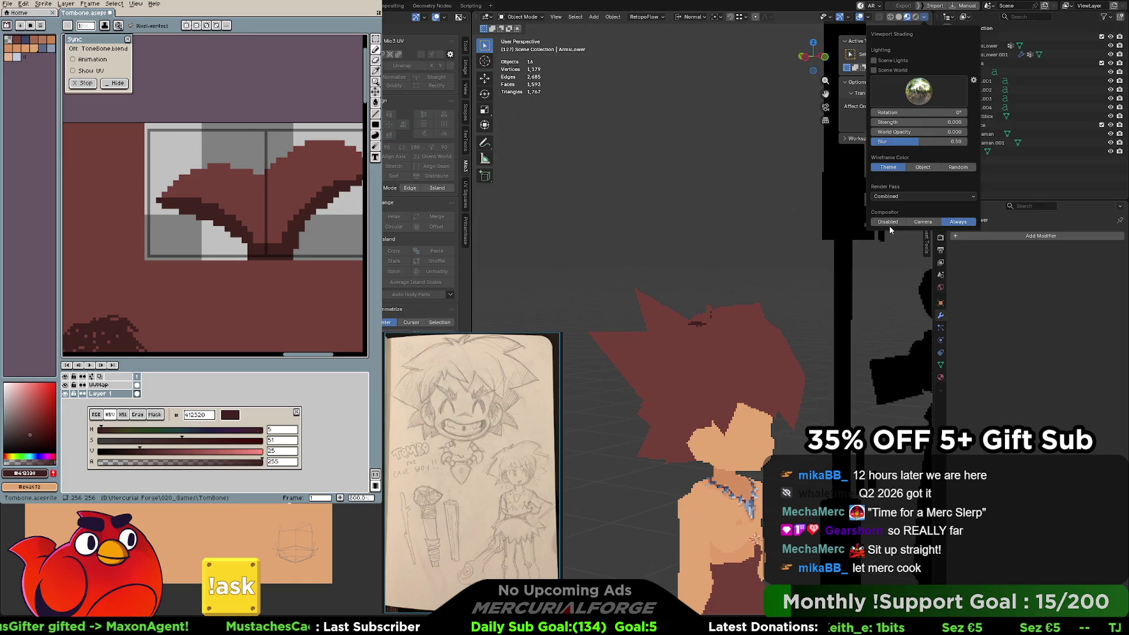
View the character from front, back and side, then put the ArmsLower hair in Edit Mode.
{"action": "mouse_move", "coordinate": [739, 274]}
{"action": "middle_mouse_down"}
{"action": "mouse_move", "coordinate": [706, 273]}
{"action": "mouse_move", "coordinate": [904, 277]}
{"action": "mouse_move", "coordinate": [764, 283]}
{"action": "middle_mouse_up"}
{"action": "key", "text": "Tab"}
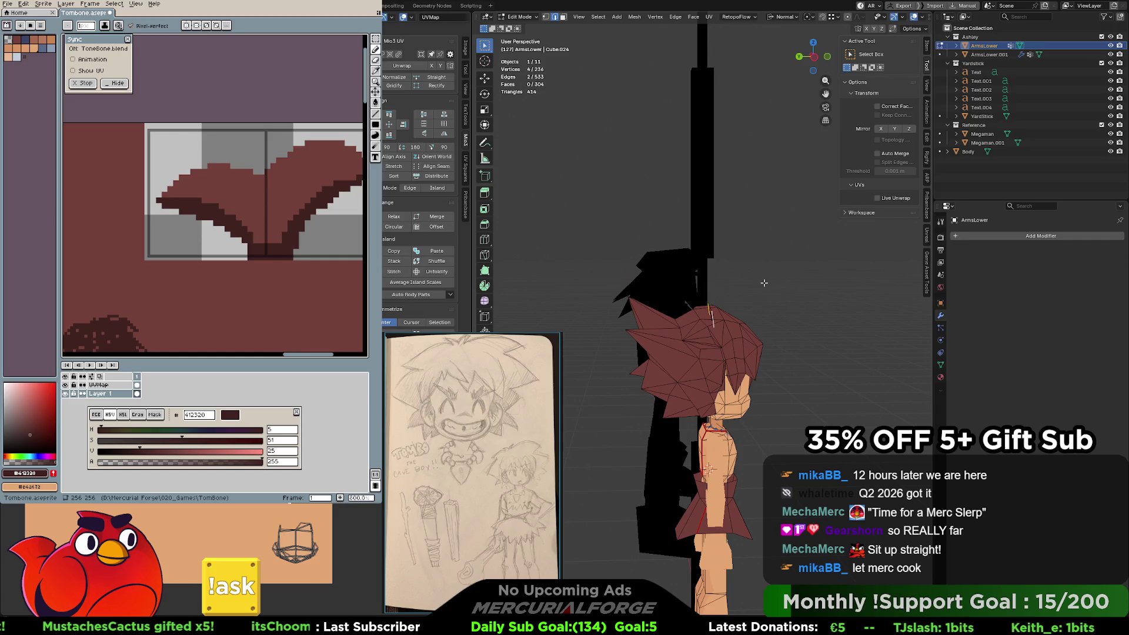
{"action": "key", "text": "Tab"}
{"action": "mouse_move", "coordinate": [775, 291]}
{"action": "middle_mouse_down"}
{"action": "mouse_move", "coordinate": [840, 297]}
{"action": "mouse_move", "coordinate": [669, 291]}
{"action": "middle_mouse_up"}
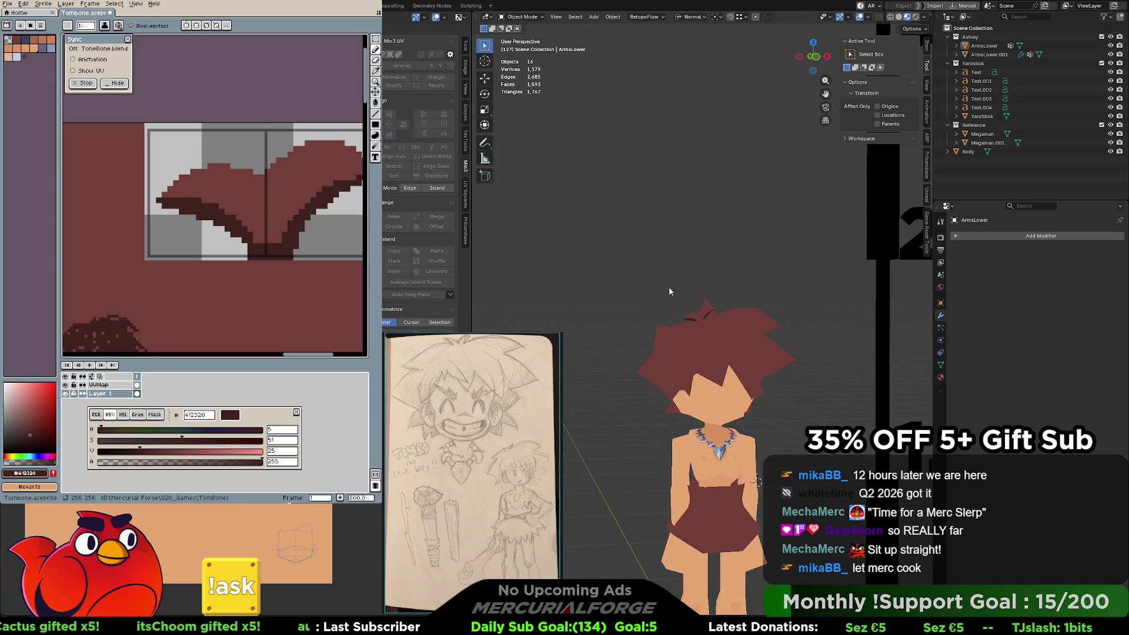
{"action": "left_click", "coordinate": [923, 16]}
{"action": "mouse_move", "coordinate": [777, 270]}
{"action": "middle_mouse_down"}
{"action": "mouse_move", "coordinate": [739, 273]}
{"action": "mouse_move", "coordinate": [846, 283]}
{"action": "mouse_move", "coordinate": [815, 290]}
{"action": "middle_mouse_up"}
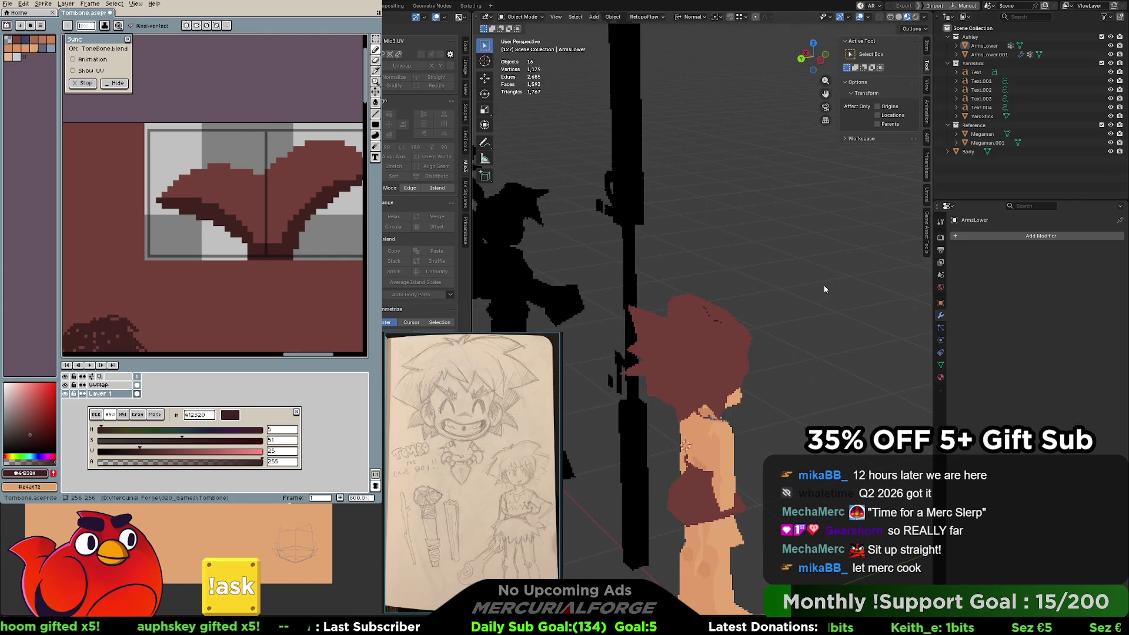
{"action": "scroll", "coordinate": [822, 285], "scroll_direction": "up", "scroll_amount": 10}
{"action": "left_click", "coordinate": [789, 287]}
{"action": "key", "text": "Tab"}
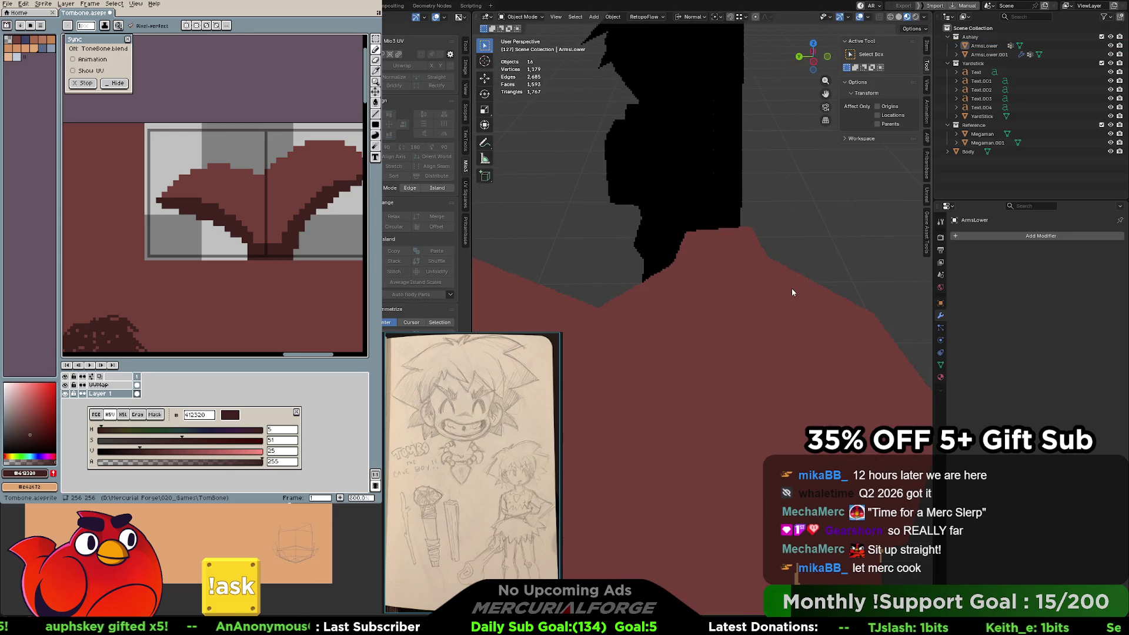
{"action": "middle_click_drag", "start_coordinate": [792, 288], "coordinate": [697, 290]}
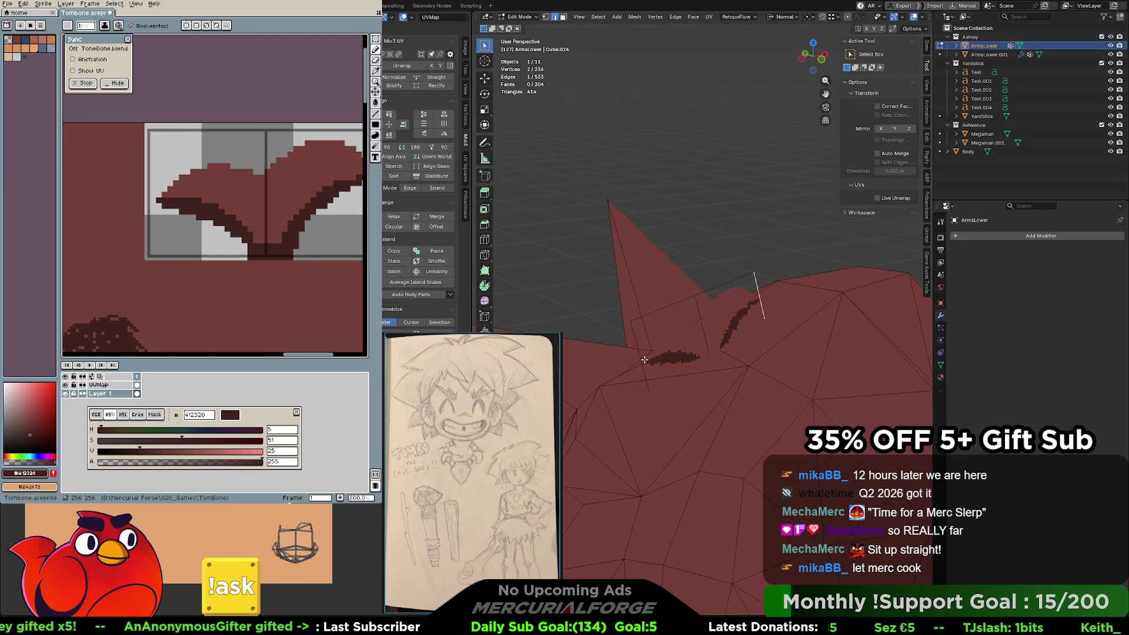
Move the selected hair edges -0.04523 m along their normal and return to Object Mode.
{"action": "key", "text": "g"}
{"action": "key", "text": "z"}
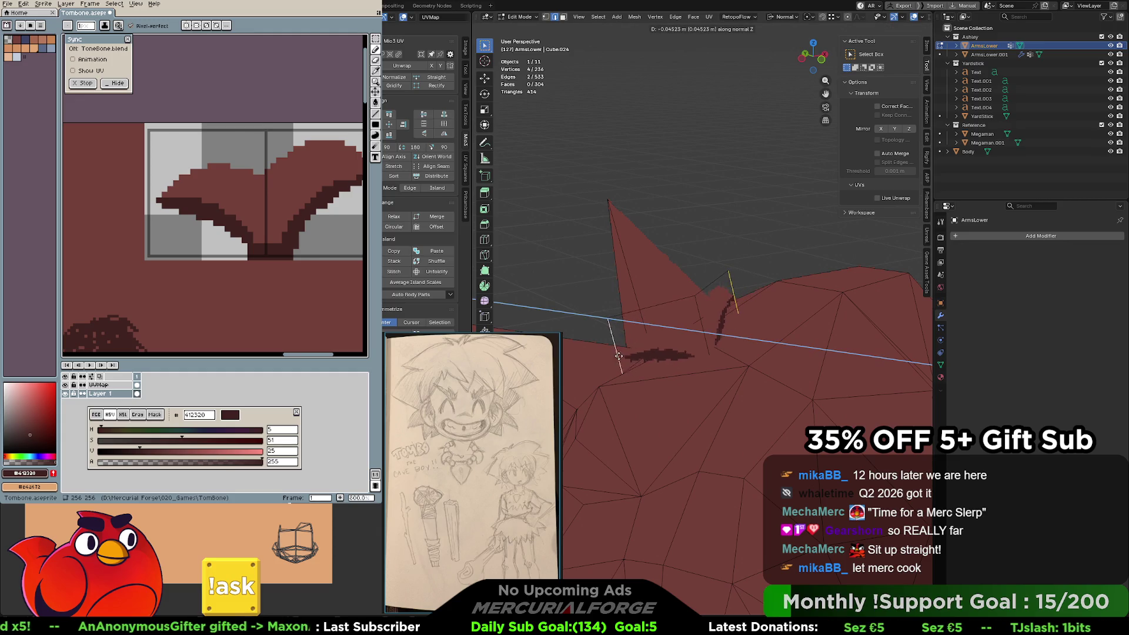
{"action": "left_click", "coordinate": [615, 355]}
{"action": "left_click", "coordinate": [724, 241]}
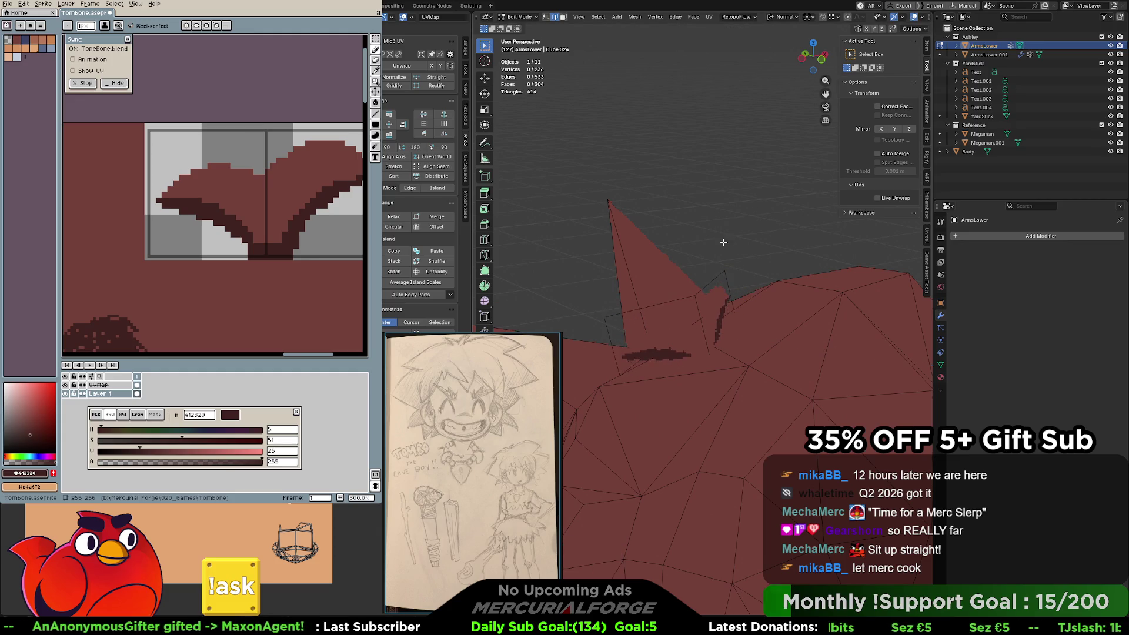
{"action": "key", "text": "Tab"}
{"action": "scroll", "coordinate": [720, 253], "scroll_direction": "down", "scroll_amount": 6}
{"action": "mouse_move", "coordinate": [677, 263]}
{"action": "middle_mouse_down"}
{"action": "mouse_move", "coordinate": [871, 257]}
{"action": "mouse_move", "coordinate": [707, 264]}
{"action": "mouse_move", "coordinate": [804, 290]}
{"action": "middle_mouse_up"}
Orbit around the hair close-up and the head to inspect the tucked edges.
{"action": "scroll", "coordinate": [721, 264], "scroll_direction": "up", "scroll_amount": 6}
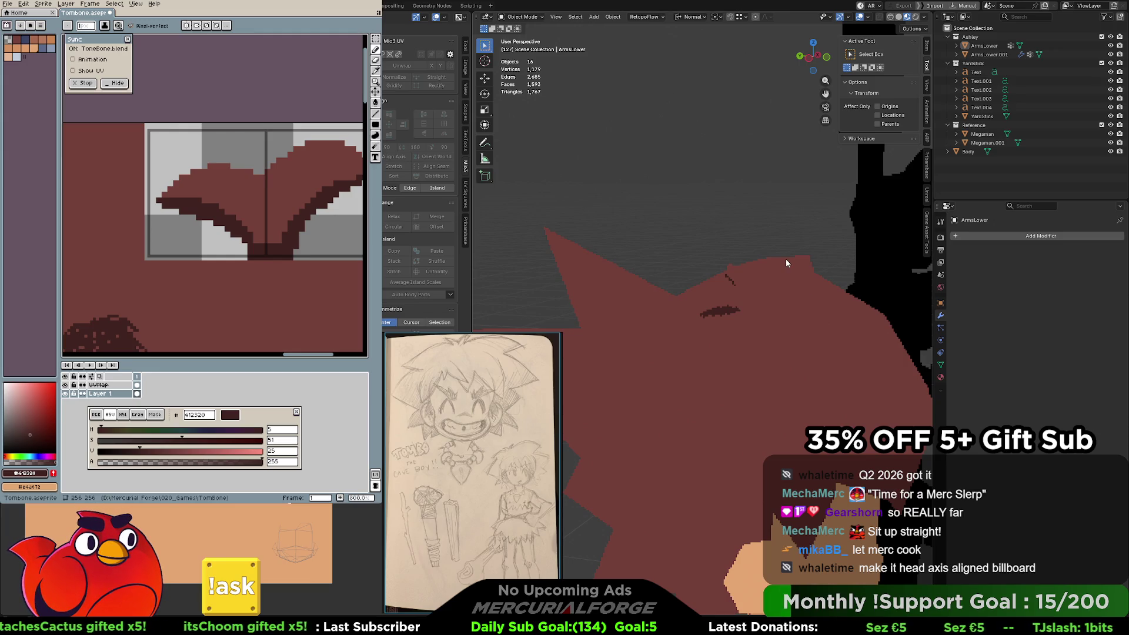
{"action": "middle_click_drag", "start_coordinate": [789, 280], "coordinate": [728, 282]}
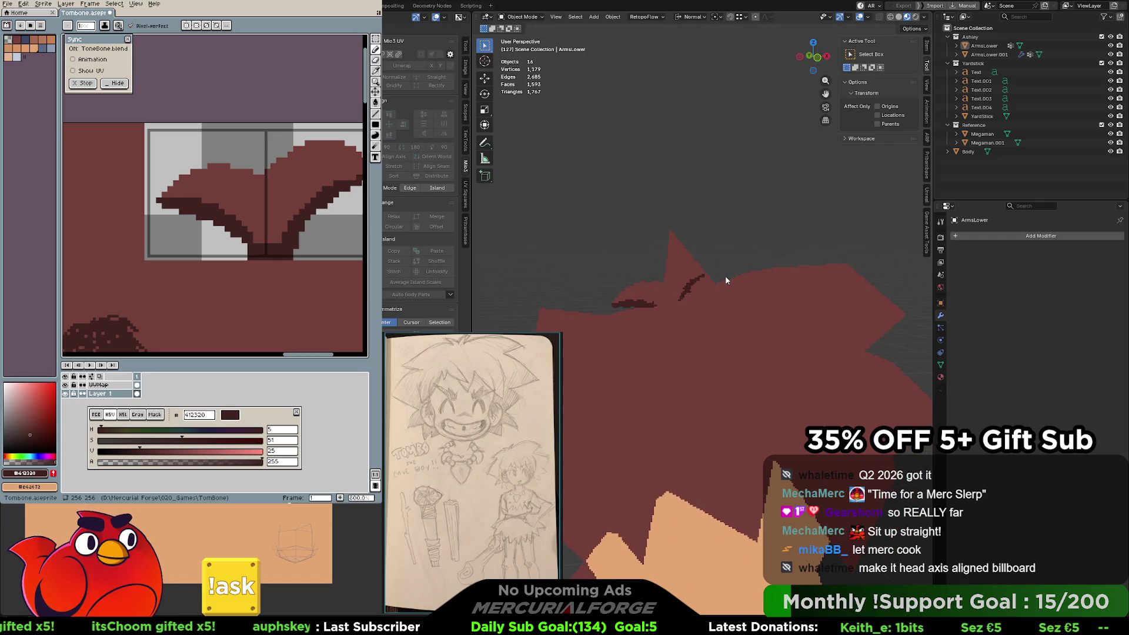
{"action": "mouse_move", "coordinate": [725, 275]}
{"action": "middle_mouse_down"}
{"action": "mouse_move", "coordinate": [768, 270]}
{"action": "mouse_move", "coordinate": [757, 298]}
{"action": "mouse_move", "coordinate": [767, 253]}
{"action": "mouse_move", "coordinate": [759, 265]}
{"action": "mouse_move", "coordinate": [646, 269]}
{"action": "mouse_move", "coordinate": [722, 278]}
{"action": "middle_mouse_up"}
{"action": "key", "text": "Tab"}
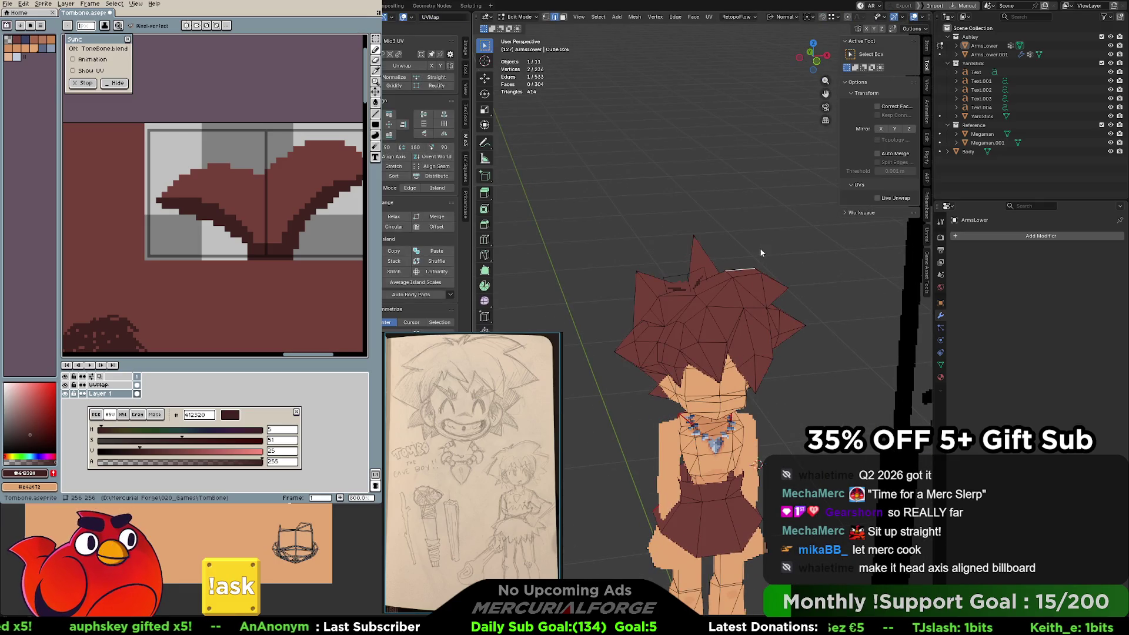
{"action": "key", "text": "Tab"}
{"action": "scroll", "coordinate": [740, 241], "scroll_direction": "down", "scroll_amount": 4}
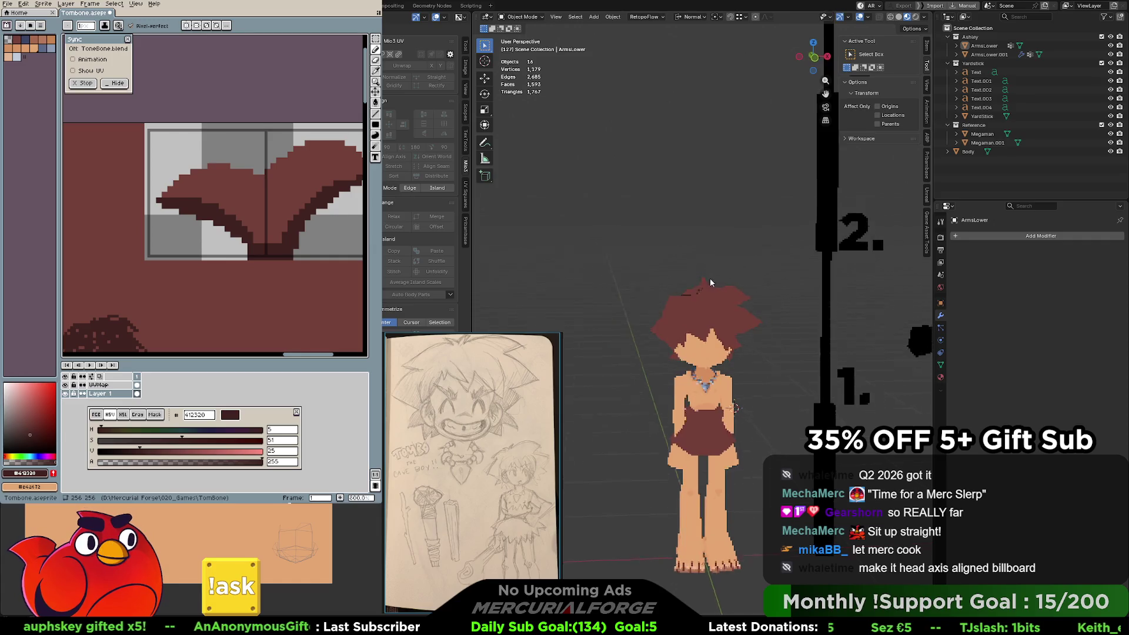
{"action": "scroll", "coordinate": [710, 278], "scroll_direction": "up", "scroll_amount": 5}
{"action": "mouse_move", "coordinate": [739, 284]}
{"action": "middle_mouse_down"}
{"action": "mouse_move", "coordinate": [919, 291]}
{"action": "mouse_move", "coordinate": [746, 296]}
{"action": "middle_mouse_up"}
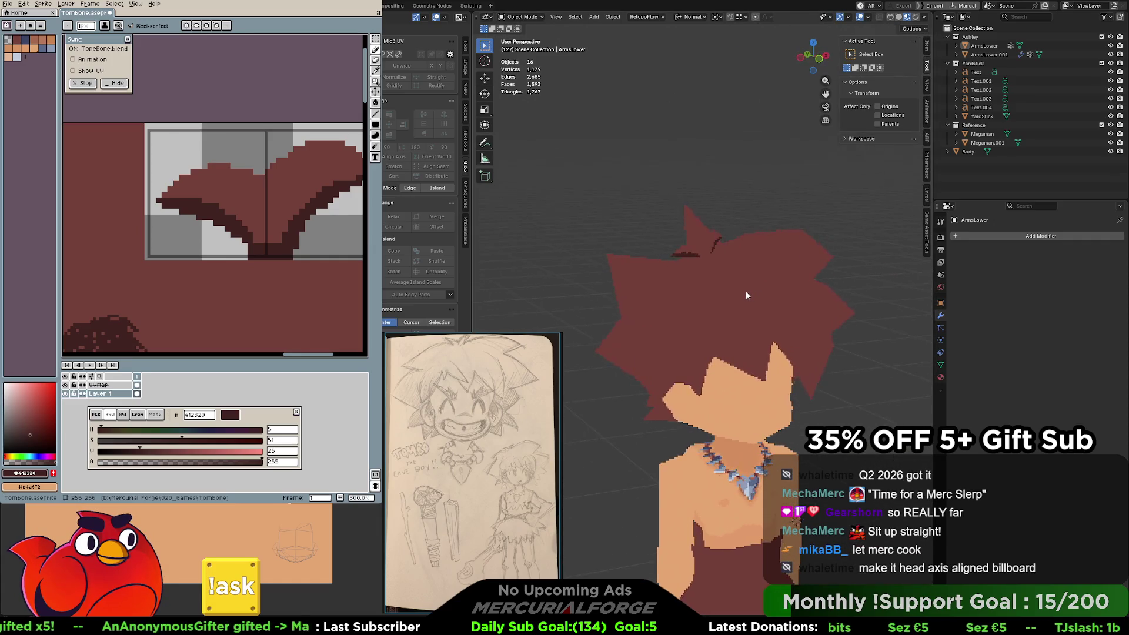
Dissolve the unneeded edge on the top hair spike, then deselect in Object Mode.
{"action": "key", "text": "Tab"}
{"action": "key", "text": "Tab"}
{"action": "key", "text": "Tab"}
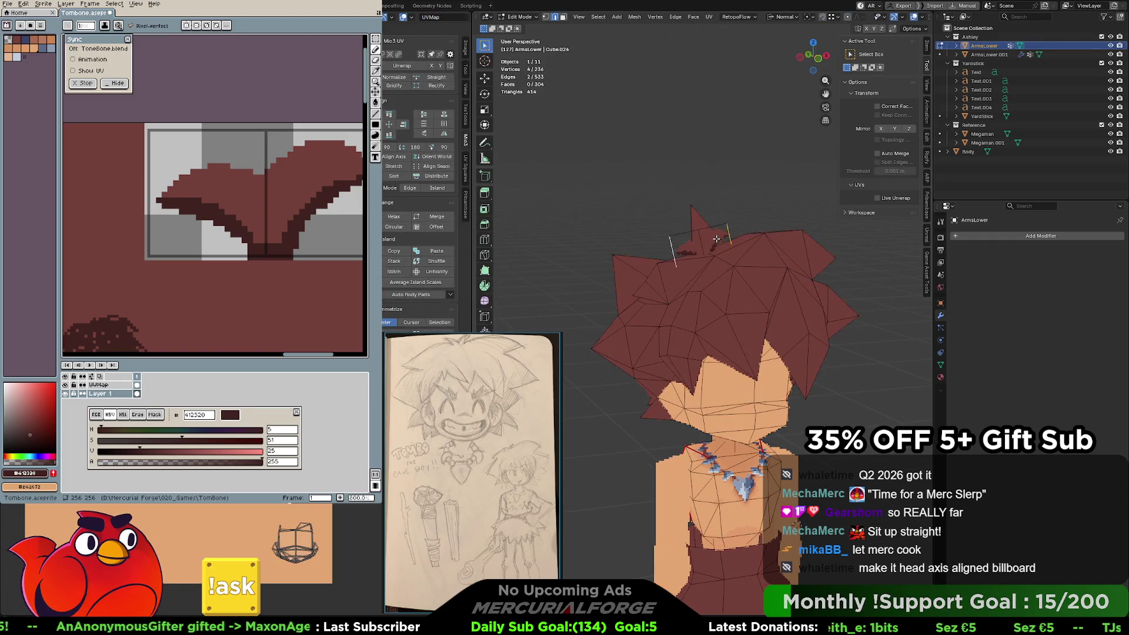
{"action": "scroll", "coordinate": [716, 238], "scroll_direction": "up", "scroll_amount": 3}
{"action": "left_click", "coordinate": [692, 309]}
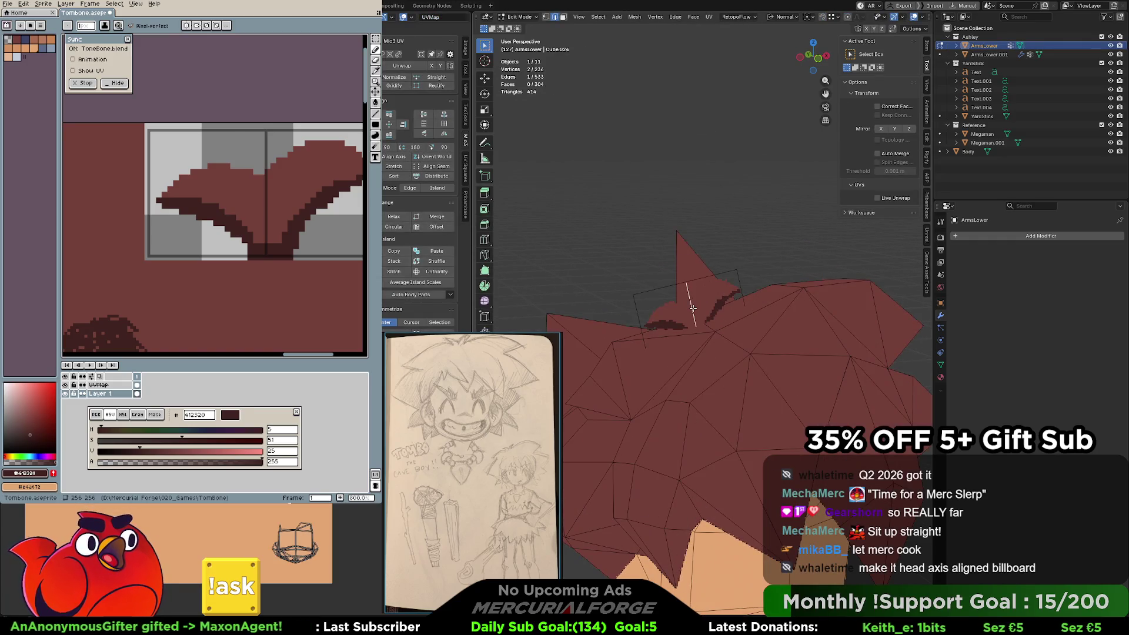
{"action": "key", "text": "x"}
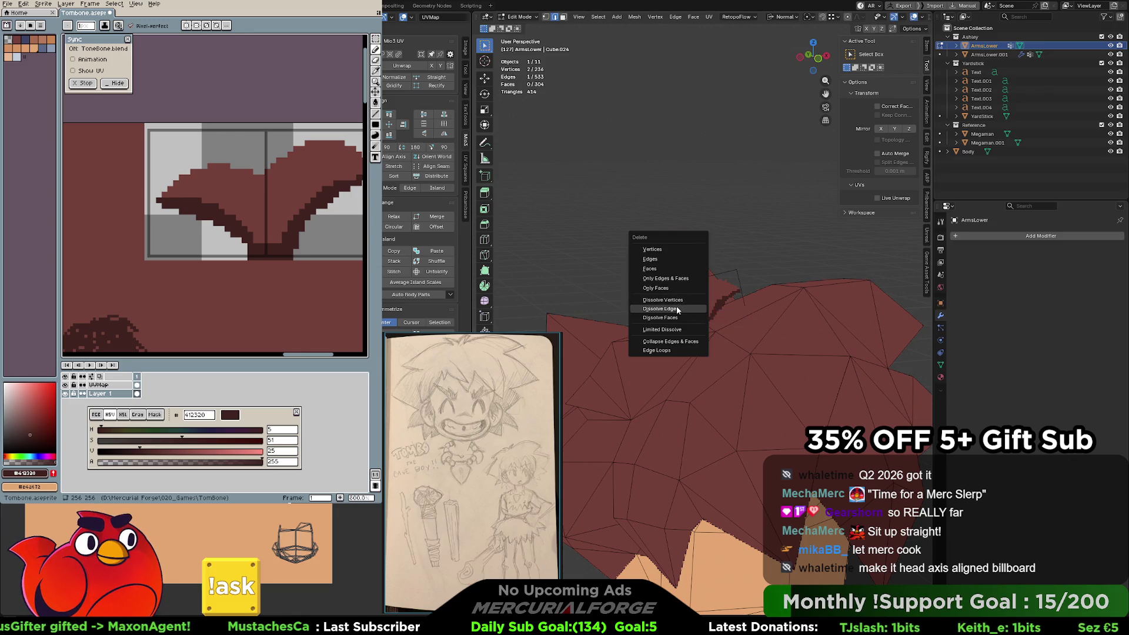
{"action": "left_click", "coordinate": [676, 308]}
{"action": "scroll", "coordinate": [699, 303], "scroll_direction": "down", "scroll_amount": 4}
{"action": "key", "text": "Tab"}
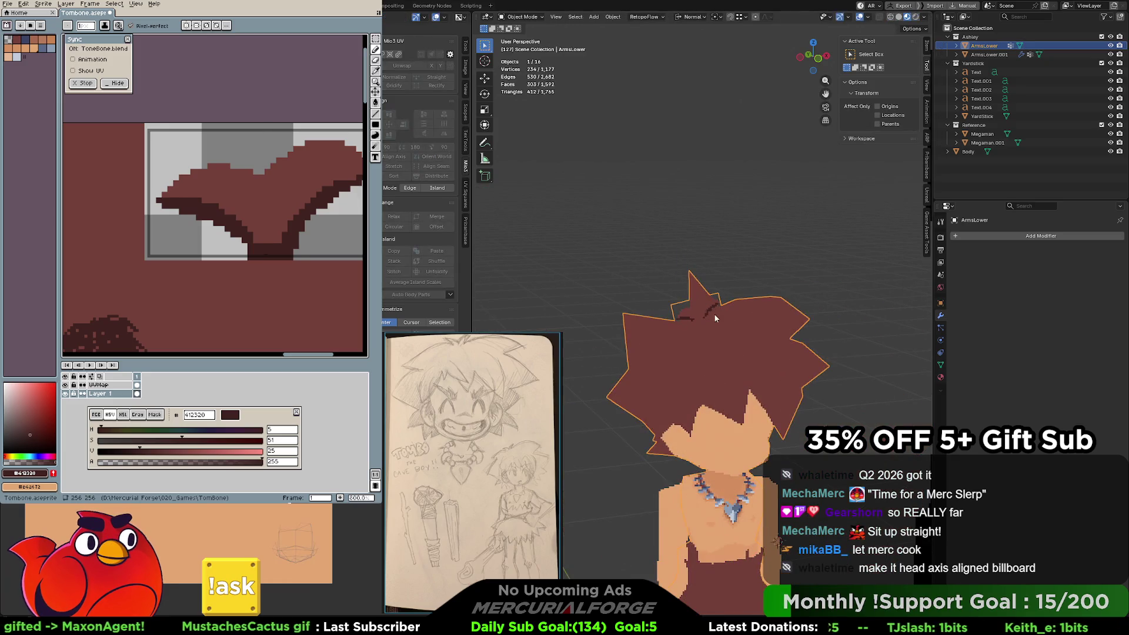
{"action": "key", "text": "alt+a"}
{"action": "scroll", "coordinate": [725, 312], "scroll_direction": "down", "scroll_amount": 3}
{"action": "middle_click_drag", "start_coordinate": [716, 308], "coordinate": [714, 298]}
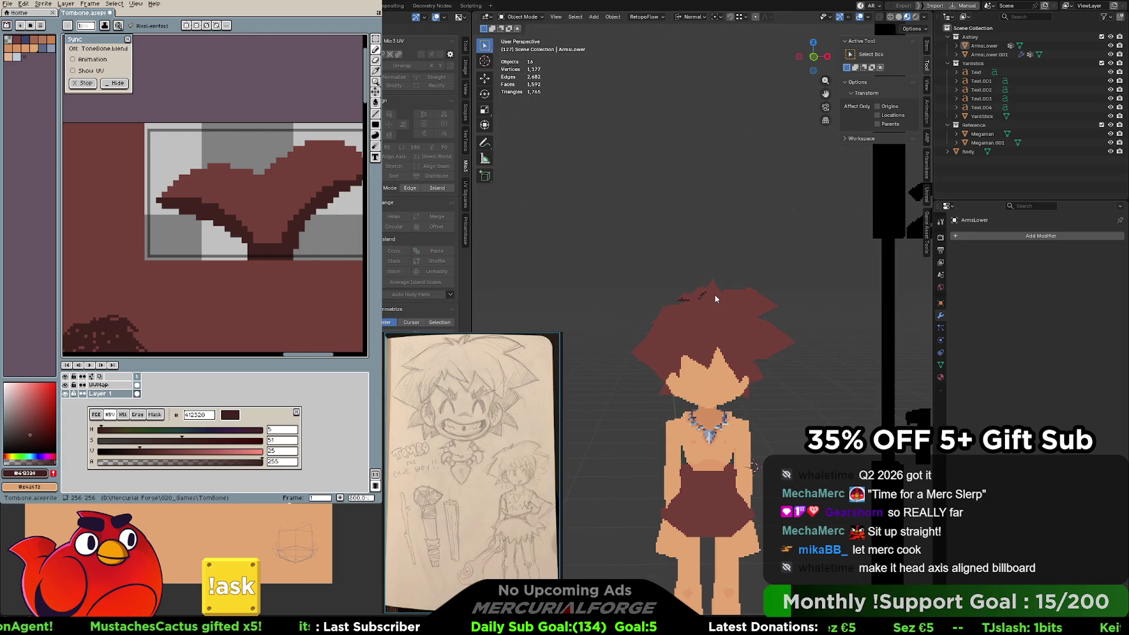
Pan the Aseprite texture canvas upward and hide the timeline to enlarge it.
{"action": "scroll", "coordinate": [224, 226], "scroll_direction": "down", "scroll_amount": 5}
{"action": "scroll", "coordinate": [224, 226], "scroll_direction": "up", "scroll_amount": 2}
{"action": "scroll", "coordinate": [279, 224], "scroll_direction": "down", "scroll_amount": 1}
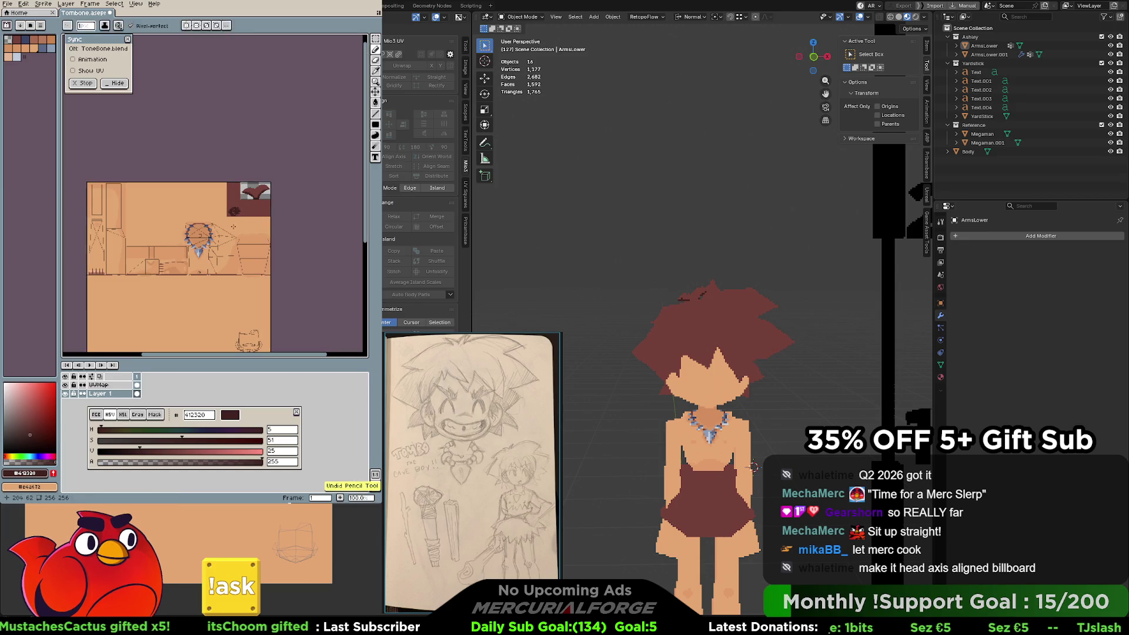
{"action": "scroll", "coordinate": [278, 223], "scroll_direction": "up", "scroll_amount": 1}
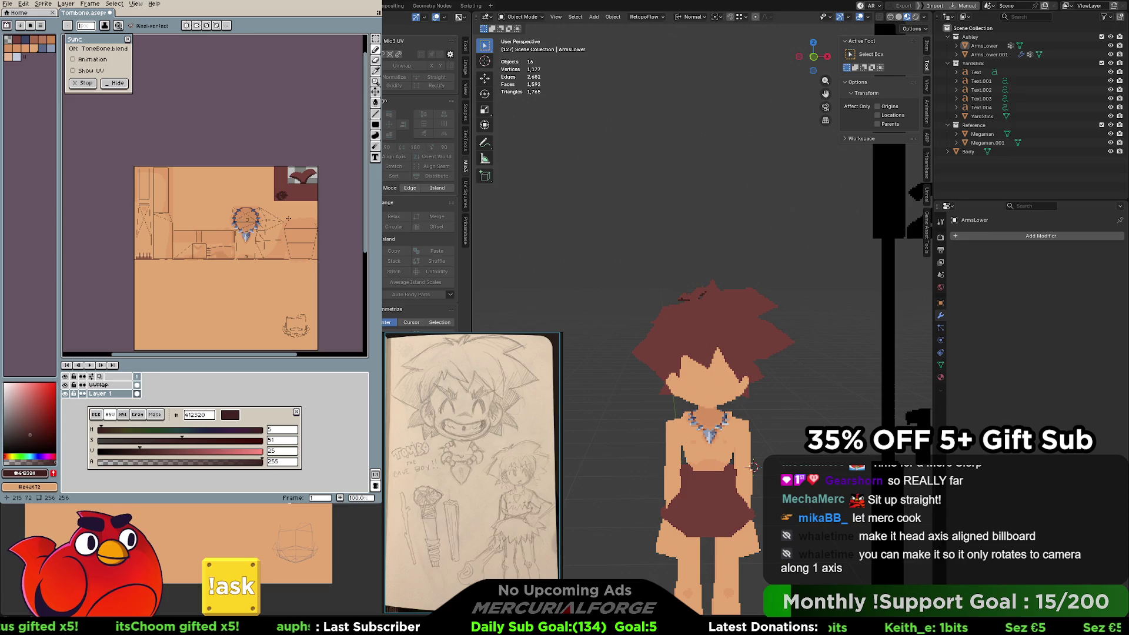
{"action": "key", "text": "space"}
{"action": "left_click_drag", "start_coordinate": [283, 247], "coordinate": [279, 210]}
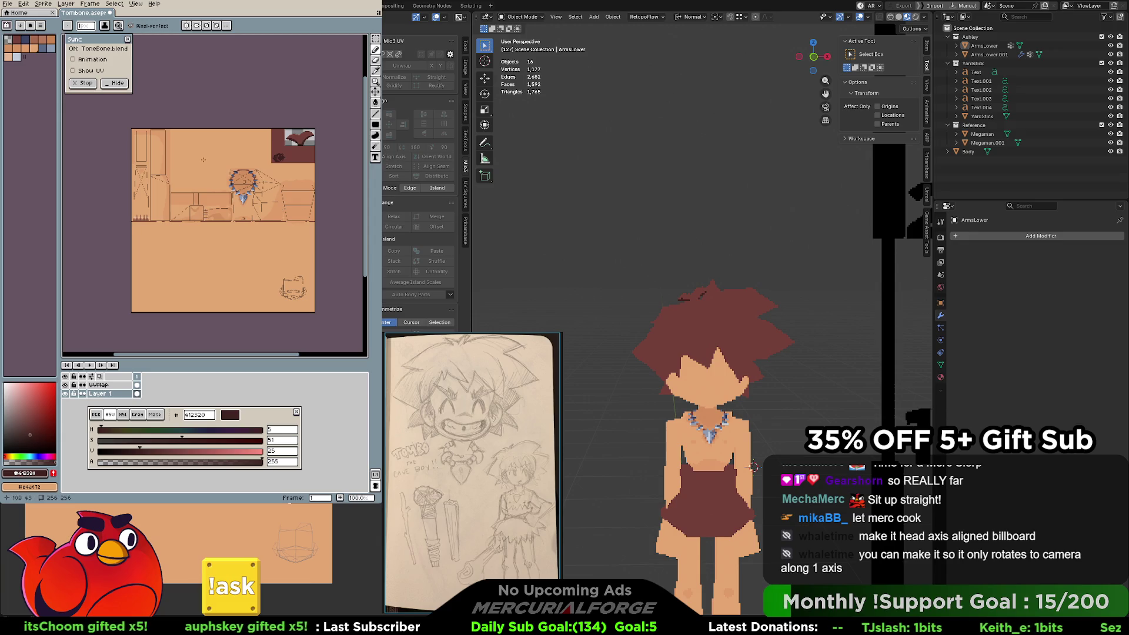
{"action": "key", "text": "Tab"}
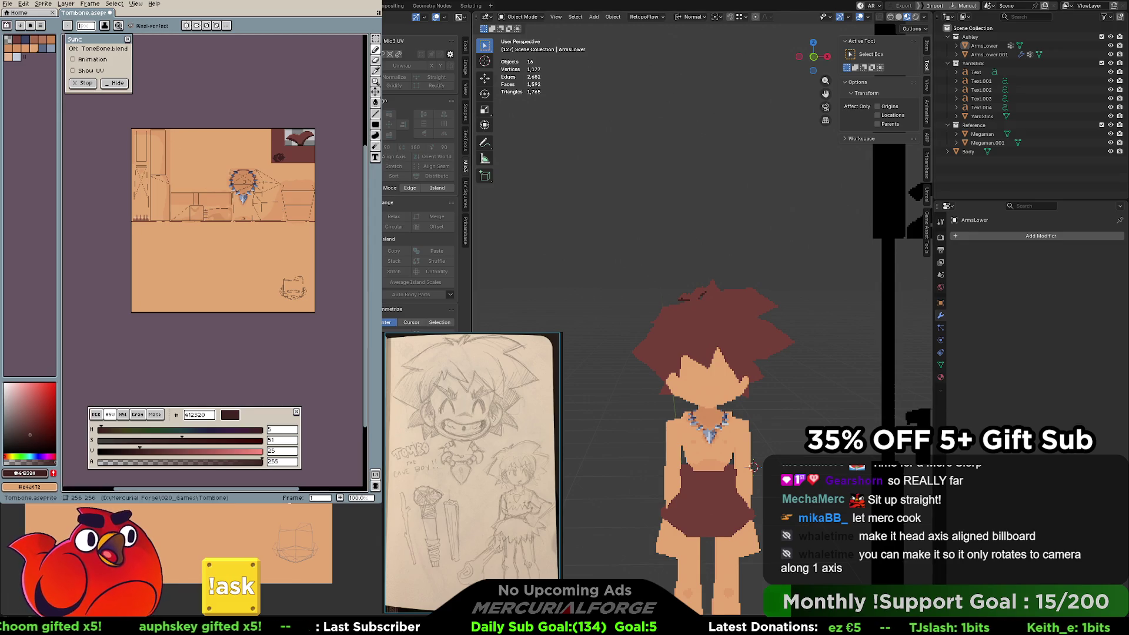
Apply the Mirror modifier on the ArmsLower.001 object.
{"action": "left_click", "coordinate": [989, 54]}
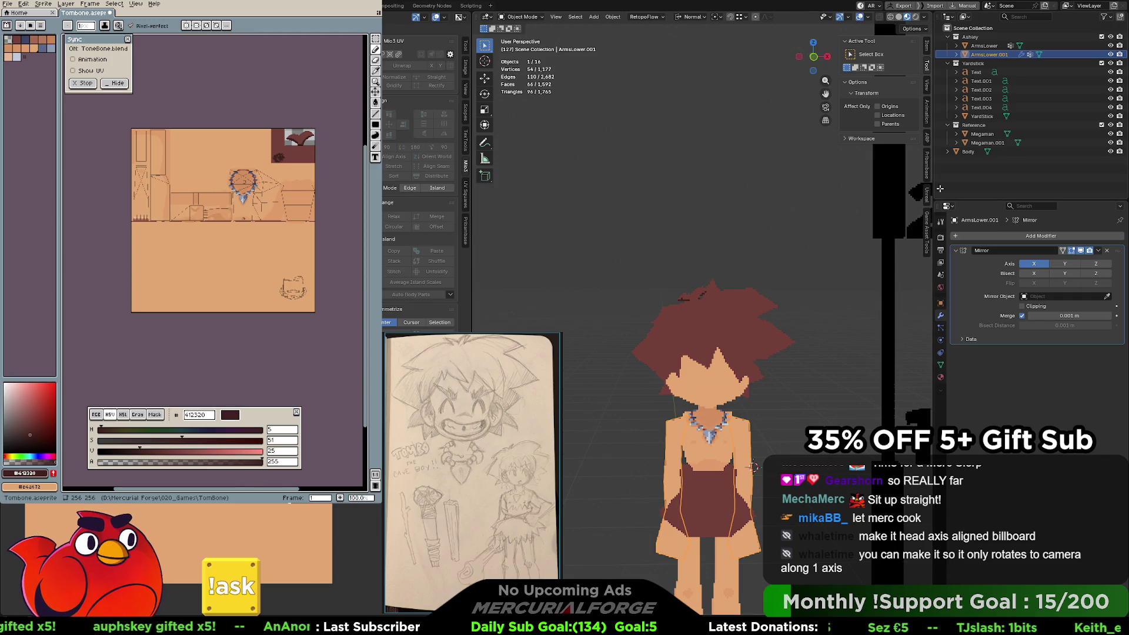
{"action": "key", "text": "shift+a"}
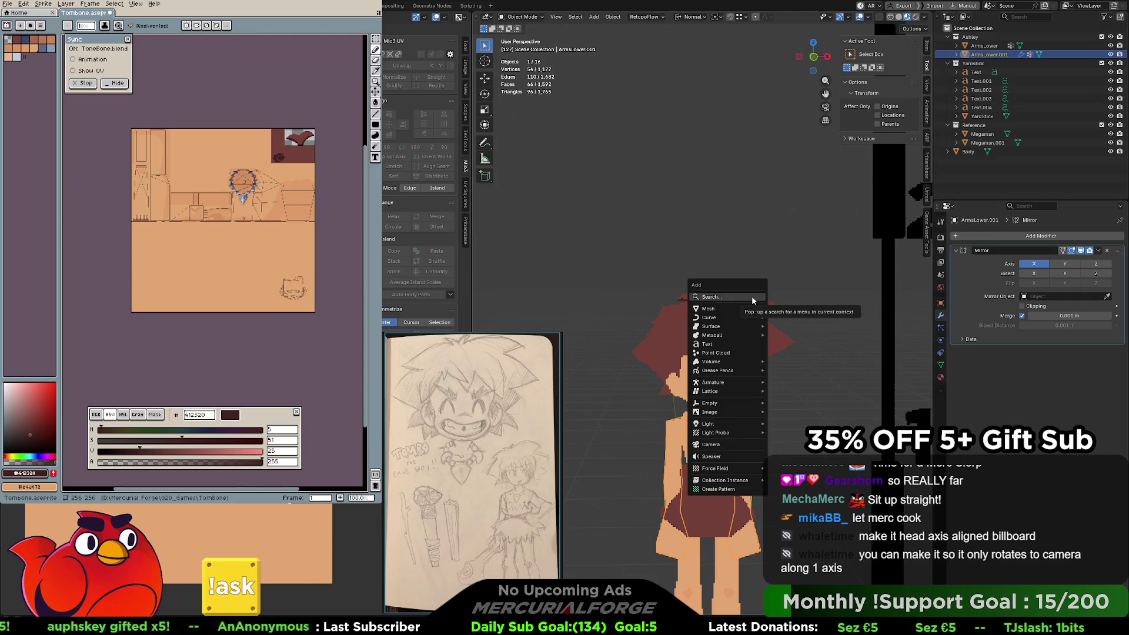
{"action": "mouse_move", "coordinate": [745, 309]}
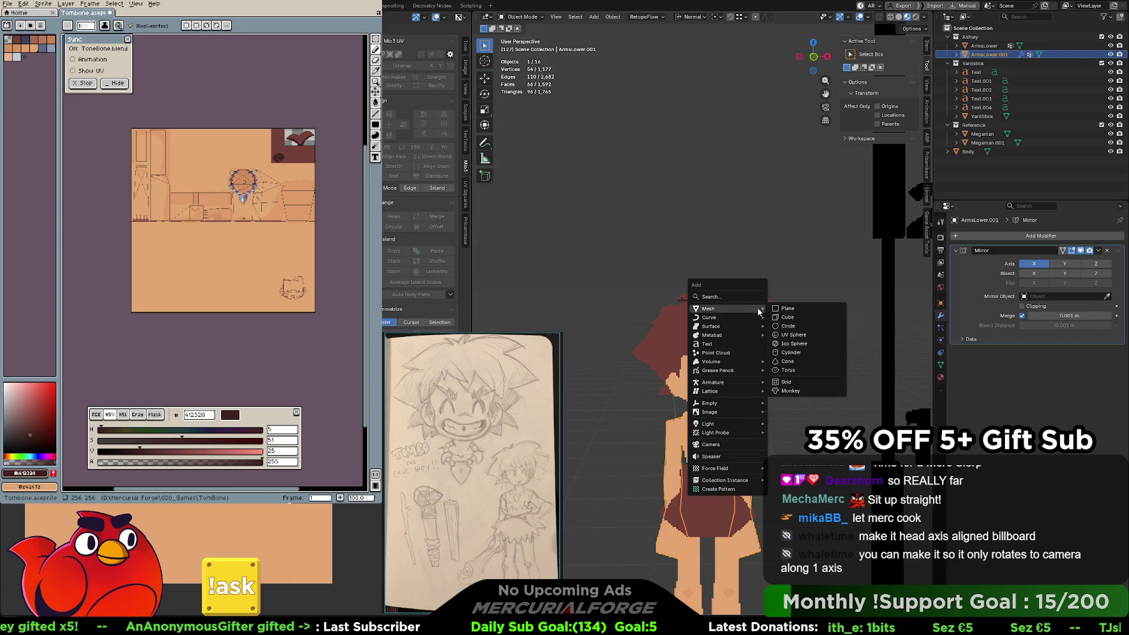
{"action": "key", "text": "Escape"}
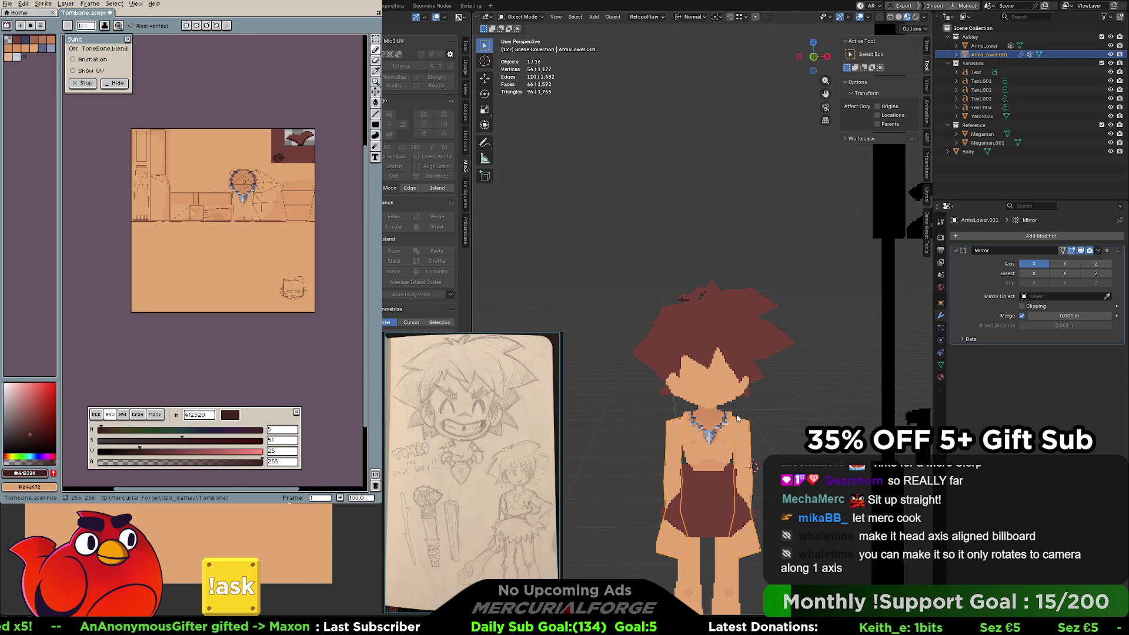
{"action": "key", "text": "ctrl+a"}
{"action": "left_click", "coordinate": [727, 492]}
Join ArmsLower into ArmsLower.001 with Ctrl+J and enter Edit Mode.
{"action": "left_click", "coordinate": [984, 46], "text": "ctrl"}
{"action": "left_click", "coordinate": [989, 54], "text": "ctrl"}
{"action": "key", "text": "ctrl+j"}
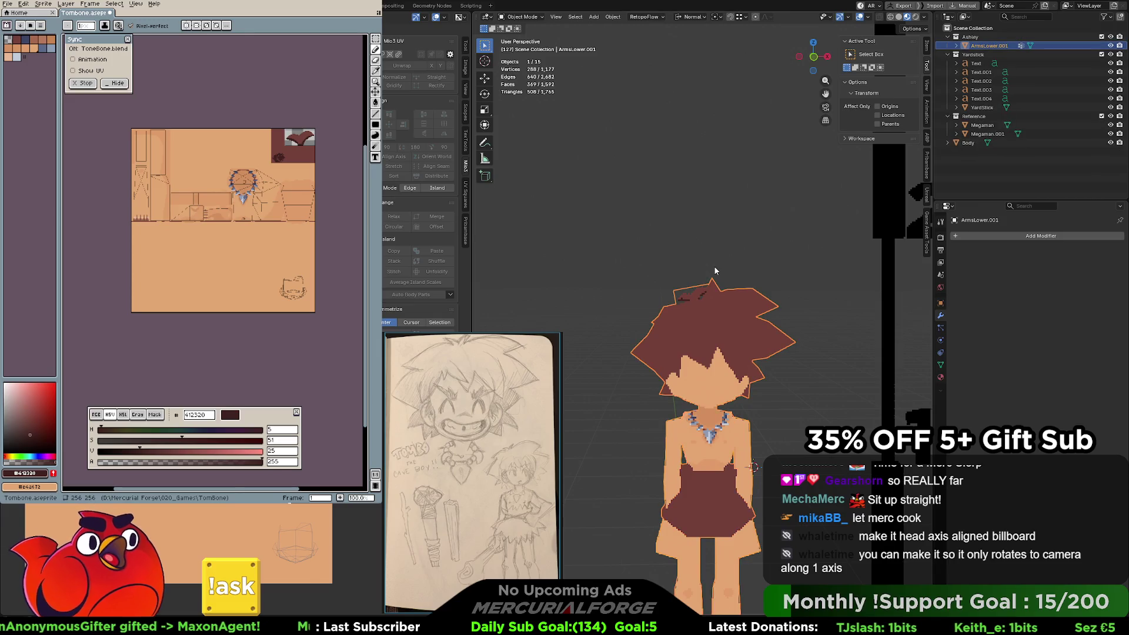
{"action": "key", "text": "Tab"}
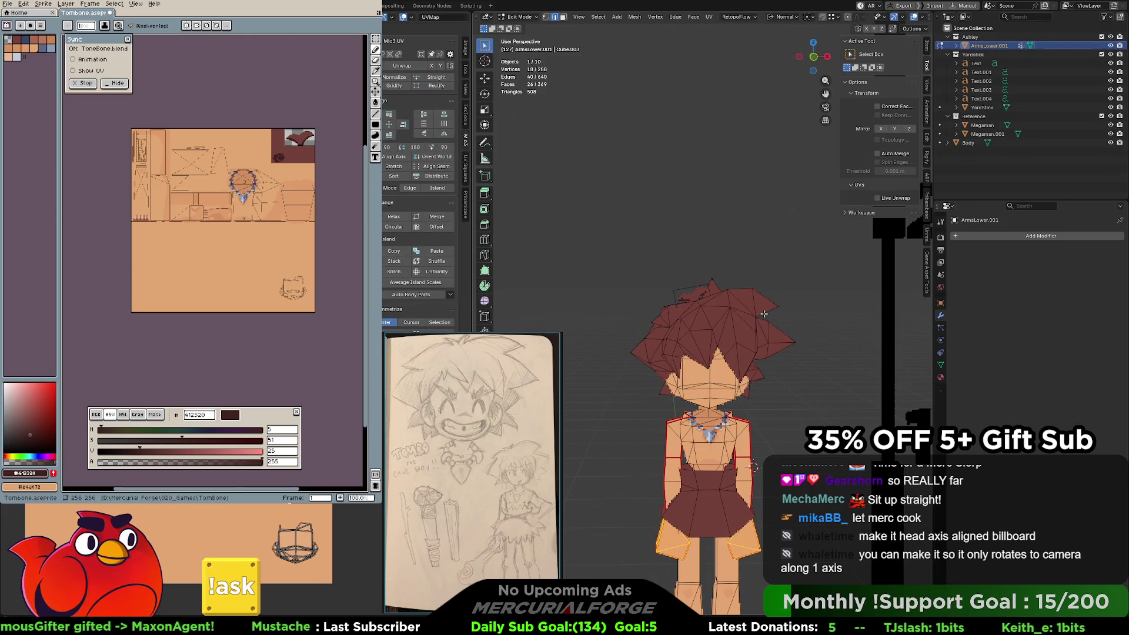
{"action": "scroll", "coordinate": [178, 167], "scroll_direction": "up", "scroll_amount": 3}
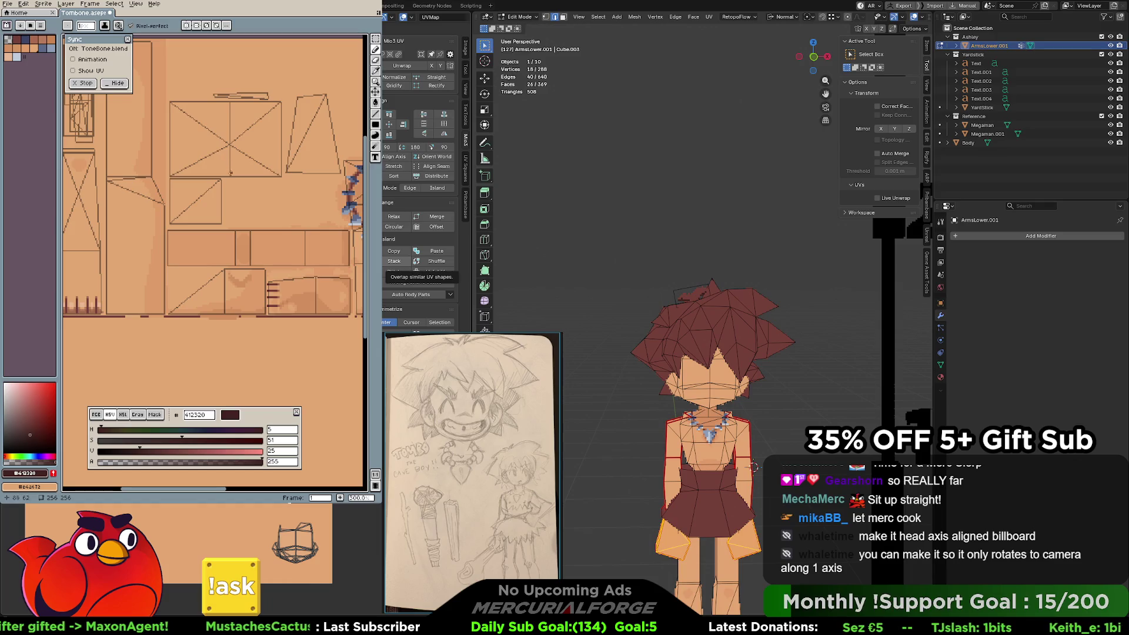
{"action": "middle_click_drag", "start_coordinate": [230, 173], "coordinate": [188, 232]}
{"action": "scroll", "coordinate": [160, 190], "scroll_direction": "up", "scroll_amount": 1}
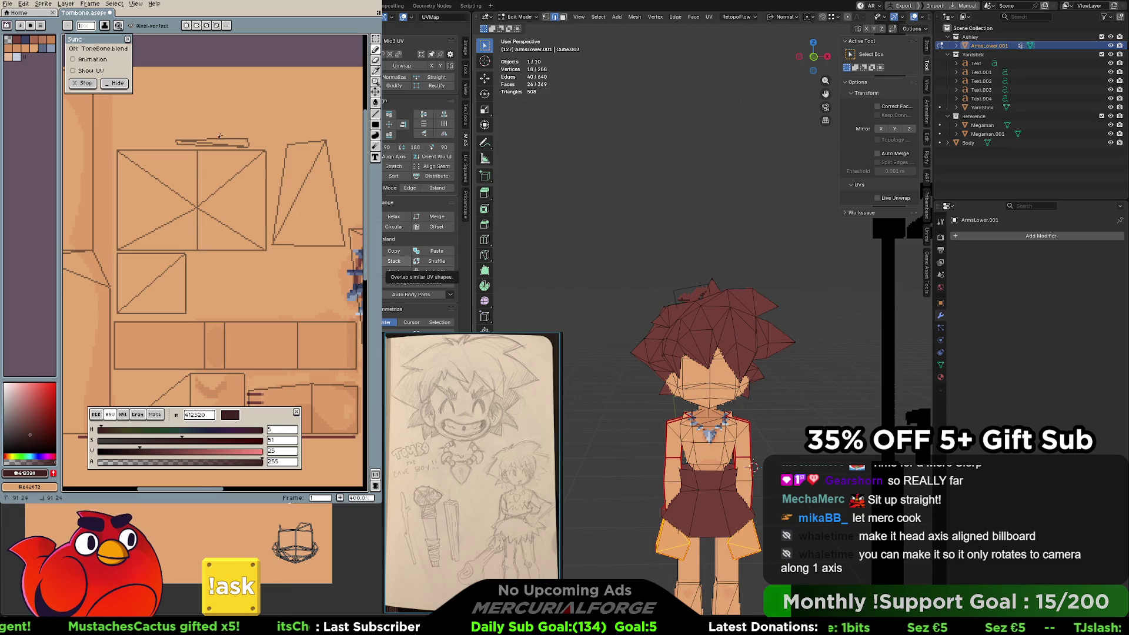
{"action": "key", "text": "ctrl+KP_7"}
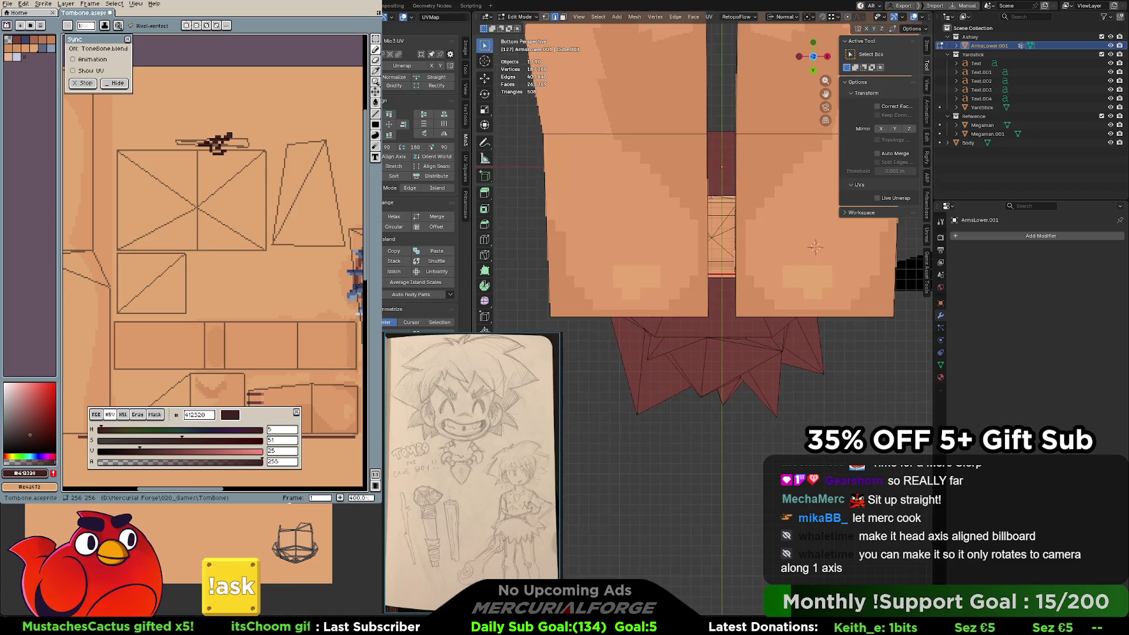
{"action": "mouse_move", "coordinate": [721, 222]}
{"action": "middle_mouse_down"}
{"action": "mouse_move", "coordinate": [745, 337]}
{"action": "mouse_move", "coordinate": [640, 338]}
{"action": "middle_mouse_up"}
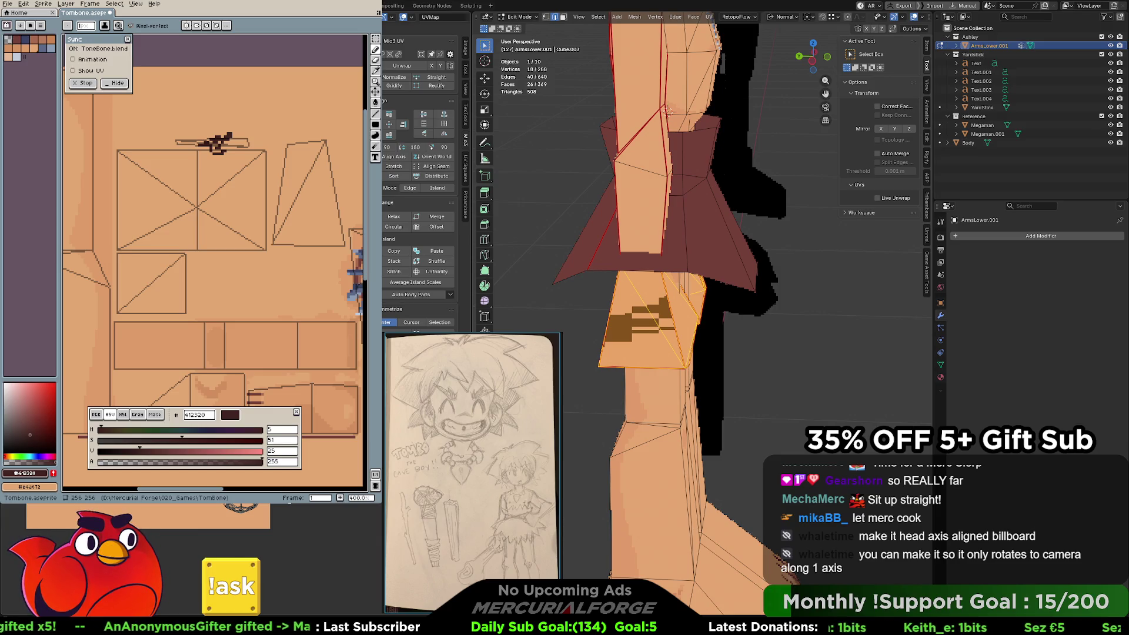
{"action": "middle_click_drag", "start_coordinate": [718, 252], "coordinate": [828, 247]}
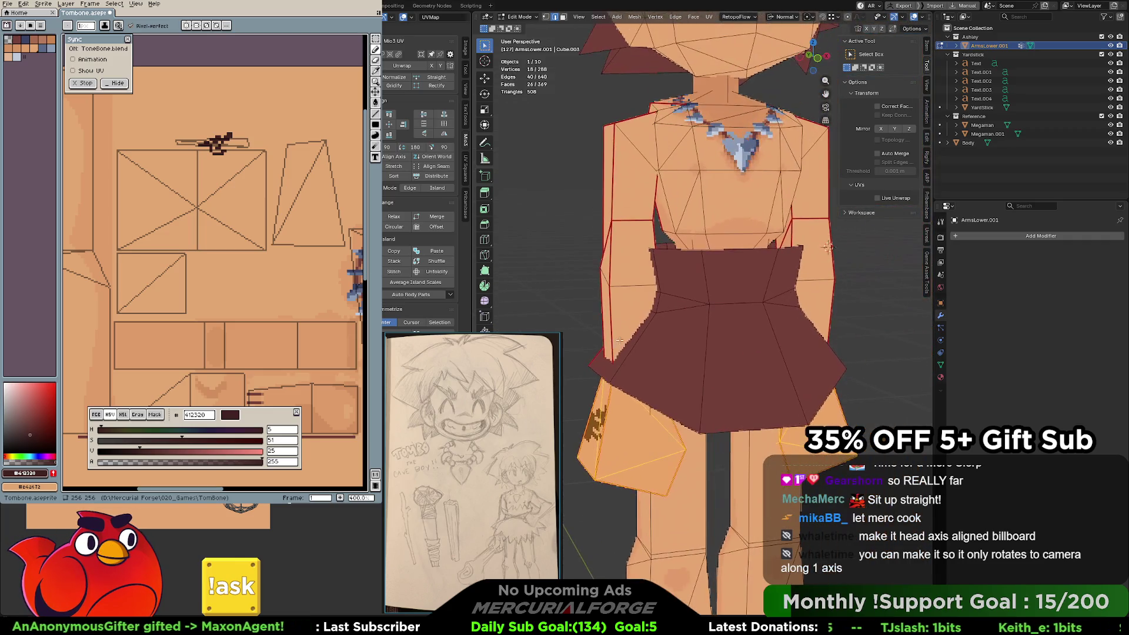
{"action": "scroll", "coordinate": [620, 340], "scroll_direction": "down", "scroll_amount": 5}
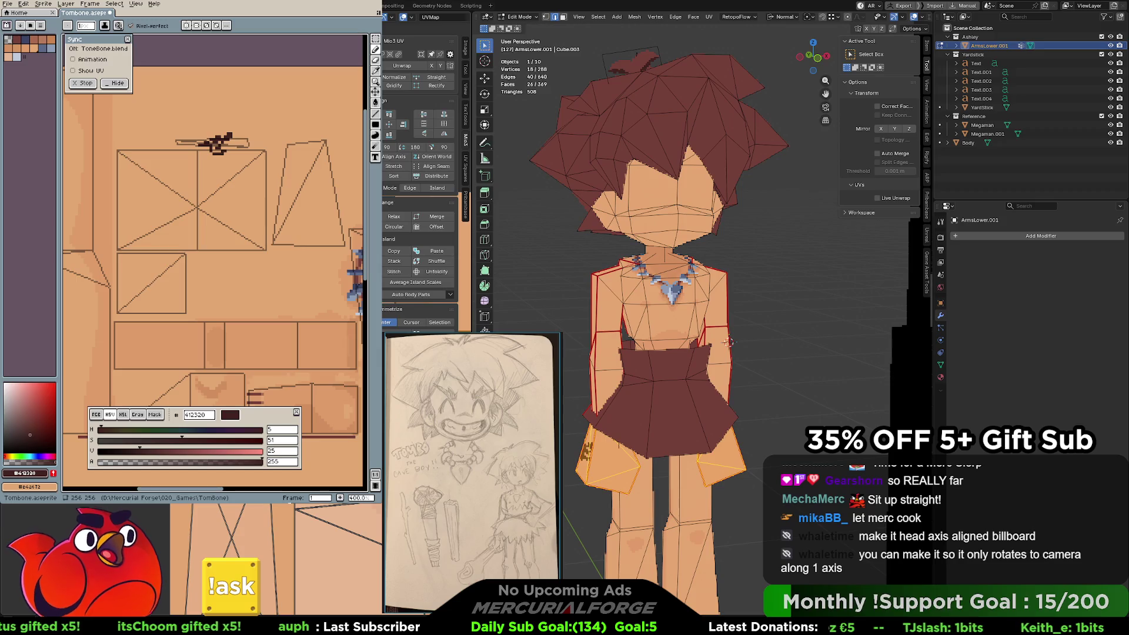
{"action": "key", "text": "ctrl+KP_Add"}
{"action": "mouse_move", "coordinate": [729, 342]}
{"action": "middle_mouse_down"}
{"action": "mouse_move", "coordinate": [659, 290]}
{"action": "mouse_move", "coordinate": [746, 288]}
{"action": "middle_mouse_up"}
{"action": "left_click", "coordinate": [831, 357]}
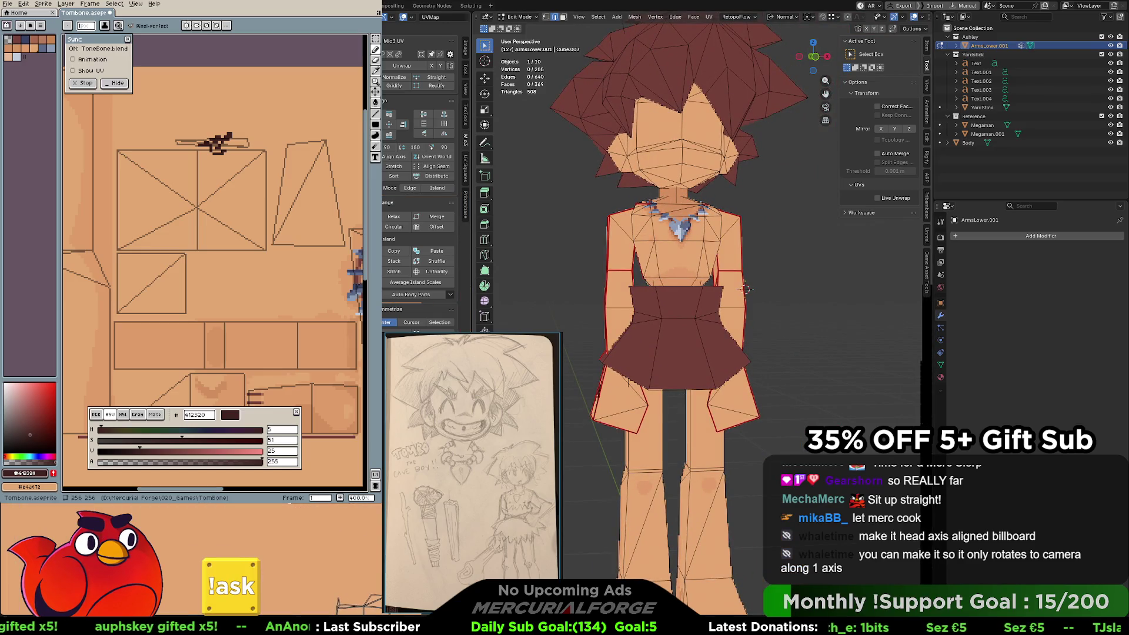
{"action": "middle_click_drag", "start_coordinate": [767, 278], "coordinate": [750, 250]}
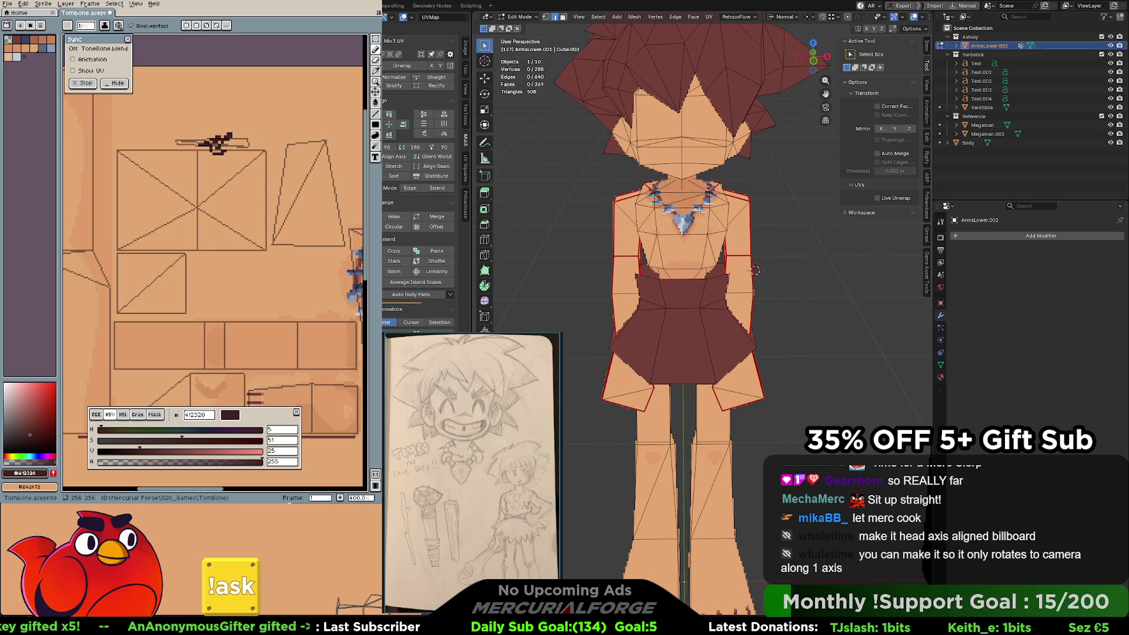
{"action": "mouse_move", "coordinate": [699, 209]}
{"action": "middle_mouse_down"}
{"action": "mouse_move", "coordinate": [688, 288]}
{"action": "mouse_move", "coordinate": [614, 291]}
{"action": "mouse_move", "coordinate": [701, 286]}
{"action": "mouse_move", "coordinate": [668, 280]}
{"action": "middle_mouse_up"}
{"action": "scroll", "coordinate": [686, 298], "scroll_direction": "up", "scroll_amount": 2}
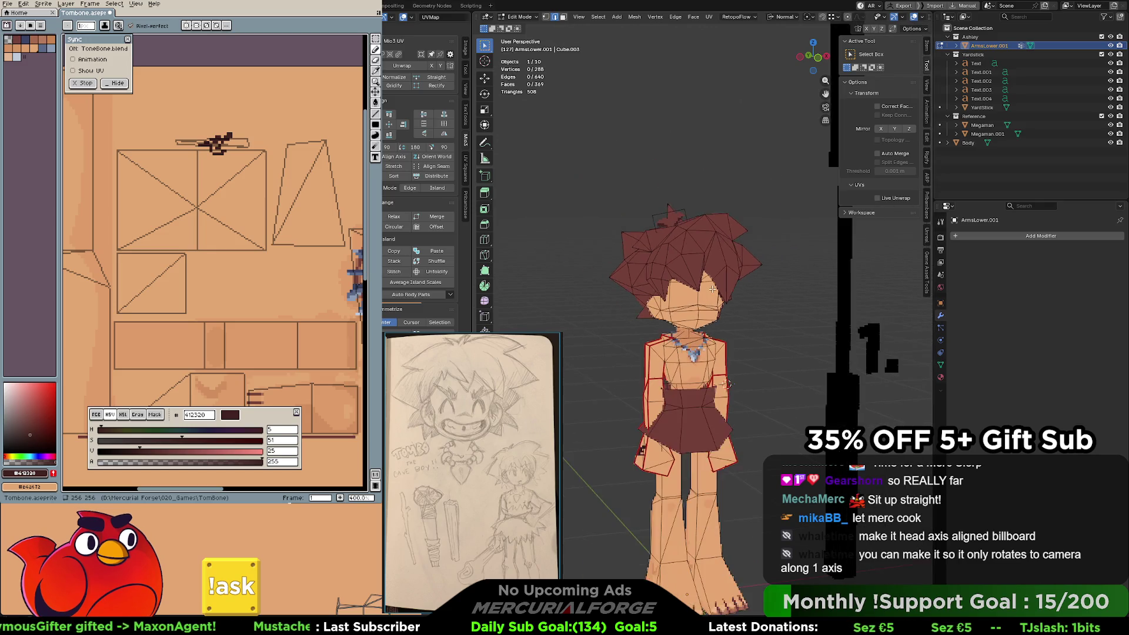
{"action": "middle_click_drag", "start_coordinate": [703, 290], "coordinate": [660, 152]}
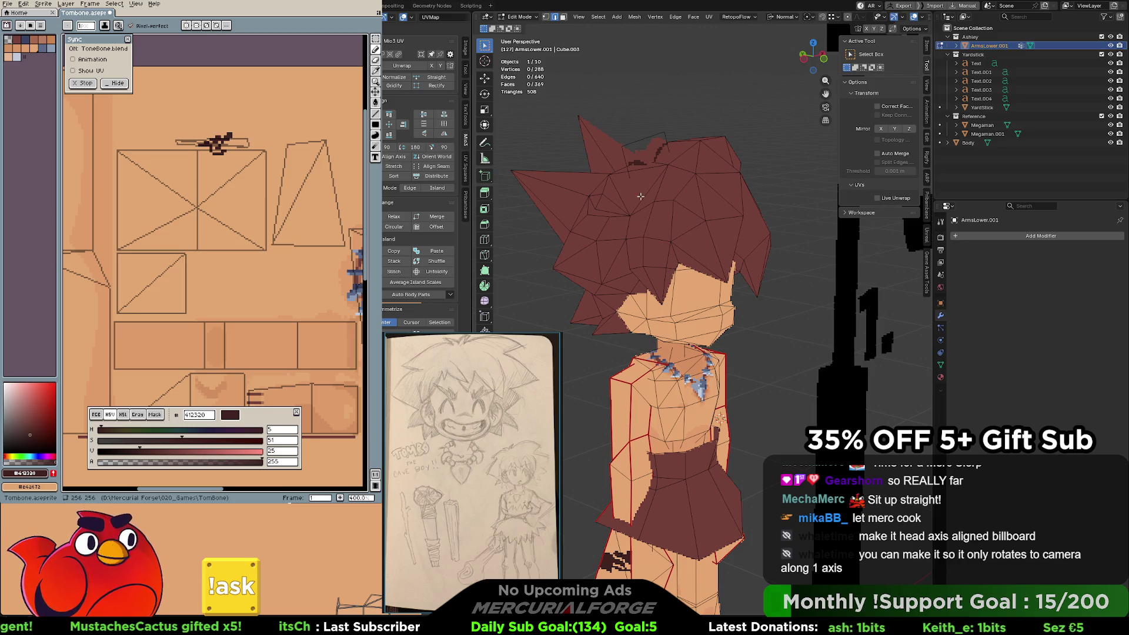
{"action": "middle_click_drag", "start_coordinate": [717, 322], "coordinate": [674, 326]}
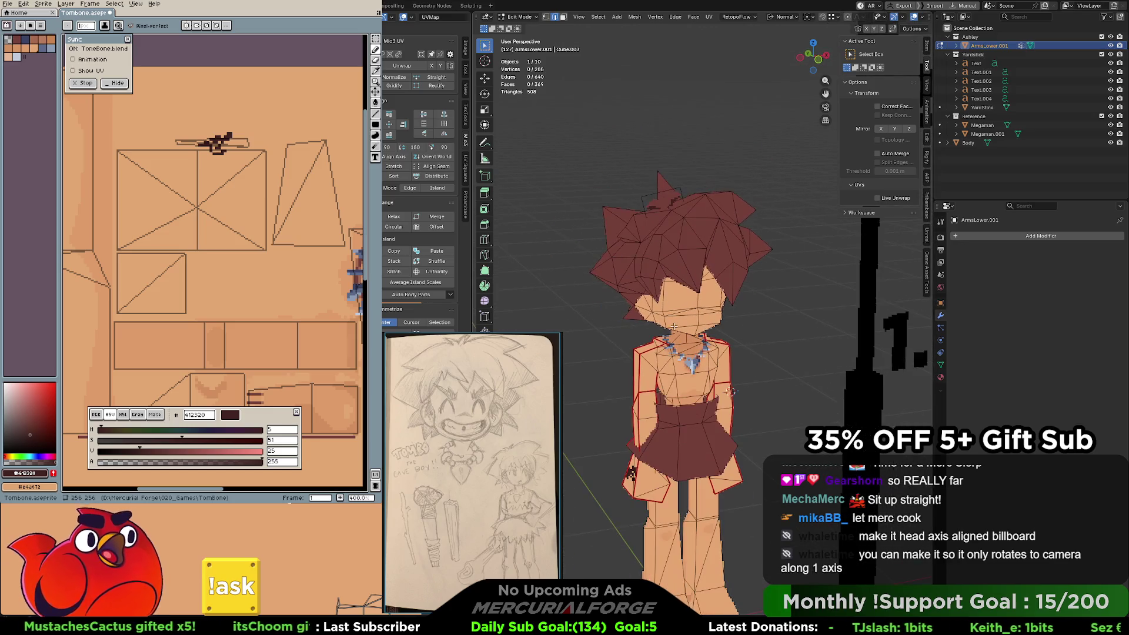
{"action": "scroll", "coordinate": [730, 392], "scroll_direction": "down", "scroll_amount": 5}
{"action": "scroll", "coordinate": [685, 414], "scroll_direction": "up", "scroll_amount": 7}
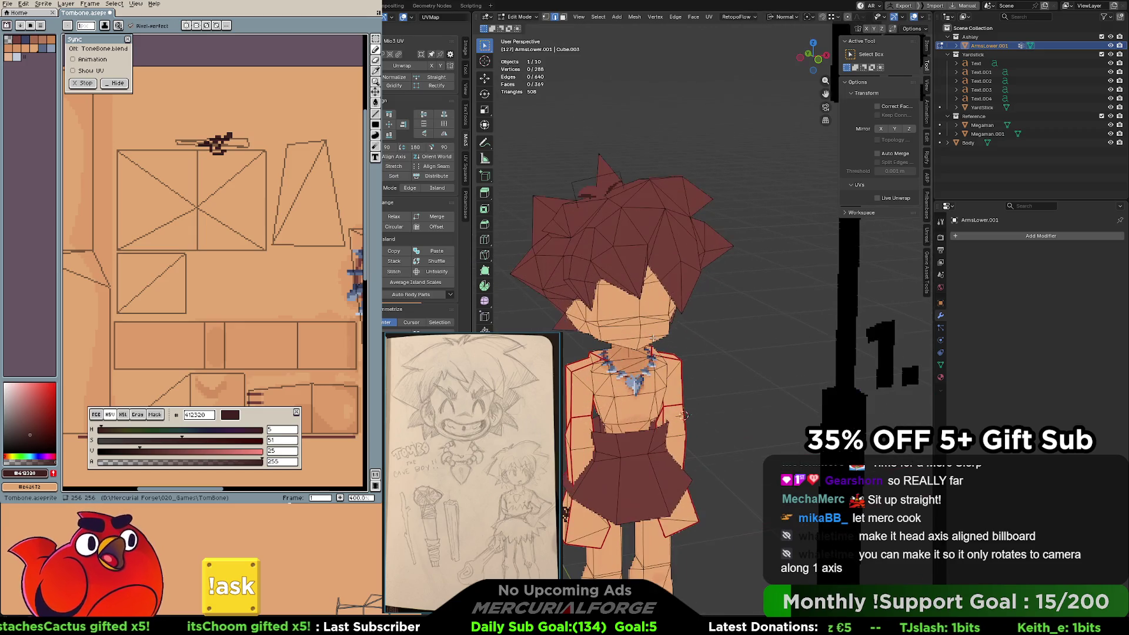
{"action": "scroll", "coordinate": [684, 415], "scroll_direction": "up", "scroll_amount": 2}
{"action": "middle_click_drag", "start_coordinate": [684, 416], "coordinate": [800, 367], "text": "shift"}
{"action": "scroll", "coordinate": [787, 398], "scroll_direction": "down", "scroll_amount": 2}
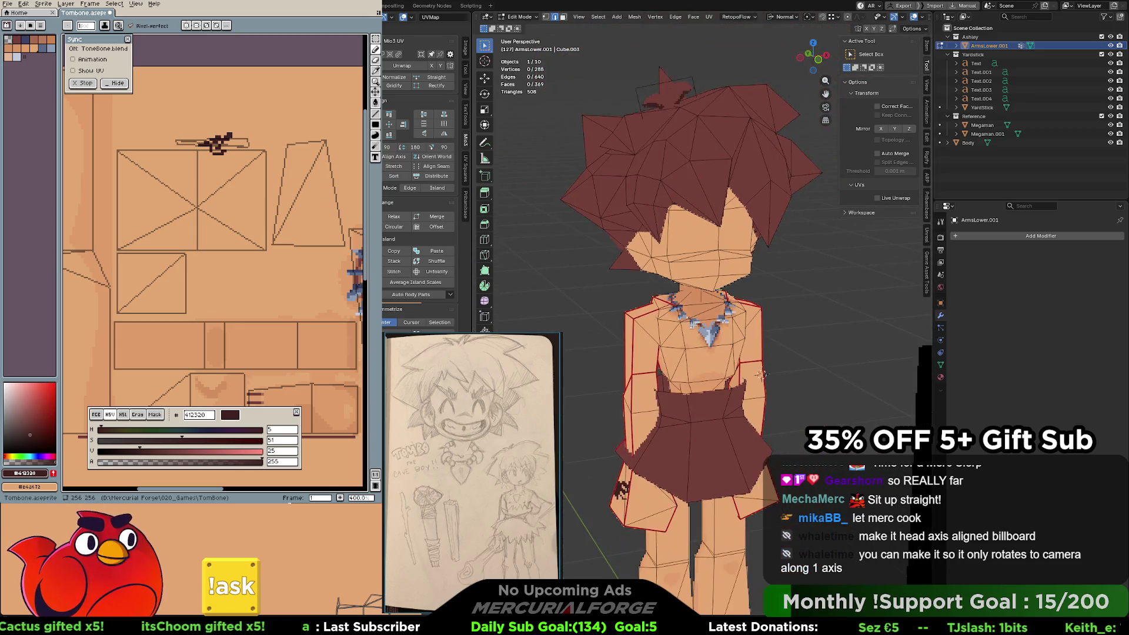
{"action": "key", "text": "l"}
{"action": "key", "text": "alt+a"}
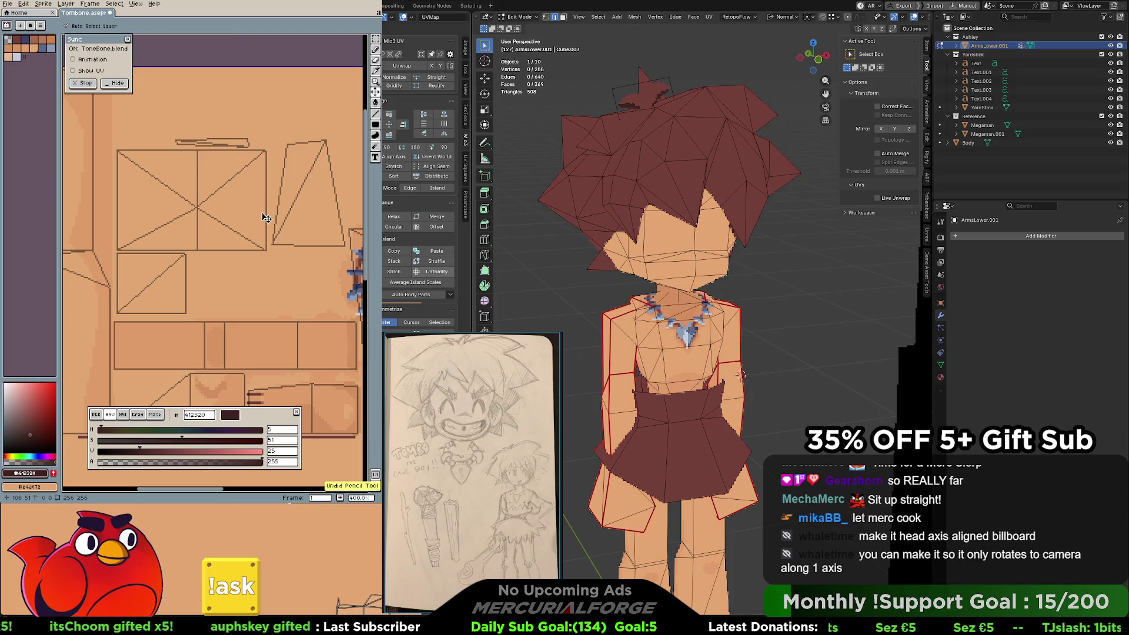
{"action": "mouse_move", "coordinate": [740, 374]}
{"action": "middle_mouse_down"}
{"action": "mouse_move", "coordinate": [685, 279]}
{"action": "mouse_move", "coordinate": [741, 290]}
{"action": "middle_mouse_up"}
{"action": "mouse_move", "coordinate": [754, 333]}
{"action": "middle_mouse_down"}
{"action": "mouse_move", "coordinate": [827, 336]}
{"action": "mouse_move", "coordinate": [838, 310]}
{"action": "mouse_move", "coordinate": [673, 311]}
{"action": "mouse_move", "coordinate": [822, 310]}
{"action": "mouse_move", "coordinate": [645, 296]}
{"action": "mouse_move", "coordinate": [817, 309]}
{"action": "mouse_move", "coordinate": [653, 309]}
{"action": "mouse_move", "coordinate": [844, 312]}
{"action": "middle_mouse_up"}
{"action": "scroll", "coordinate": [827, 336], "scroll_direction": "down", "scroll_amount": 3}
{"action": "scroll", "coordinate": [645, 296], "scroll_direction": "up", "scroll_amount": 2}
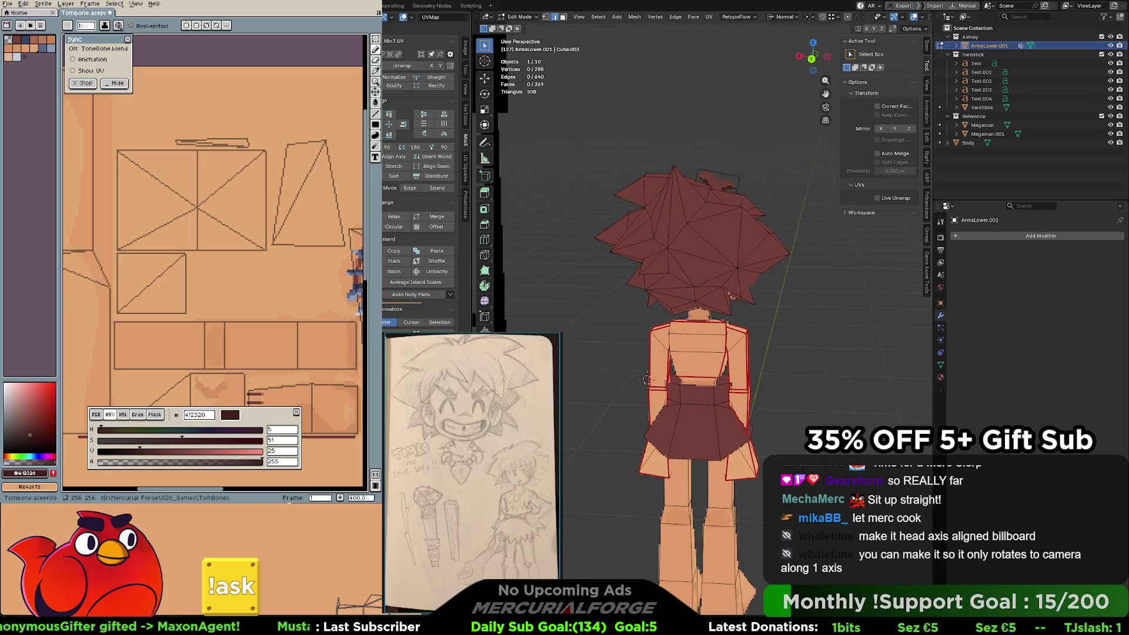
{"action": "mouse_move", "coordinate": [760, 188]}
{"action": "middle_mouse_down"}
{"action": "mouse_move", "coordinate": [719, 180]}
{"action": "mouse_move", "coordinate": [709, 200]}
{"action": "mouse_move", "coordinate": [682, 200]}
{"action": "mouse_move", "coordinate": [735, 209]}
{"action": "middle_mouse_up"}
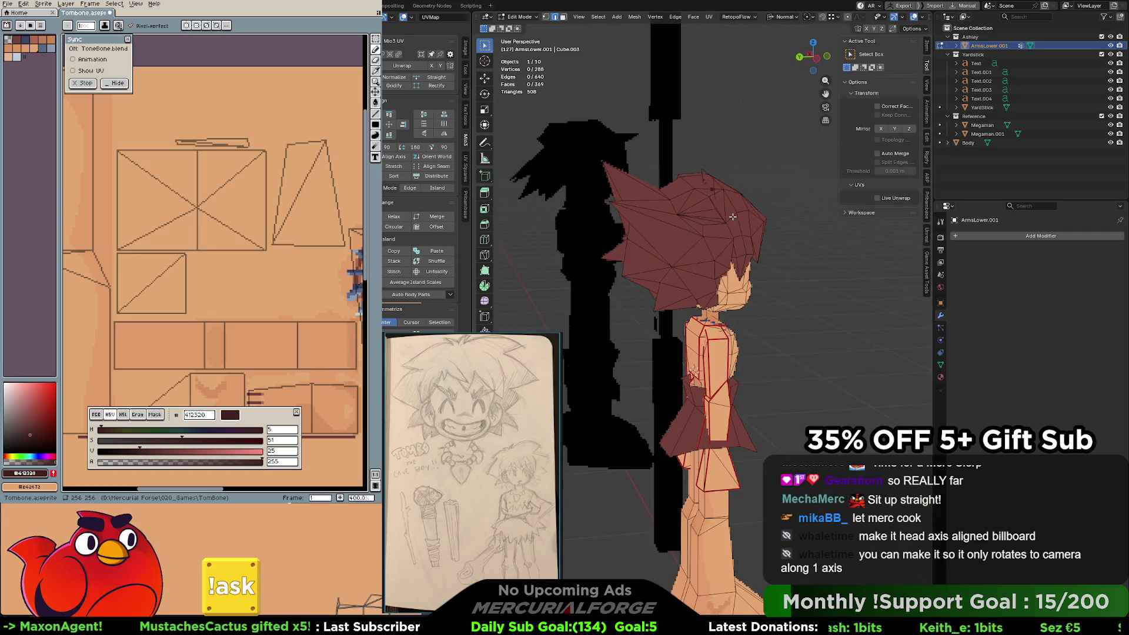
{"action": "scroll", "coordinate": [737, 209], "scroll_direction": "up", "scroll_amount": 5}
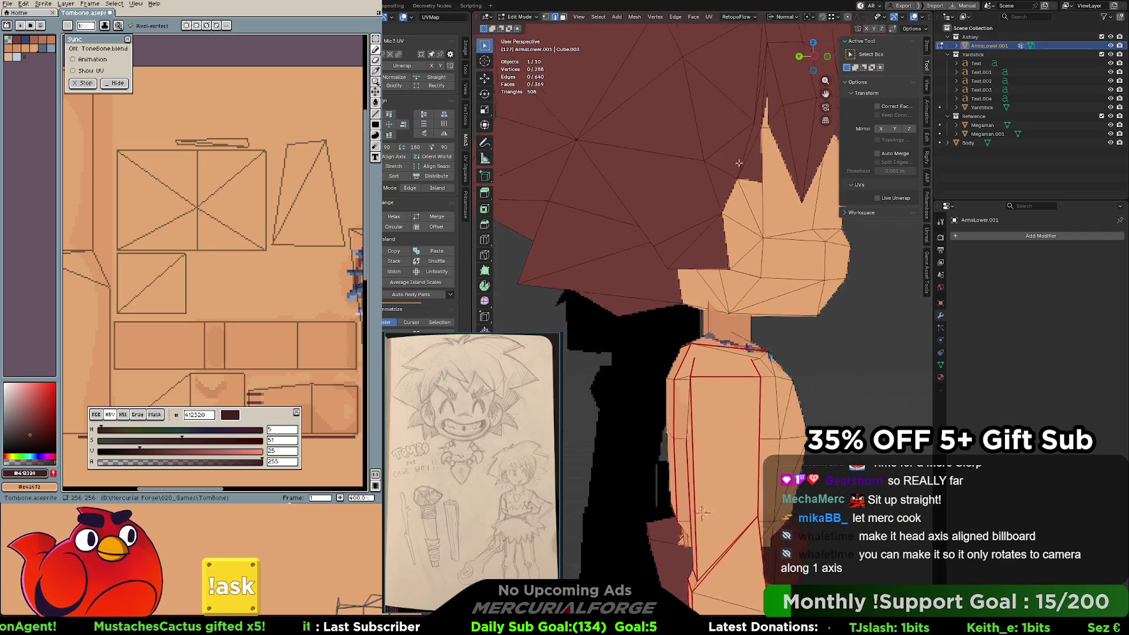
Delete the three thin sliver faces from the hair mesh.
{"action": "middle_click_drag", "start_coordinate": [695, 353], "coordinate": [698, 285]}
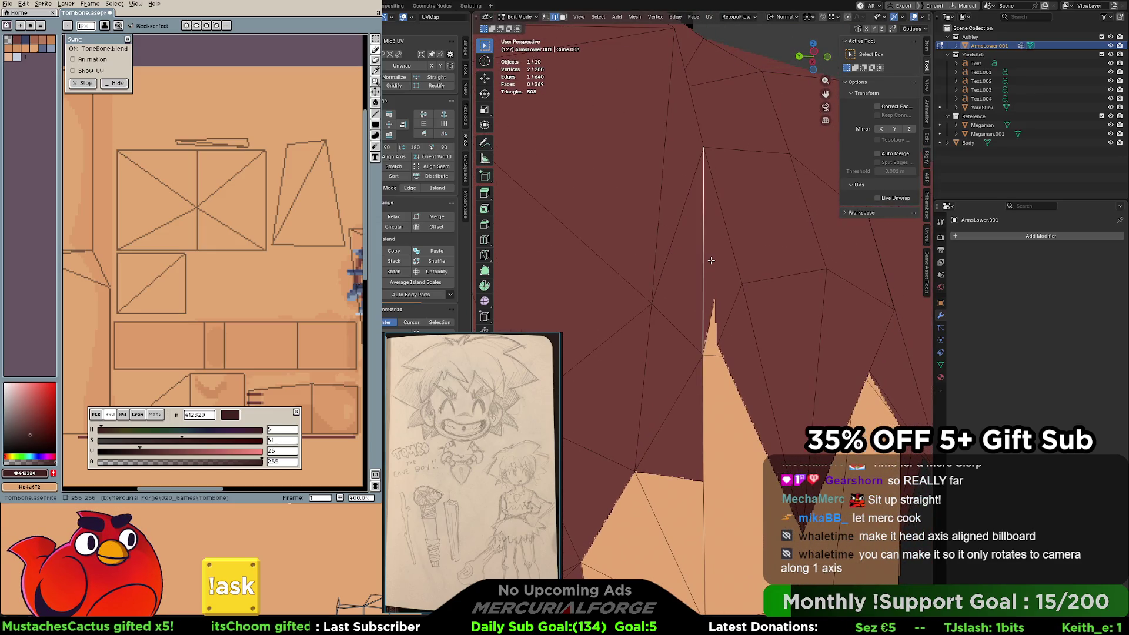
{"action": "key", "text": "Tab"}
{"action": "key", "text": "Tab"}
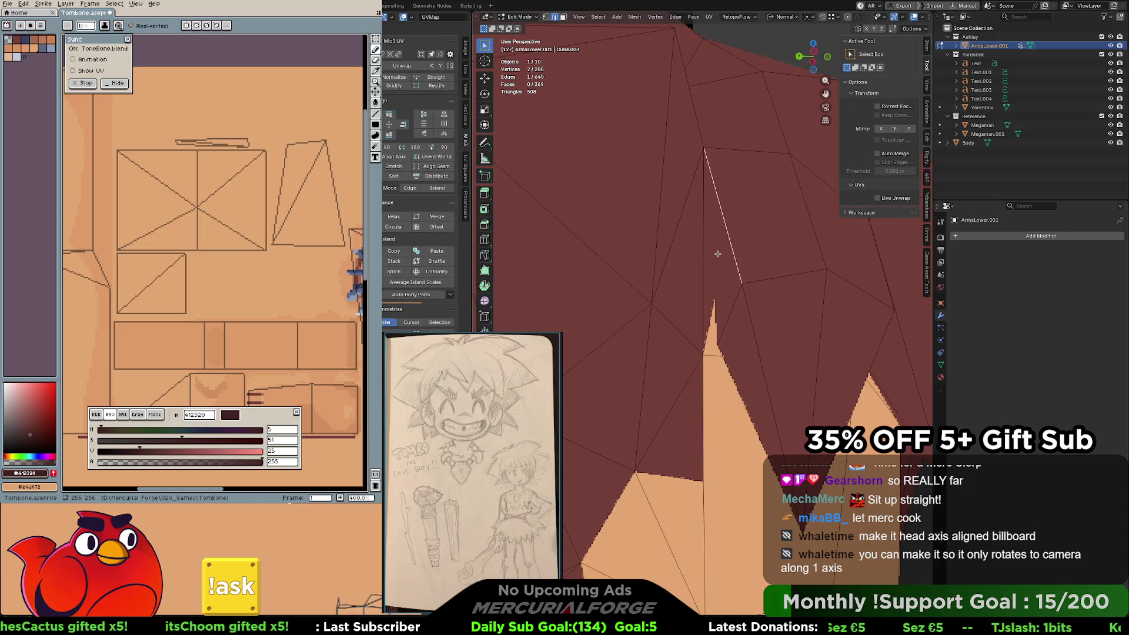
{"action": "left_click", "coordinate": [718, 254]}
{"action": "middle_click_drag", "start_coordinate": [709, 263], "coordinate": [692, 274]}
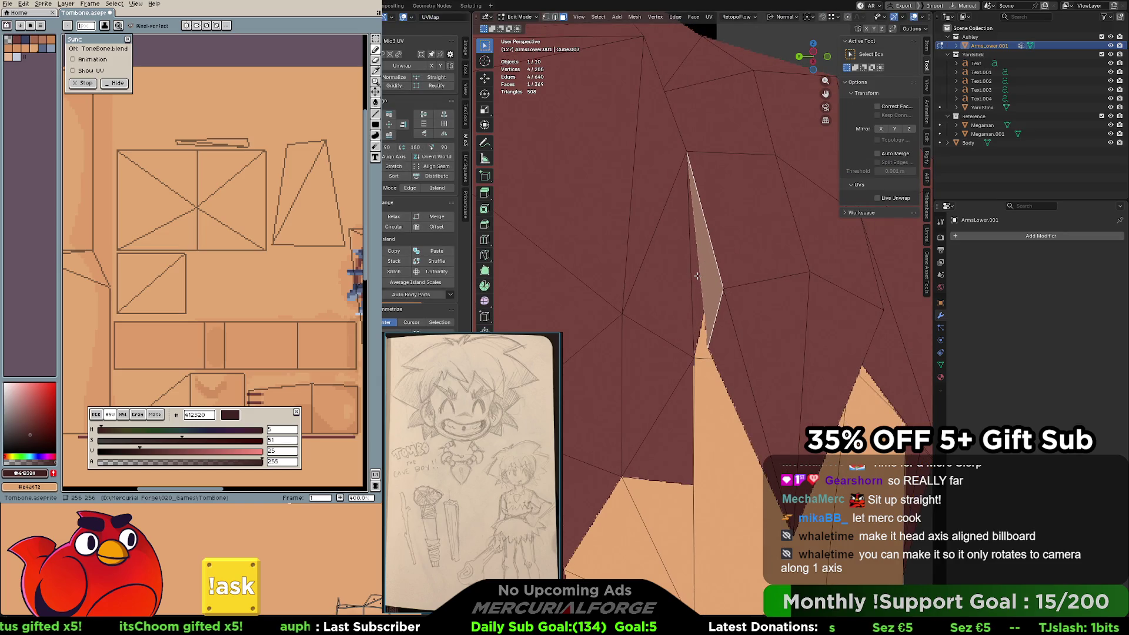
{"action": "left_click", "coordinate": [692, 275], "text": "shift"}
{"action": "left_click", "coordinate": [676, 274], "text": "shift"}
{"action": "key", "text": "x"}
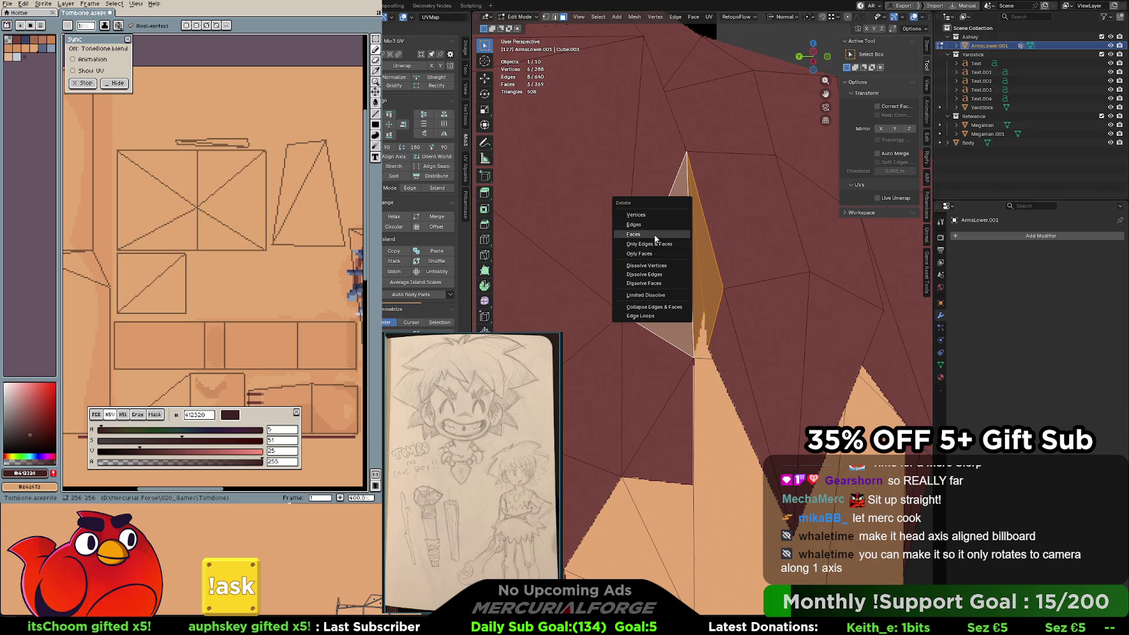
{"action": "left_click", "coordinate": [682, 234]}
{"action": "mouse_move", "coordinate": [729, 247]}
{"action": "middle_mouse_down"}
{"action": "mouse_move", "coordinate": [726, 222]}
{"action": "mouse_move", "coordinate": [736, 249]}
{"action": "middle_mouse_up"}
In vertex select, merge the thin peak's tip vertex and another stray vertex into their neighbours.
{"action": "key", "text": "1"}
{"action": "left_click", "coordinate": [724, 347]}
{"action": "key", "text": "g"}
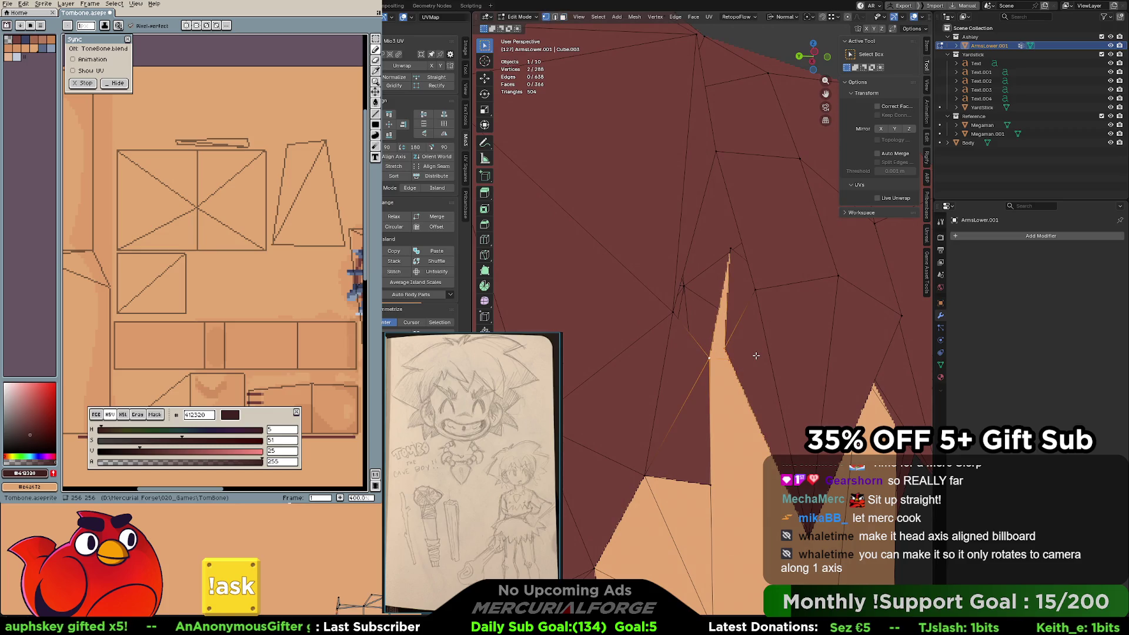
{"action": "left_click", "coordinate": [755, 356], "text": "ctrl"}
{"action": "left_click", "coordinate": [754, 290]}
{"action": "key", "text": "g"}
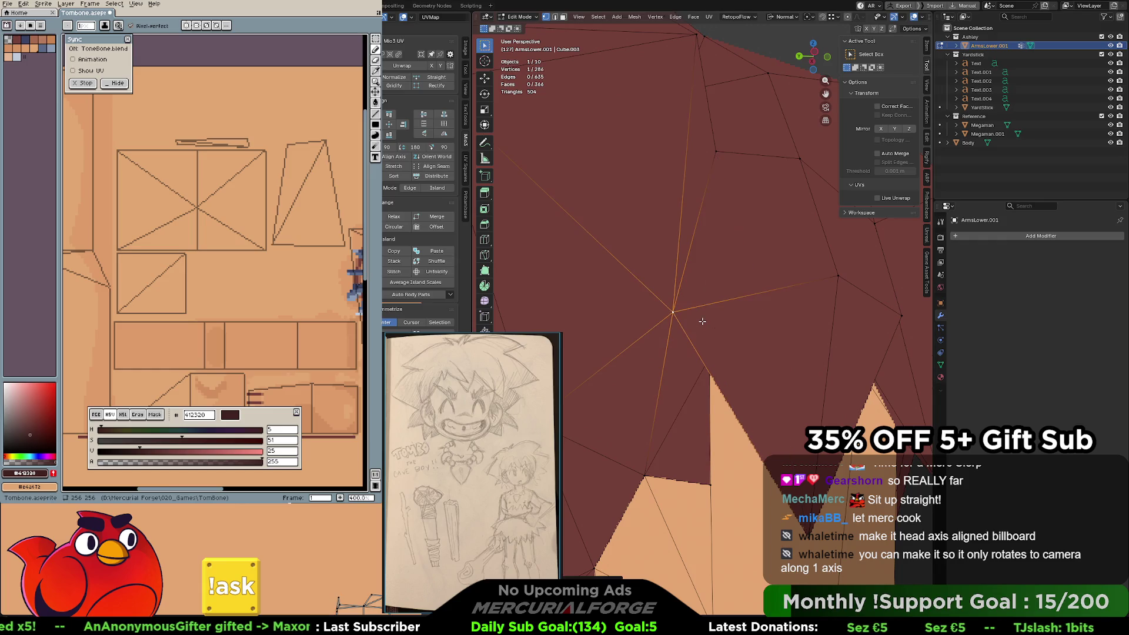
{"action": "left_click", "coordinate": [674, 308], "text": "ctrl"}
{"action": "middle_click_drag", "start_coordinate": [673, 309], "coordinate": [668, 315]}
Put ArmsLower.001 back in Edit Mode and select an edge on the hair's right side to inspect it.
{"action": "scroll", "coordinate": [668, 315], "scroll_direction": "down", "scroll_amount": 5}
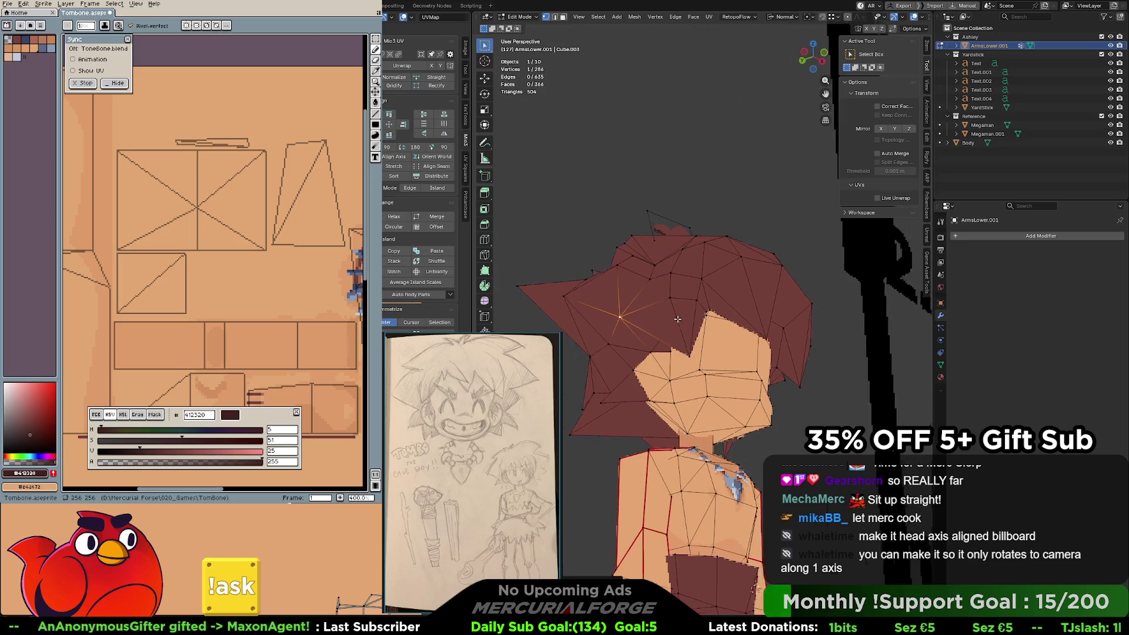
{"action": "mouse_move", "coordinate": [783, 405]}
{"action": "middle_mouse_down"}
{"action": "mouse_move", "coordinate": [815, 401]}
{"action": "mouse_move", "coordinate": [753, 390]}
{"action": "mouse_move", "coordinate": [731, 362]}
{"action": "mouse_move", "coordinate": [789, 375]}
{"action": "mouse_move", "coordinate": [770, 379]}
{"action": "middle_mouse_up"}
{"action": "key", "text": "Tab"}
{"action": "left_click", "coordinate": [789, 376]}
{"action": "key", "text": "Tab"}
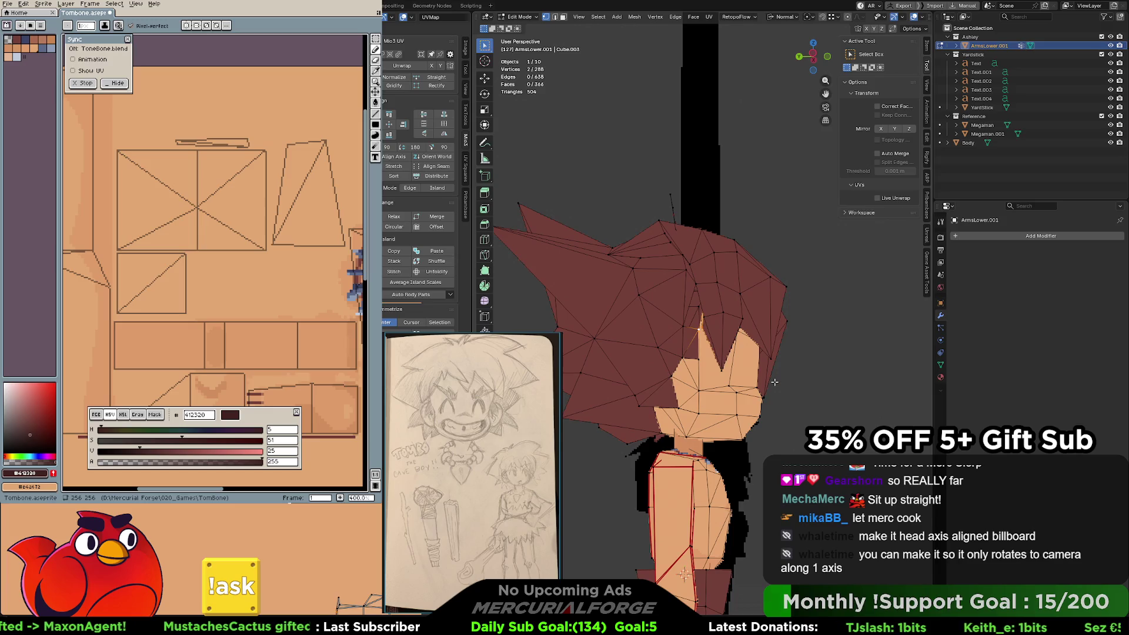
{"action": "left_click", "coordinate": [799, 383]}
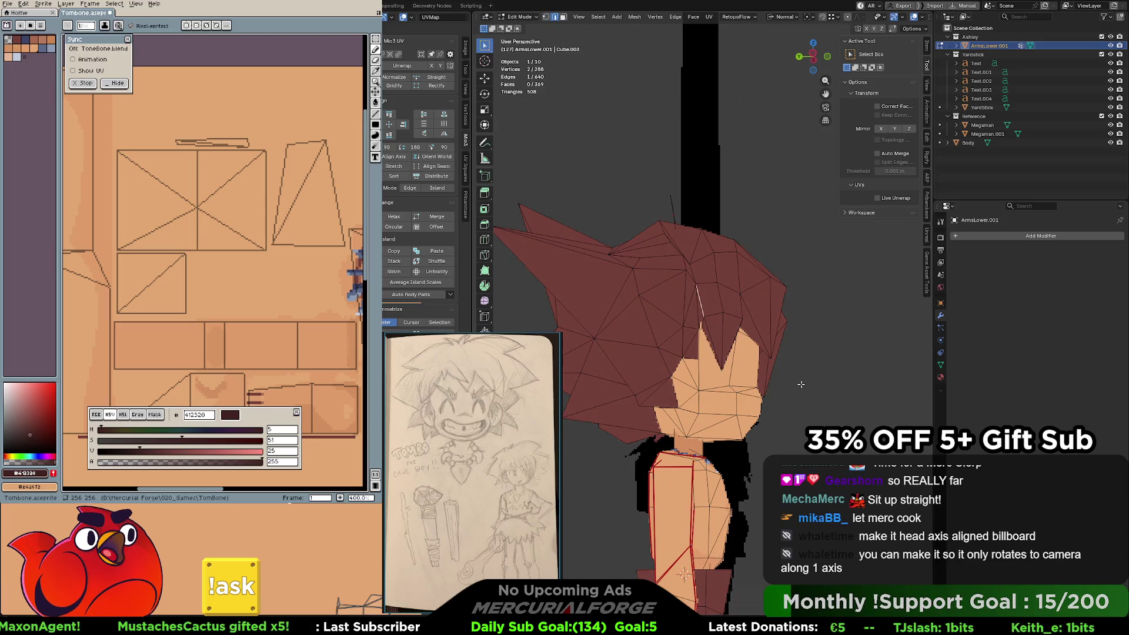
{"action": "mouse_move", "coordinate": [817, 359]}
{"action": "middle_mouse_down"}
{"action": "mouse_move", "coordinate": [645, 371]}
{"action": "mouse_move", "coordinate": [626, 329]}
{"action": "mouse_move", "coordinate": [714, 333]}
{"action": "middle_mouse_up"}
{"action": "scroll", "coordinate": [626, 329], "scroll_direction": "up", "scroll_amount": 6}
{"action": "scroll", "coordinate": [714, 333], "scroll_direction": "down", "scroll_amount": 8}
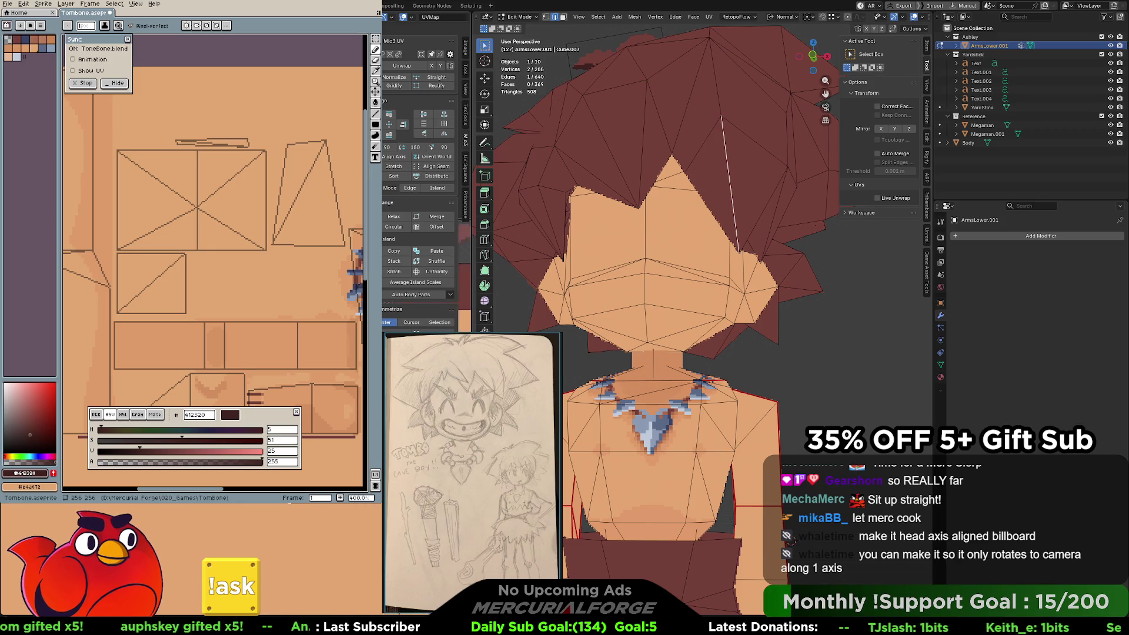
{"action": "scroll", "coordinate": [721, 384], "scroll_direction": "down", "scroll_amount": 4}
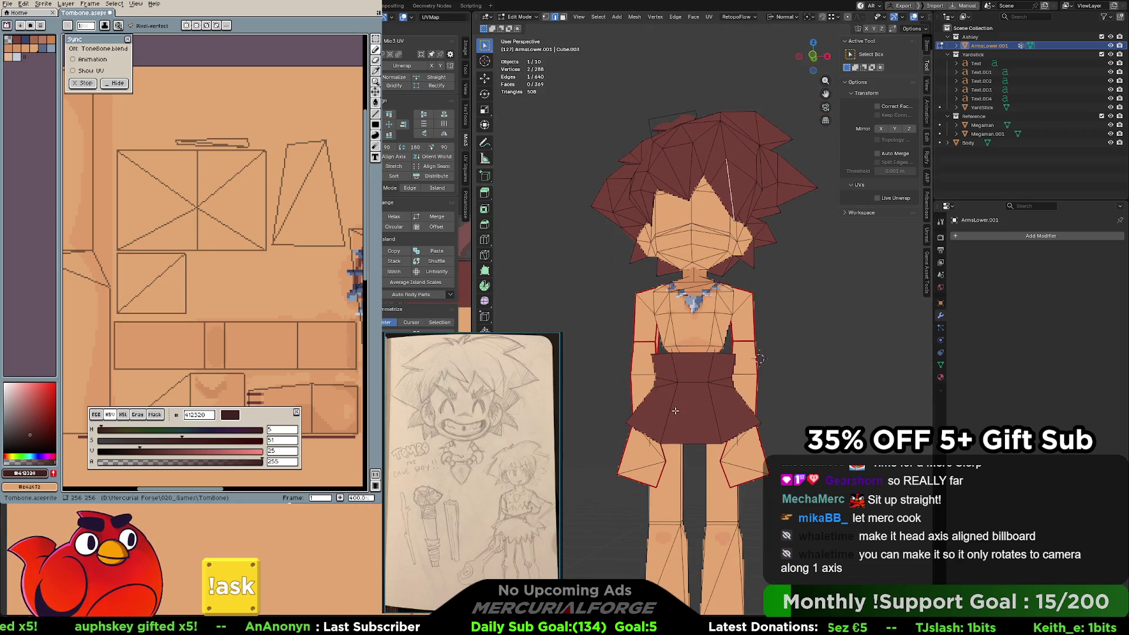
{"action": "middle_click_drag", "start_coordinate": [733, 431], "coordinate": [746, 355], "text": "shift"}
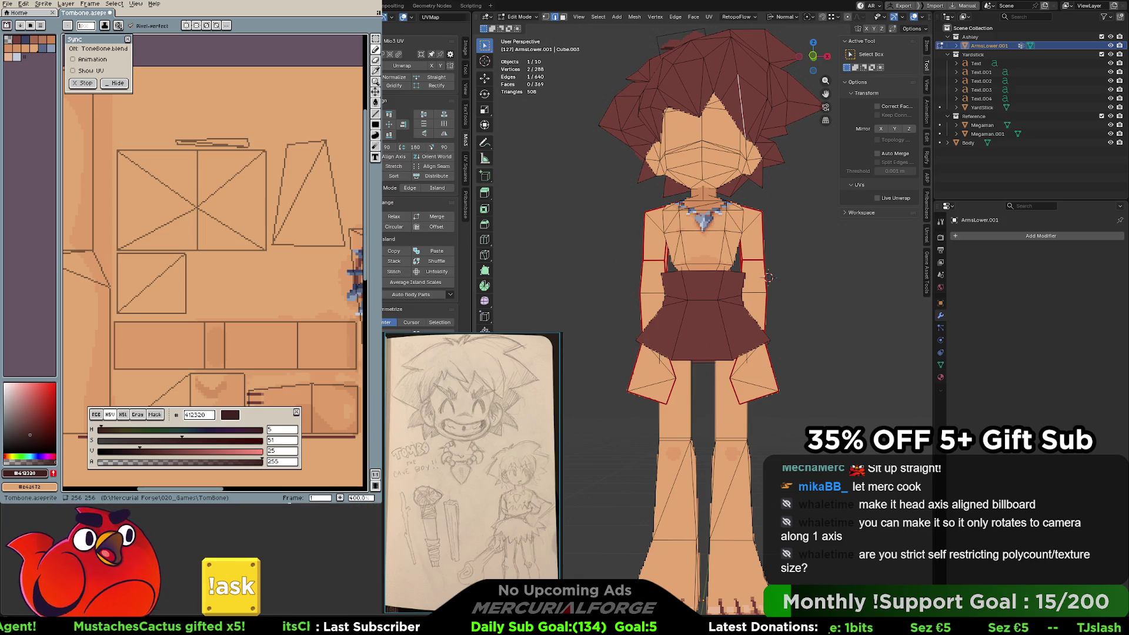
{"action": "scroll", "coordinate": [286, 277], "scroll_direction": "down", "scroll_amount": 4}
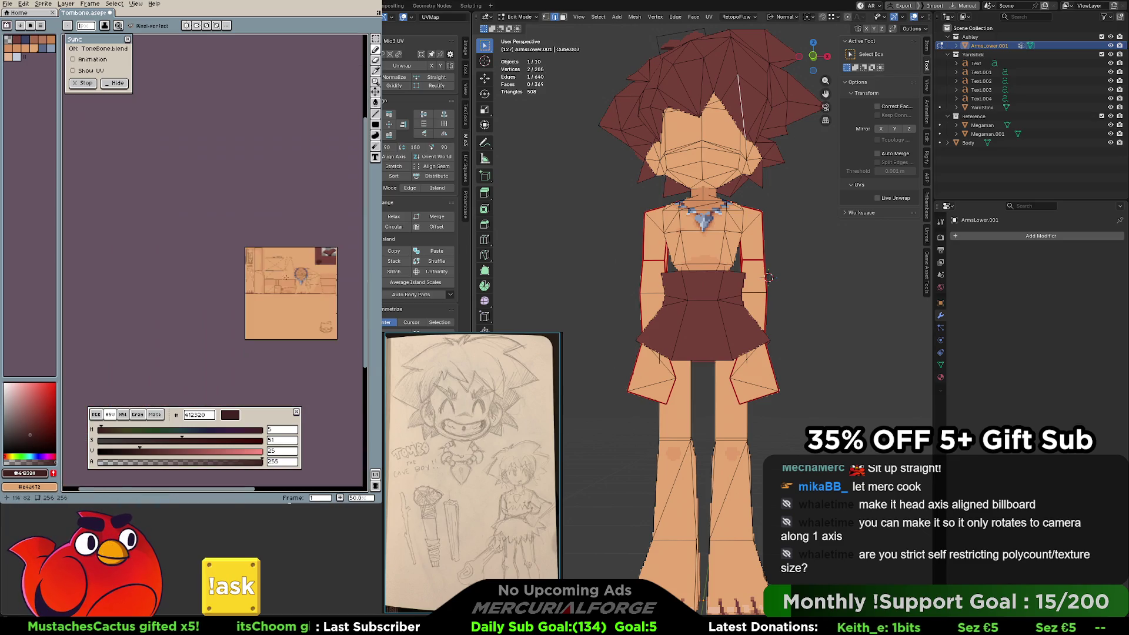
Pick dark red #743f39 from the canvas, draw a filled rectangle lower right, then undo.
{"action": "scroll", "coordinate": [294, 309], "scroll_direction": "up", "scroll_amount": 2}
{"action": "left_click", "coordinate": [297, 252], "text": "alt"}
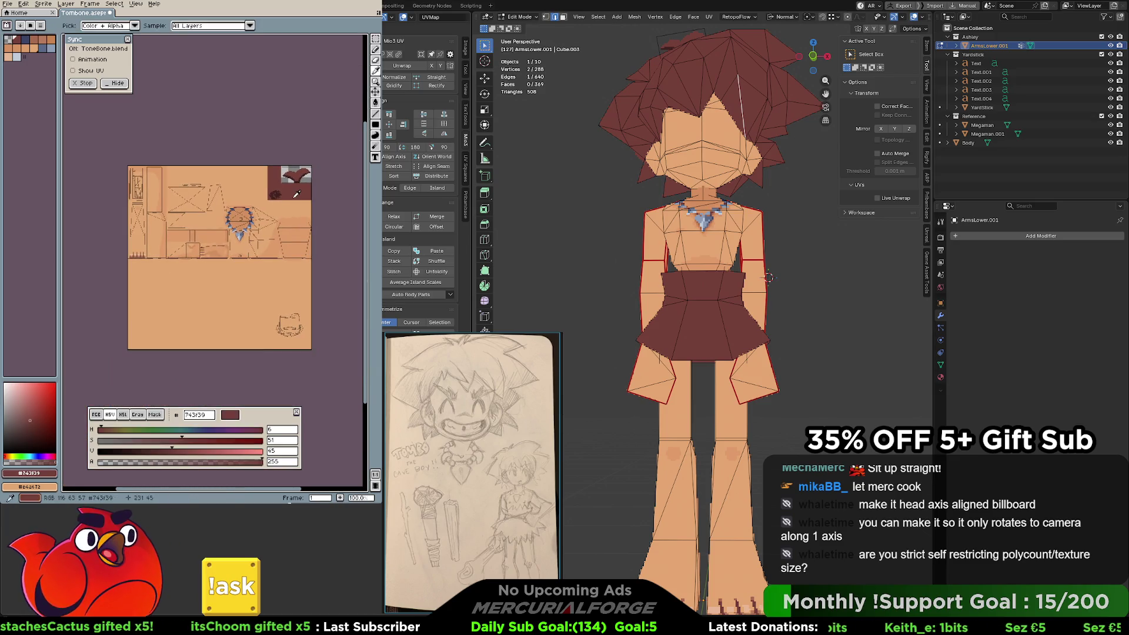
{"action": "key", "text": "u"}
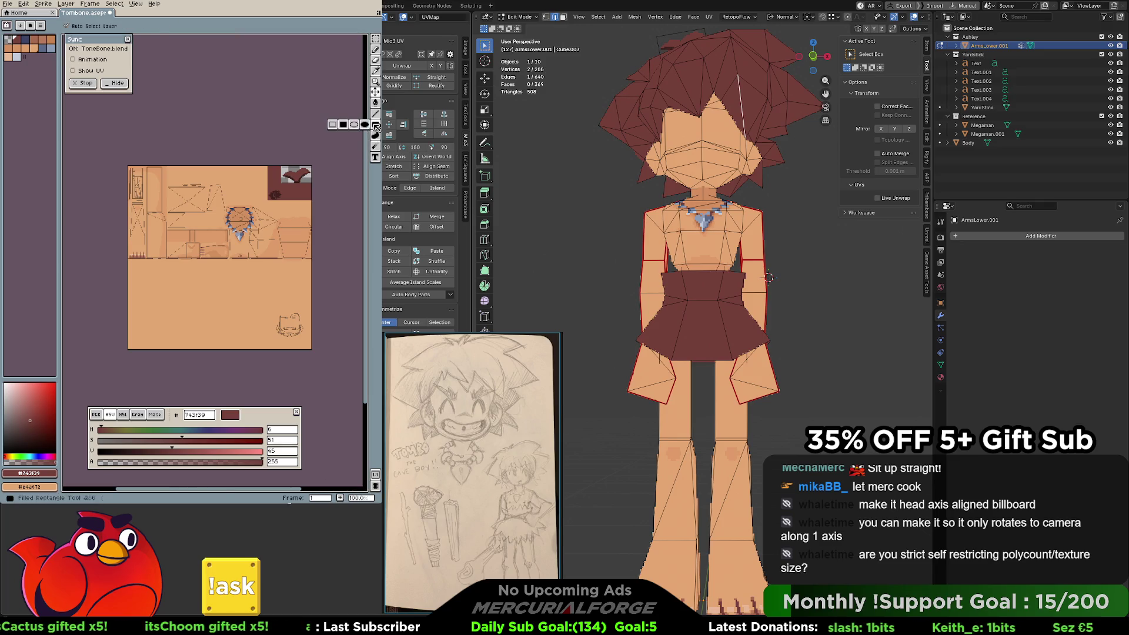
{"action": "mouse_move", "coordinate": [307, 266]}
{"action": "left_mouse_down"}
{"action": "mouse_move", "coordinate": [271, 303]}
{"action": "mouse_move", "coordinate": [268, 341]}
{"action": "left_mouse_up"}
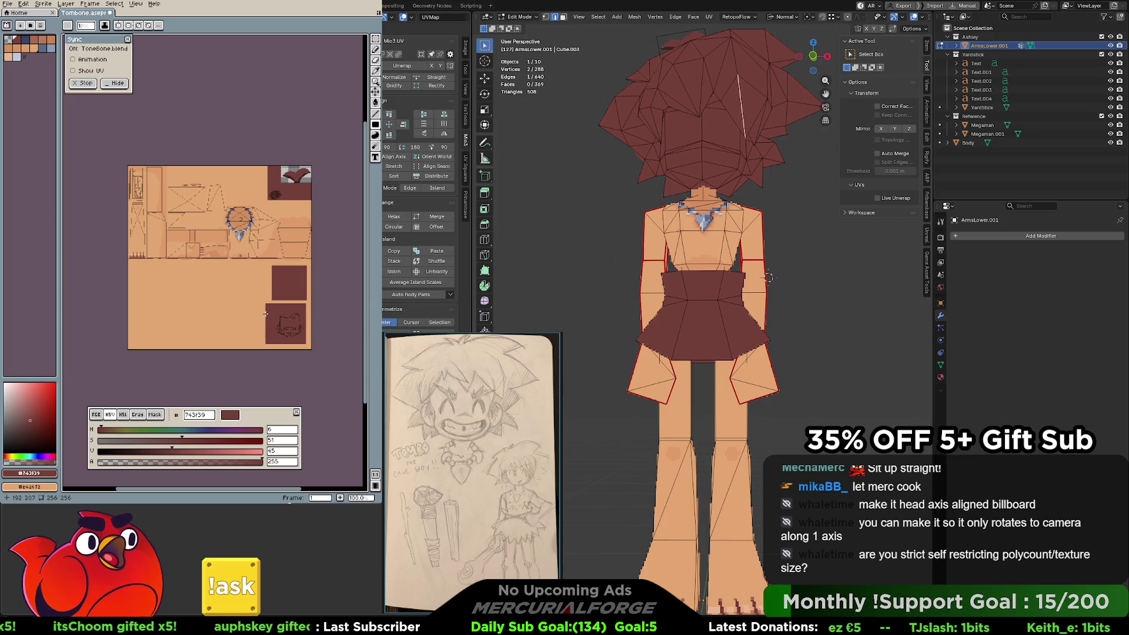
{"action": "key", "text": "ctrl+z"}
{"action": "key", "text": "ctrl+z"}
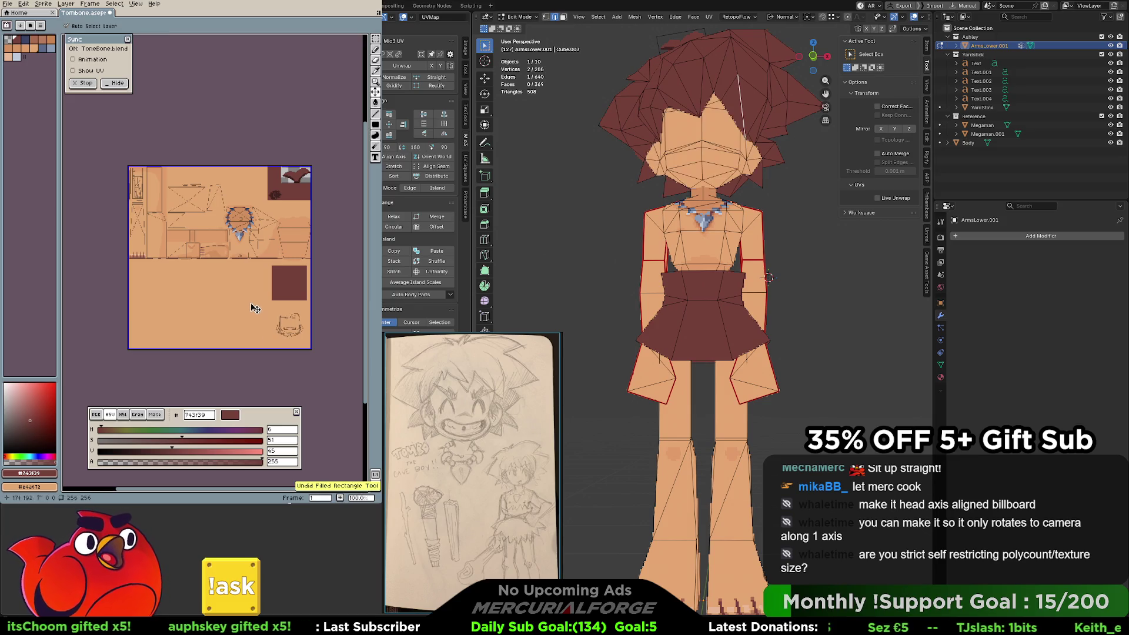
Draw three side-by-side dark-red filled rectangles across the lower texture, then undo them.
{"action": "mouse_move", "coordinate": [131, 264]}
{"action": "left_mouse_down"}
{"action": "mouse_move", "coordinate": [168, 346]}
{"action": "mouse_move", "coordinate": [151, 347]}
{"action": "left_mouse_up"}
{"action": "mouse_move", "coordinate": [156, 264]}
{"action": "left_mouse_down"}
{"action": "mouse_move", "coordinate": [187, 352]}
{"action": "mouse_move", "coordinate": [196, 345]}
{"action": "left_mouse_up"}
{"action": "left_click_drag", "start_coordinate": [202, 264], "coordinate": [268, 348]}
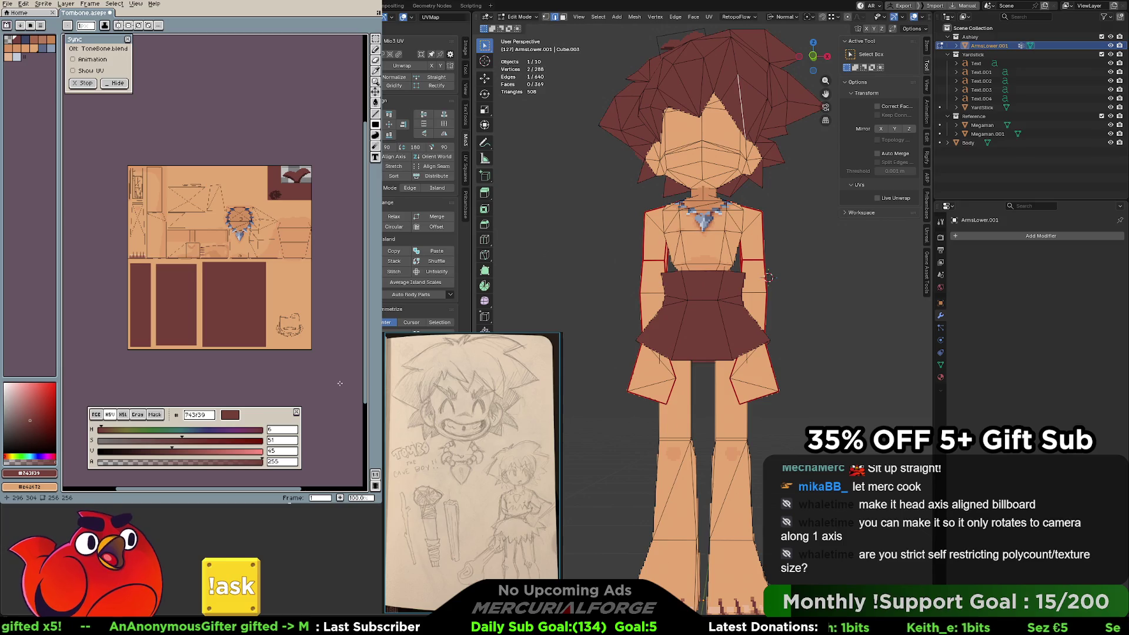
{"action": "key", "text": "ctrl+z"}
{"action": "key", "text": "ctrl+z"}
{"action": "key", "text": "ctrl+z"}
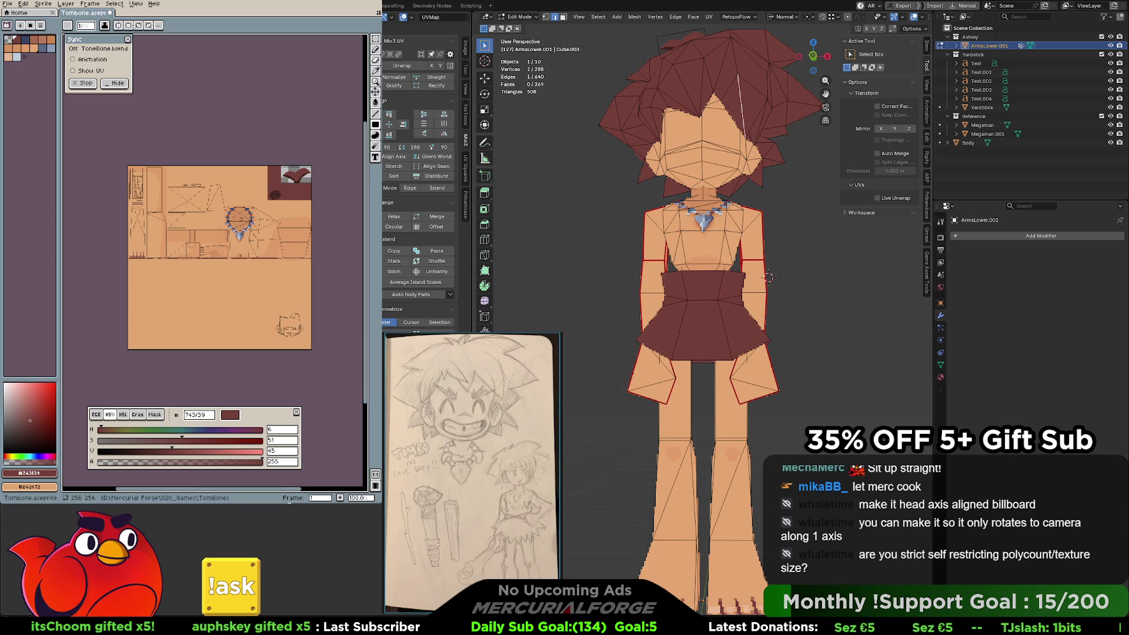
{"action": "scroll", "coordinate": [768, 277], "scroll_direction": "up", "scroll_amount": 2}
Return to Object Mode, deselect the caveboy, and orbit around it back to a frontal view.
{"action": "middle_click_drag", "start_coordinate": [769, 277], "coordinate": [778, 357], "text": "shift"}
{"action": "key", "text": "Tab"}
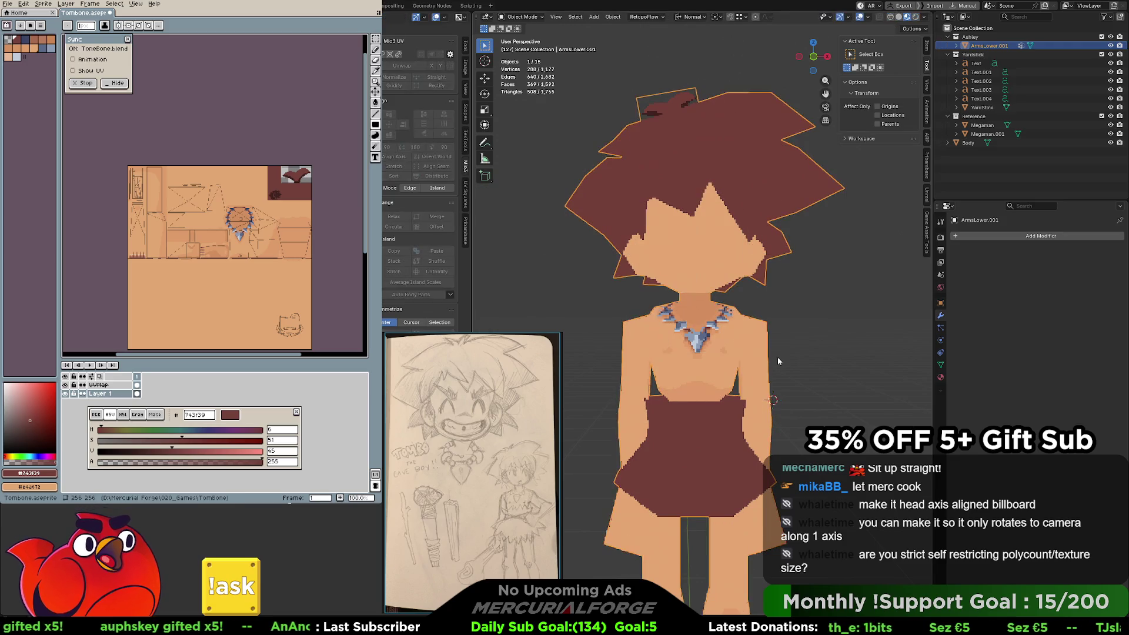
{"action": "left_click", "coordinate": [795, 322]}
{"action": "scroll", "coordinate": [775, 347], "scroll_direction": "down", "scroll_amount": 2}
{"action": "mouse_move", "coordinate": [725, 355]}
{"action": "middle_mouse_down"}
{"action": "mouse_move", "coordinate": [876, 358]}
{"action": "mouse_move", "coordinate": [722, 359]}
{"action": "middle_mouse_up"}
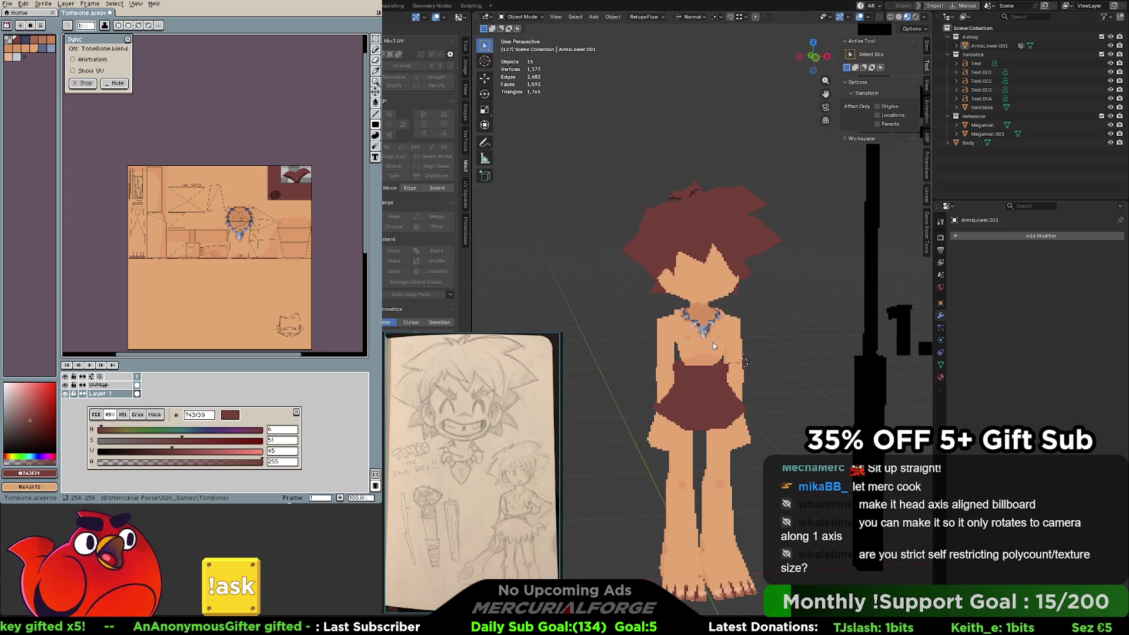
{"action": "scroll", "coordinate": [713, 346], "scroll_direction": "up", "scroll_amount": 8}
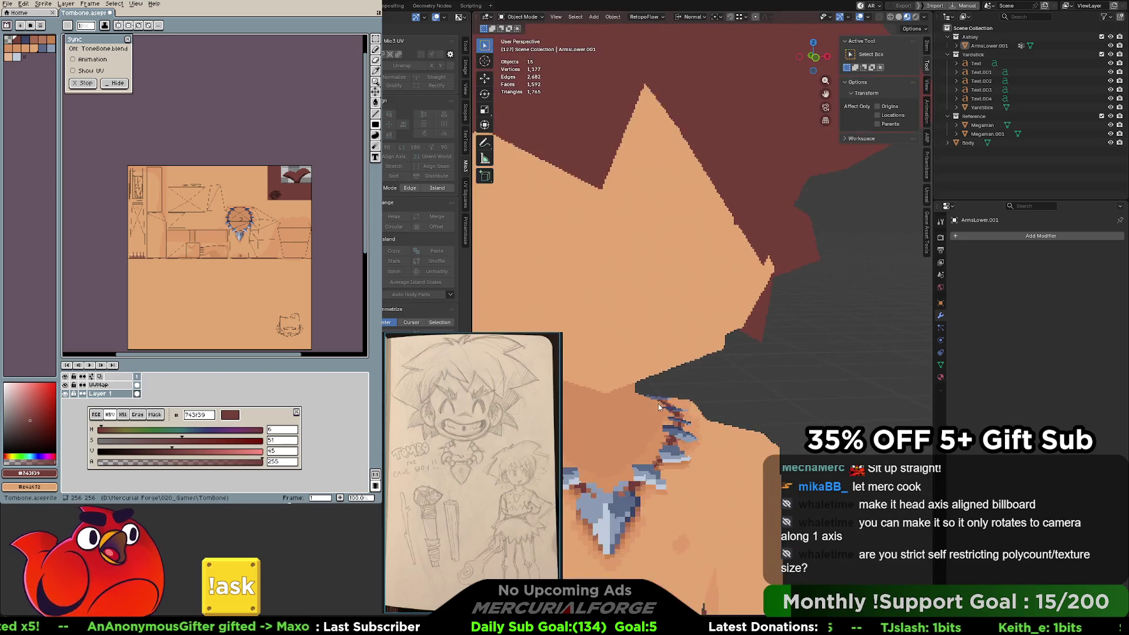
{"action": "scroll", "coordinate": [658, 403], "scroll_direction": "down", "scroll_amount": 4}
{"action": "scroll", "coordinate": [717, 319], "scroll_direction": "down", "scroll_amount": 5}
{"action": "mouse_move", "coordinate": [717, 319]}
{"action": "middle_mouse_down"}
{"action": "mouse_move", "coordinate": [784, 313]}
{"action": "mouse_move", "coordinate": [845, 358]}
{"action": "middle_mouse_up"}
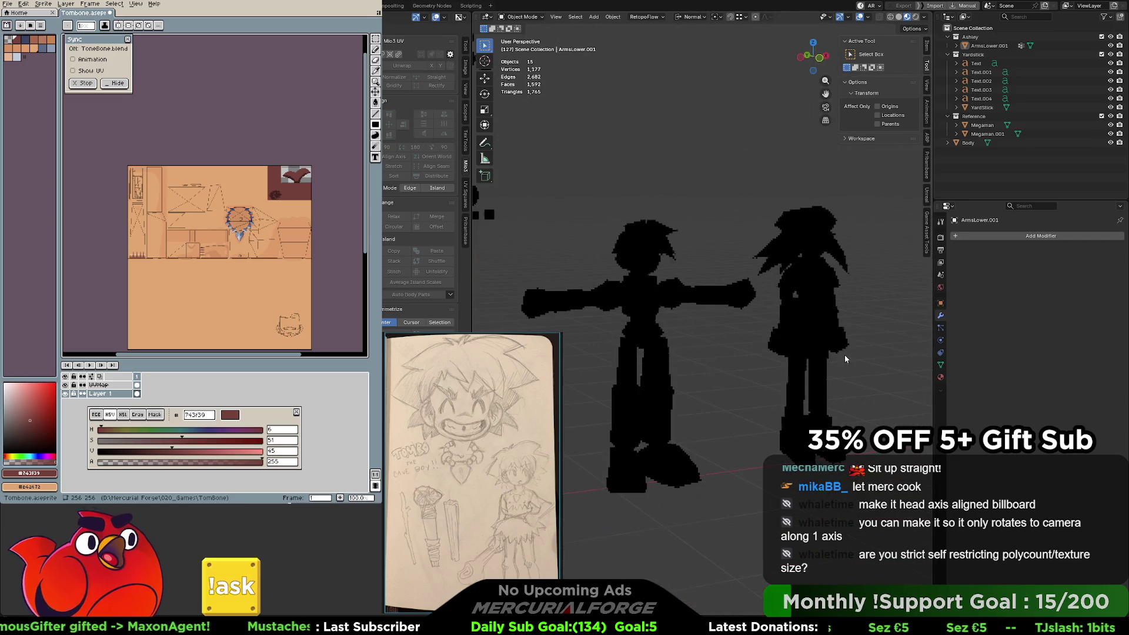
Switch viewport shading to Material Preview and frame the caveboy together with the yardstick.
{"action": "left_click", "coordinate": [923, 18]}
{"action": "left_click", "coordinate": [903, 21]}
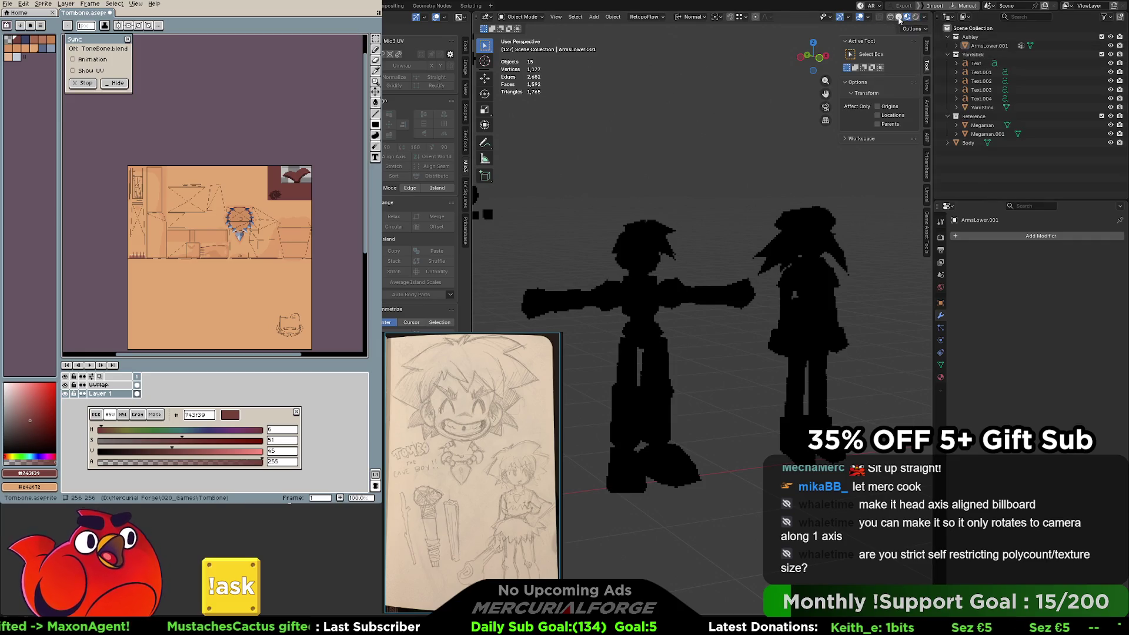
{"action": "mouse_move", "coordinate": [734, 269]}
{"action": "middle_mouse_down"}
{"action": "mouse_move", "coordinate": [686, 290]}
{"action": "mouse_move", "coordinate": [781, 306]}
{"action": "mouse_move", "coordinate": [799, 284]}
{"action": "mouse_move", "coordinate": [763, 288]}
{"action": "middle_mouse_up"}
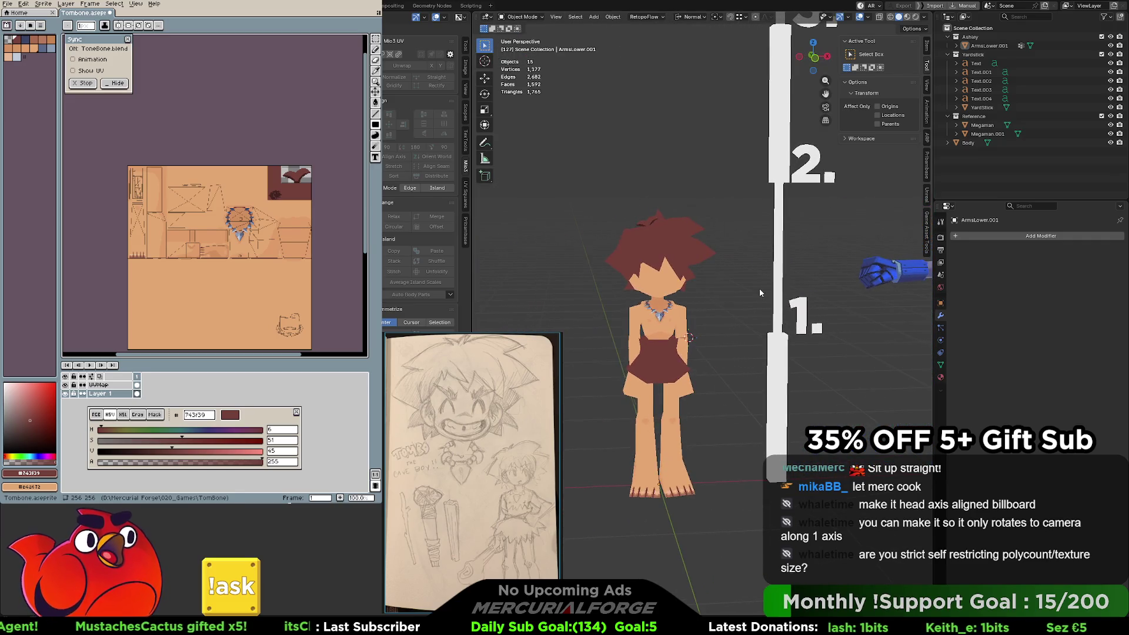
{"action": "scroll", "coordinate": [651, 304], "scroll_direction": "up", "scroll_amount": 5}
{"action": "mouse_move", "coordinate": [651, 305]}
{"action": "middle_mouse_down"}
{"action": "mouse_move", "coordinate": [675, 320]}
{"action": "mouse_move", "coordinate": [670, 305]}
{"action": "mouse_move", "coordinate": [722, 298]}
{"action": "mouse_move", "coordinate": [730, 254]}
{"action": "middle_mouse_up"}
{"action": "scroll", "coordinate": [670, 305], "scroll_direction": "down", "scroll_amount": 4}
Select the caveboy instead of the Megaman model and orbit to view it from behind.
{"action": "left_click_drag", "start_coordinate": [767, 229], "coordinate": [868, 463]}
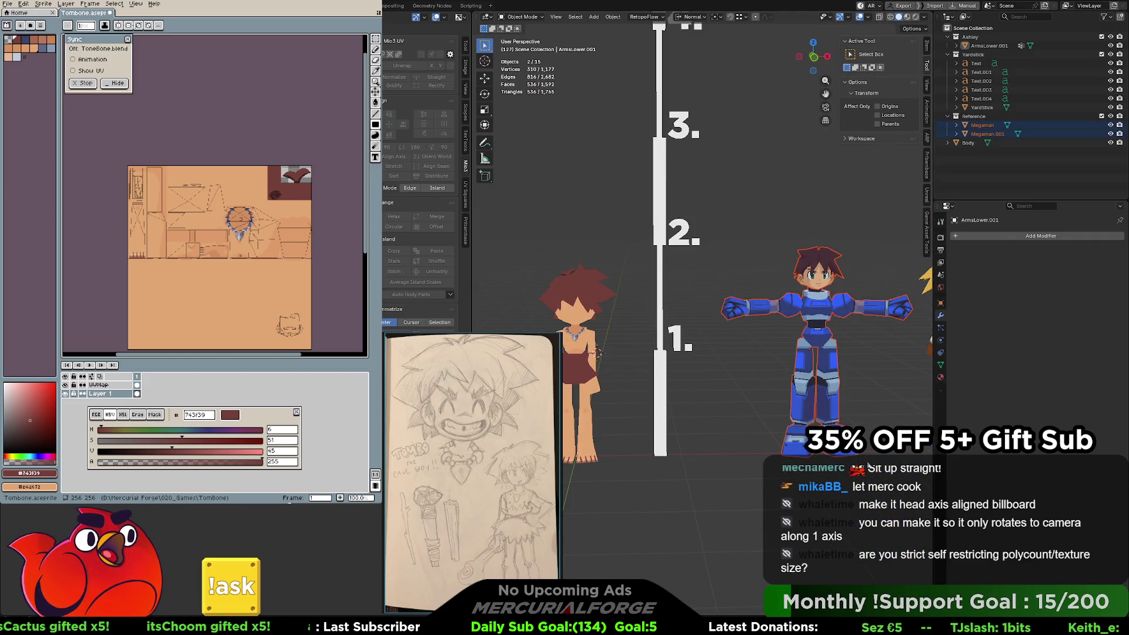
{"action": "middle_click_drag", "start_coordinate": [747, 334], "coordinate": [844, 330], "text": "shift"}
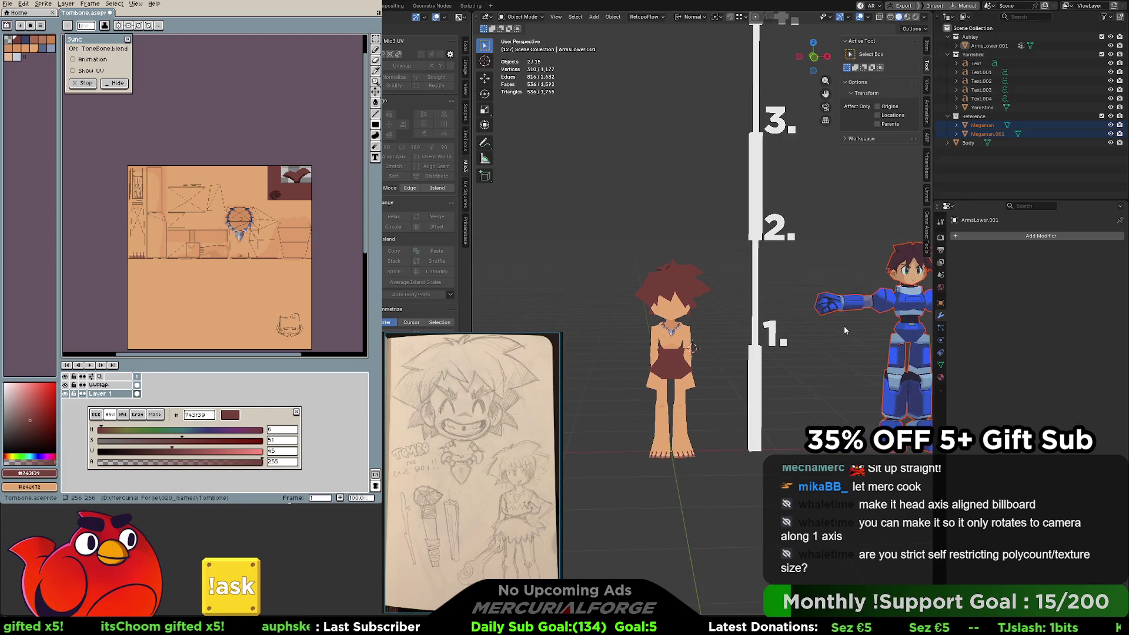
{"action": "left_click", "coordinate": [677, 282]}
{"action": "scroll", "coordinate": [646, 278], "scroll_direction": "up", "scroll_amount": 3}
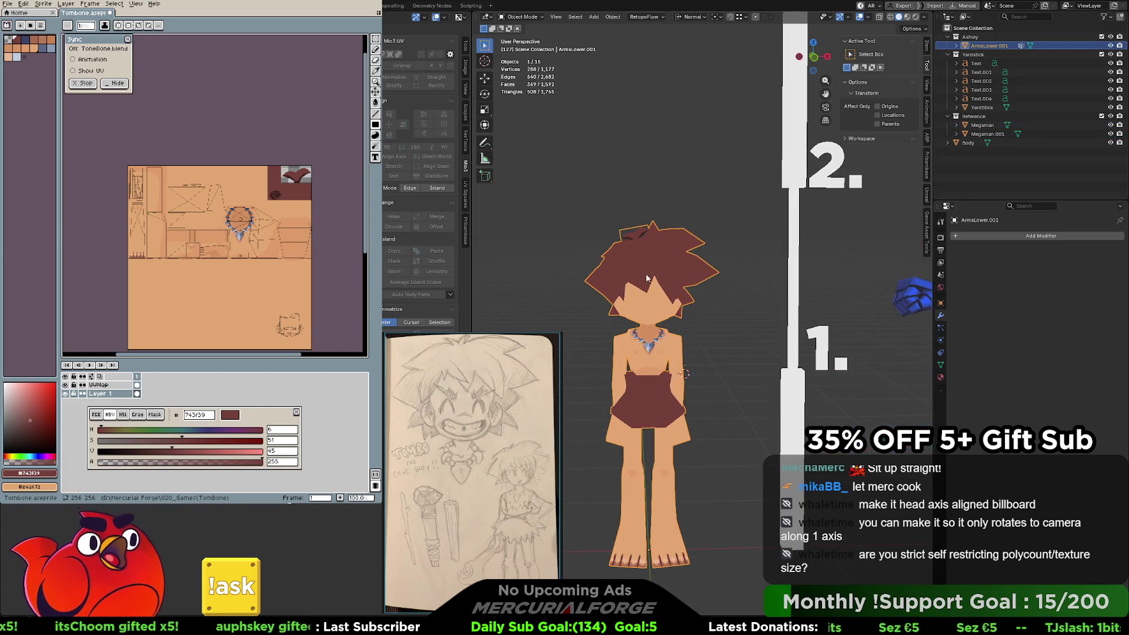
{"action": "mouse_move", "coordinate": [650, 302]}
{"action": "middle_mouse_down"}
{"action": "mouse_move", "coordinate": [704, 280]}
{"action": "mouse_move", "coordinate": [801, 314]}
{"action": "mouse_move", "coordinate": [647, 309]}
{"action": "mouse_move", "coordinate": [657, 305]}
{"action": "middle_mouse_up"}
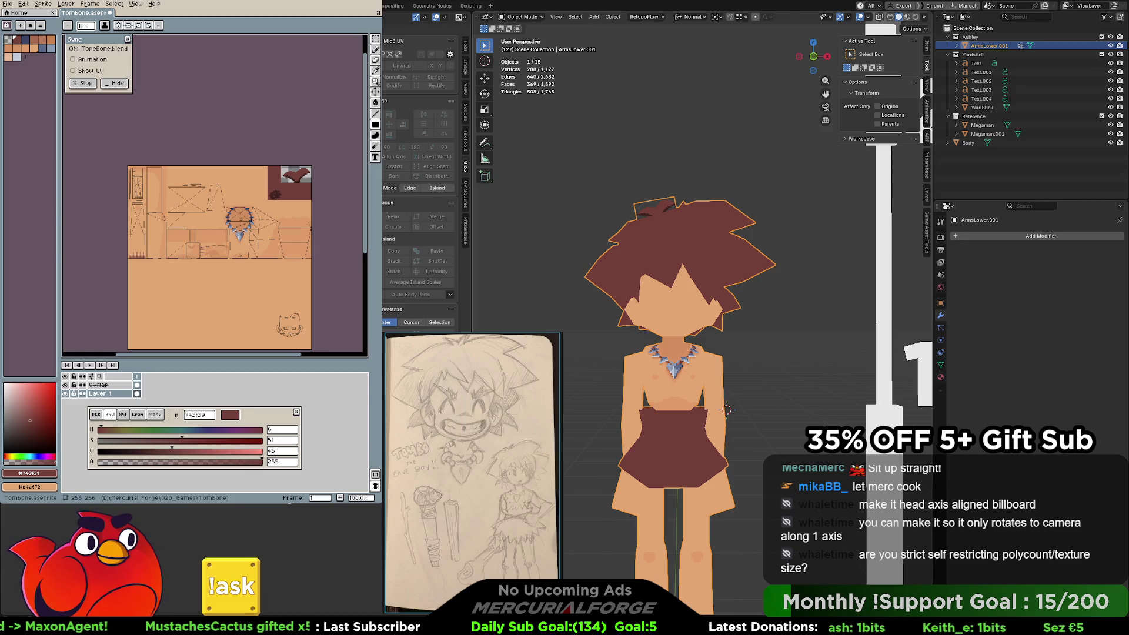
{"action": "mouse_move", "coordinate": [727, 410]}
{"action": "middle_mouse_down", "text": "shift"}
{"action": "mouse_move", "coordinate": [759, 323]}
{"action": "mouse_move", "coordinate": [923, 367]}
{"action": "middle_mouse_up", "text": "shift"}
{"action": "middle_click_drag", "start_coordinate": [900, 316], "coordinate": [764, 308], "text": "shift"}
{"action": "scroll", "coordinate": [625, 300], "scroll_direction": "up", "scroll_amount": 5}
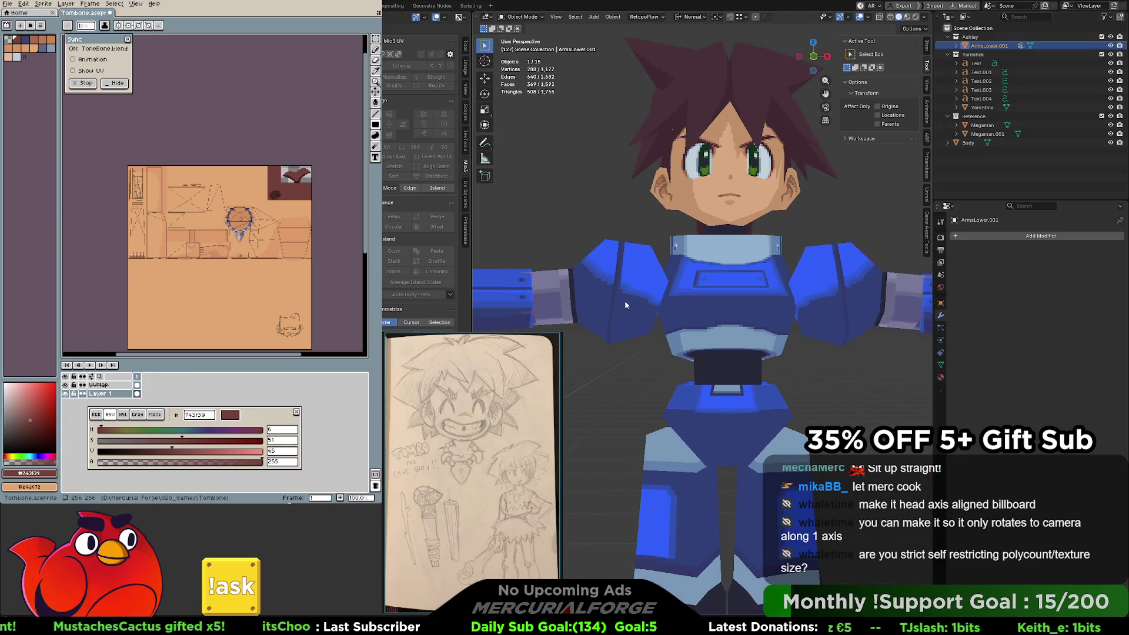
{"action": "mouse_move", "coordinate": [886, 318]}
{"action": "middle_mouse_down", "text": "shift"}
{"action": "mouse_move", "coordinate": [661, 323]}
{"action": "mouse_move", "coordinate": [673, 291]}
{"action": "middle_mouse_up", "text": "shift"}
{"action": "mouse_move", "coordinate": [644, 345]}
{"action": "middle_mouse_down"}
{"action": "mouse_move", "coordinate": [665, 254]}
{"action": "mouse_move", "coordinate": [637, 346]}
{"action": "mouse_move", "coordinate": [686, 408]}
{"action": "mouse_move", "coordinate": [618, 327]}
{"action": "mouse_move", "coordinate": [705, 322]}
{"action": "middle_mouse_up"}
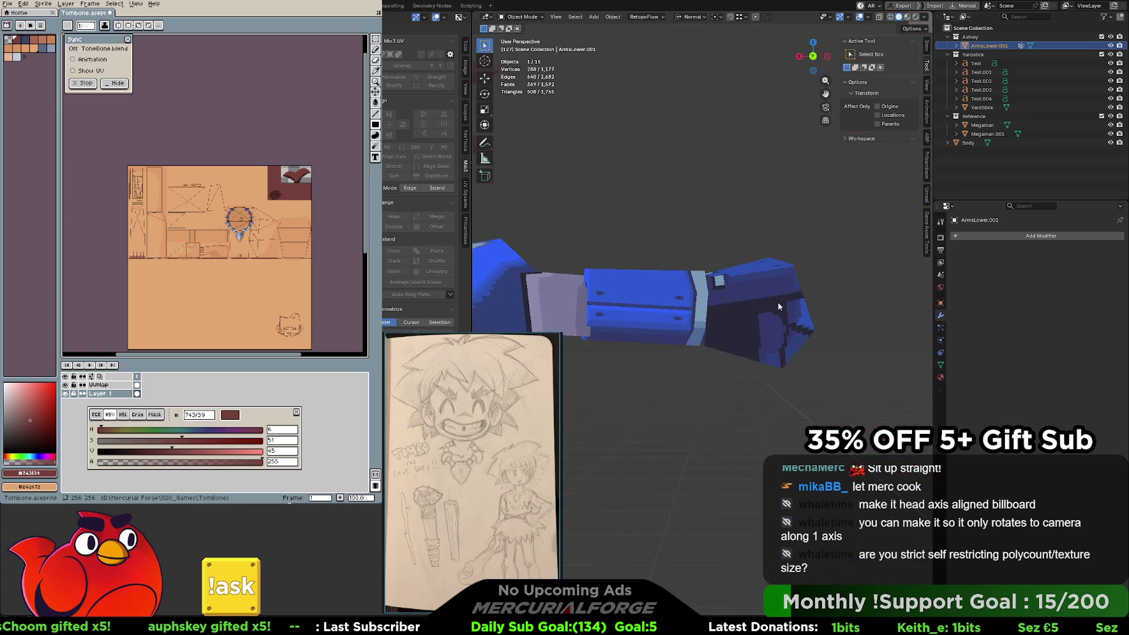
{"action": "scroll", "coordinate": [739, 323], "scroll_direction": "down", "scroll_amount": 2}
{"action": "scroll", "coordinate": [739, 323], "scroll_direction": "down", "scroll_amount": 3}
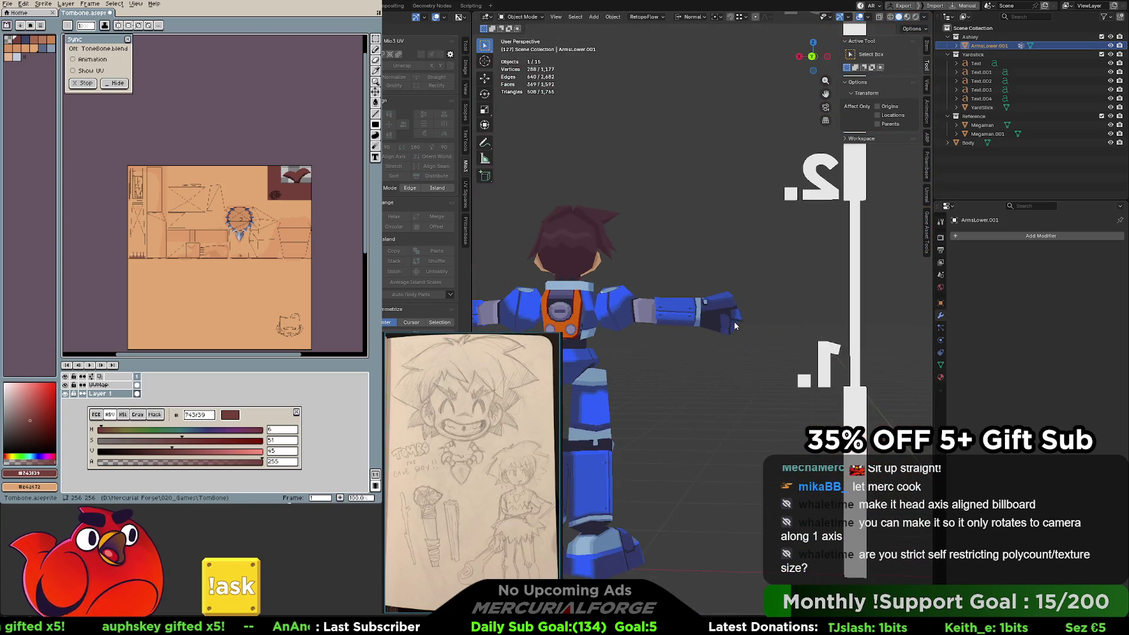
{"action": "mouse_move", "coordinate": [655, 340]}
{"action": "middle_mouse_down"}
{"action": "mouse_move", "coordinate": [816, 336]}
{"action": "mouse_move", "coordinate": [659, 353]}
{"action": "mouse_move", "coordinate": [601, 340]}
{"action": "middle_mouse_up"}
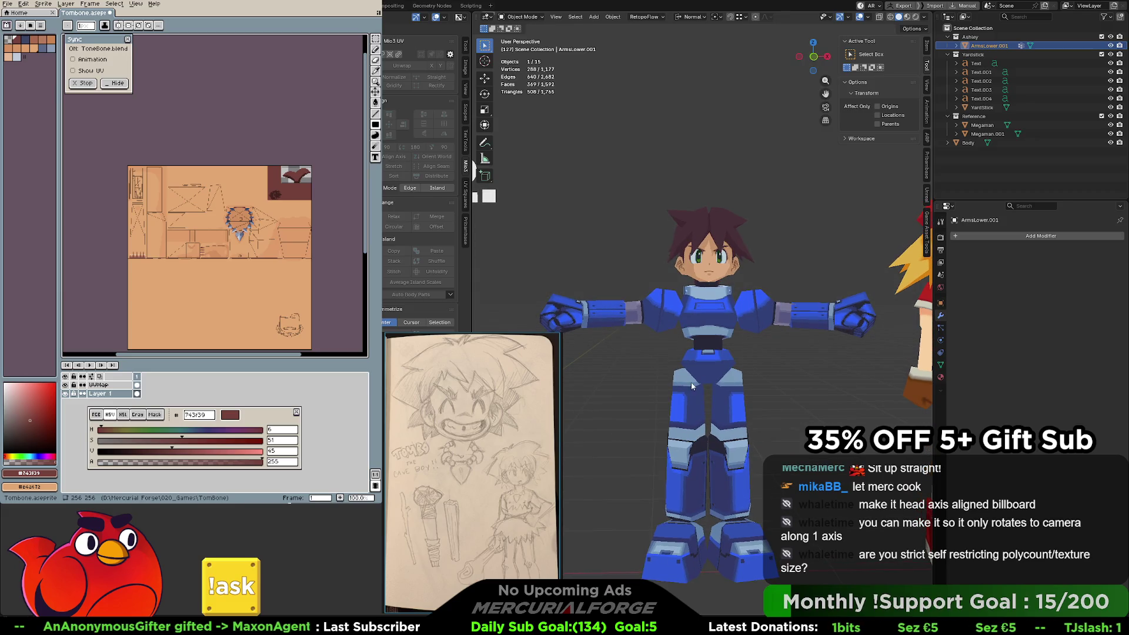
{"action": "scroll", "coordinate": [722, 308], "scroll_direction": "up", "scroll_amount": 5}
{"action": "scroll", "coordinate": [696, 438], "scroll_direction": "down", "scroll_amount": 5}
{"action": "middle_click_drag", "start_coordinate": [696, 438], "coordinate": [705, 397]}
{"action": "scroll", "coordinate": [712, 356], "scroll_direction": "up", "scroll_amount": 8}
{"action": "scroll", "coordinate": [711, 354], "scroll_direction": "down", "scroll_amount": 2}
{"action": "mouse_move", "coordinate": [669, 348]}
{"action": "middle_mouse_down", "text": "shift"}
{"action": "mouse_move", "coordinate": [750, 363]}
{"action": "mouse_move", "coordinate": [599, 365]}
{"action": "mouse_move", "coordinate": [809, 353]}
{"action": "mouse_move", "coordinate": [721, 354]}
{"action": "mouse_move", "coordinate": [739, 350]}
{"action": "mouse_move", "coordinate": [856, 362]}
{"action": "mouse_move", "coordinate": [649, 343]}
{"action": "mouse_move", "coordinate": [914, 353]}
{"action": "mouse_move", "coordinate": [771, 364]}
{"action": "mouse_move", "coordinate": [730, 354]}
{"action": "mouse_move", "coordinate": [740, 350]}
{"action": "mouse_move", "coordinate": [735, 333]}
{"action": "middle_mouse_up", "text": "shift"}
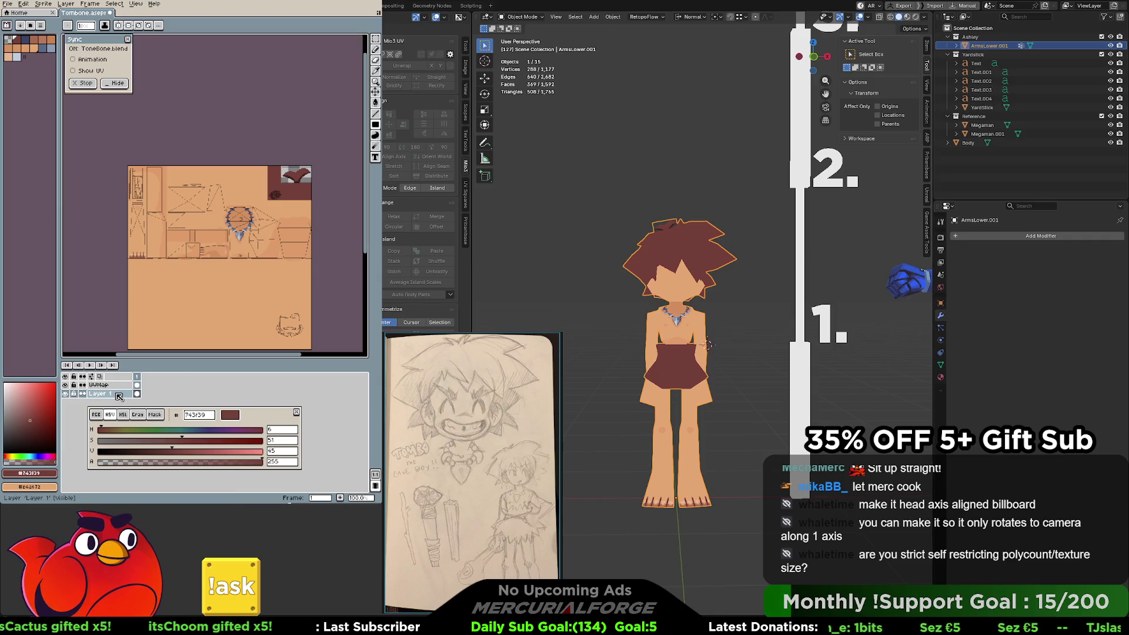
Add Layer 2 above Layer 1 and bucket-fill it with a saturated dark red.
{"action": "key", "text": "alt+n"}
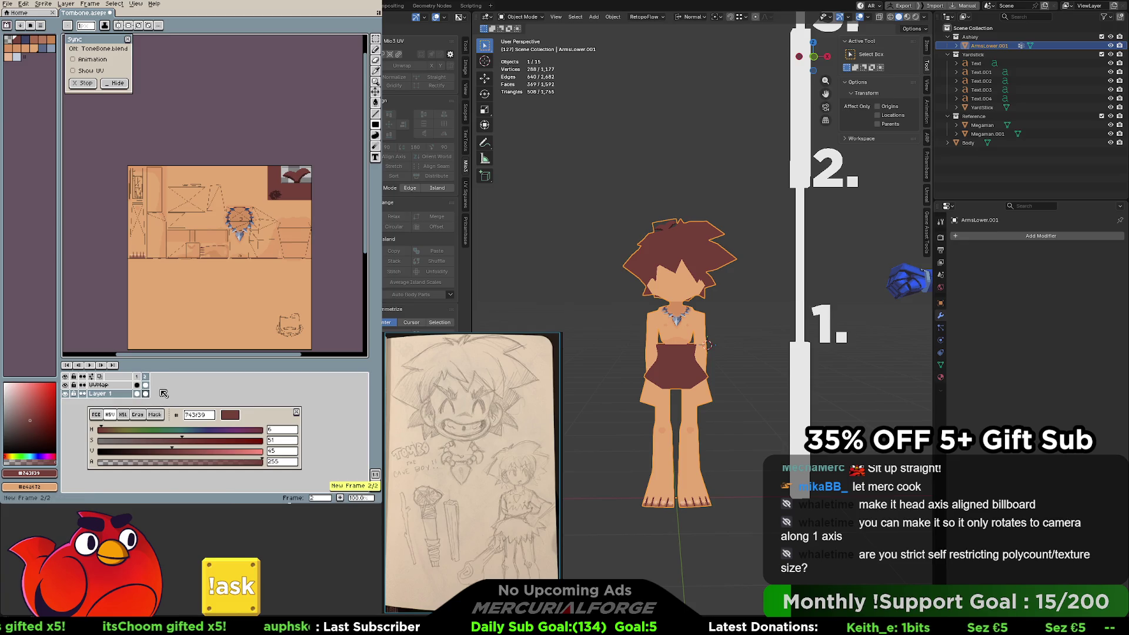
{"action": "key", "text": "ctrl+z"}
{"action": "key", "text": "shift+n"}
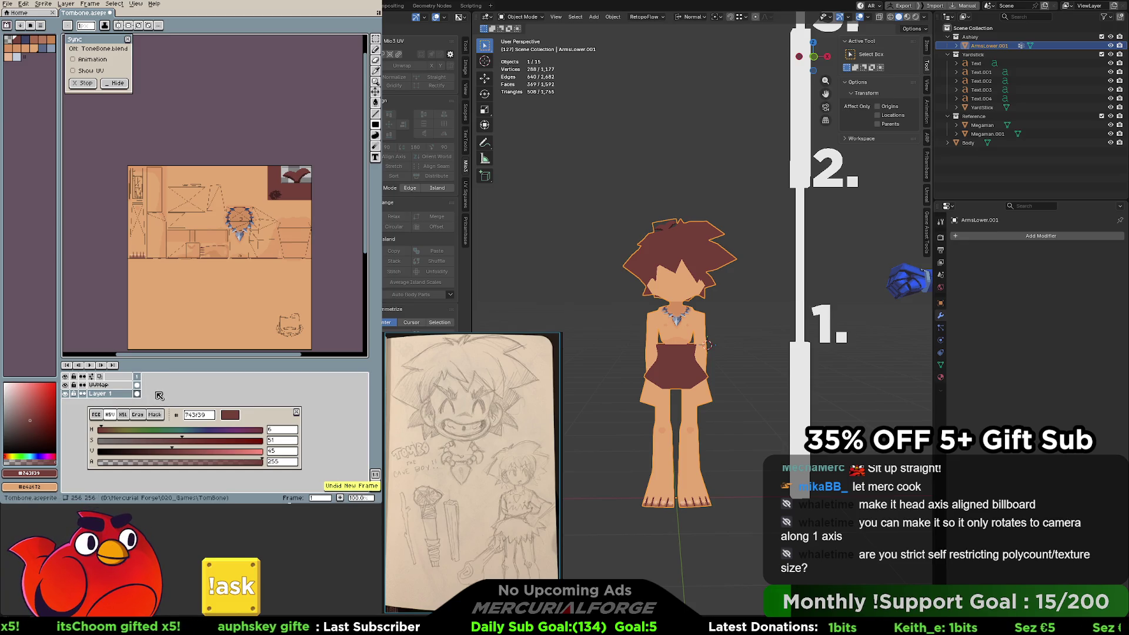
{"action": "left_click_drag", "start_coordinate": [52, 405], "coordinate": [45, 411]}
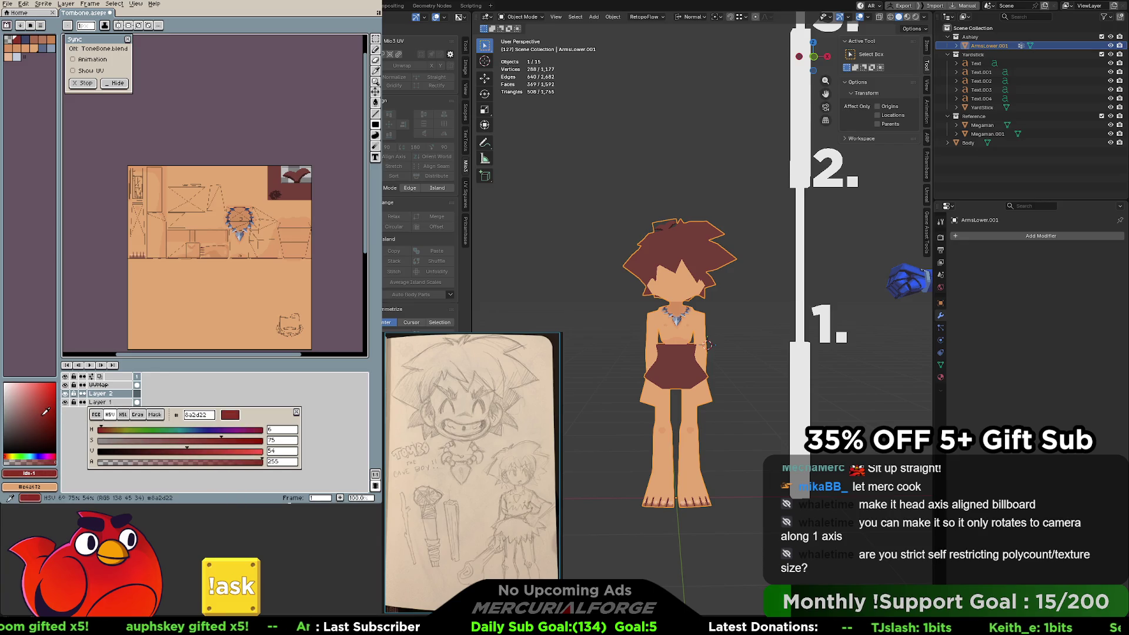
{"action": "key", "text": "g"}
{"action": "left_click", "coordinate": [241, 282]}
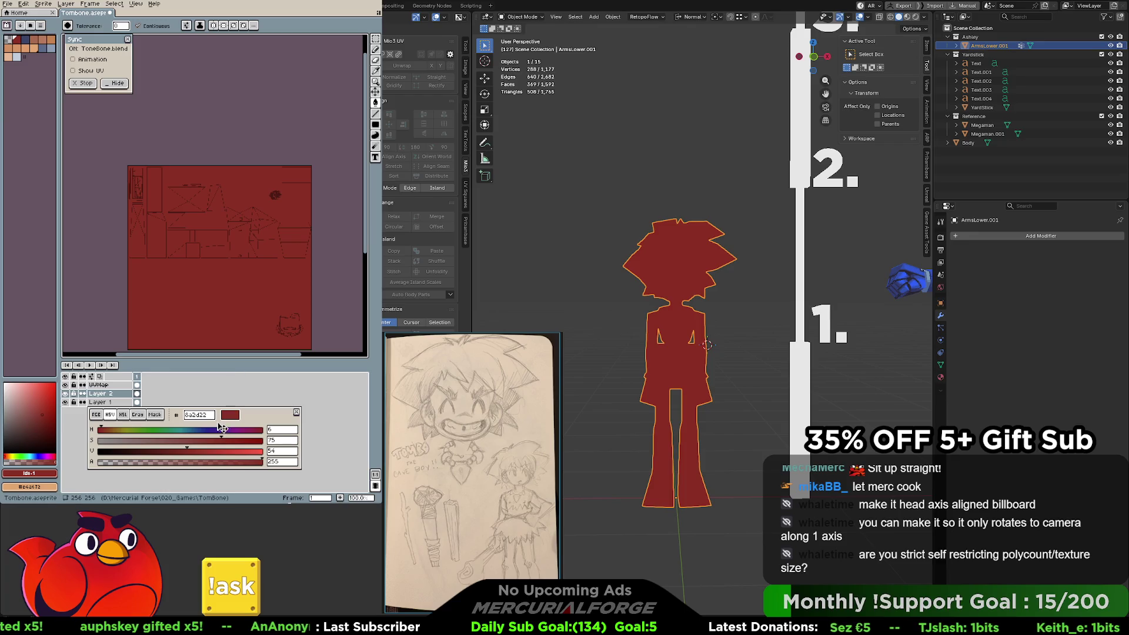
Try Overlay mode at 19% opacity on Layer 2, then undo the properties and red fill.
{"action": "right_click", "coordinate": [124, 394]}
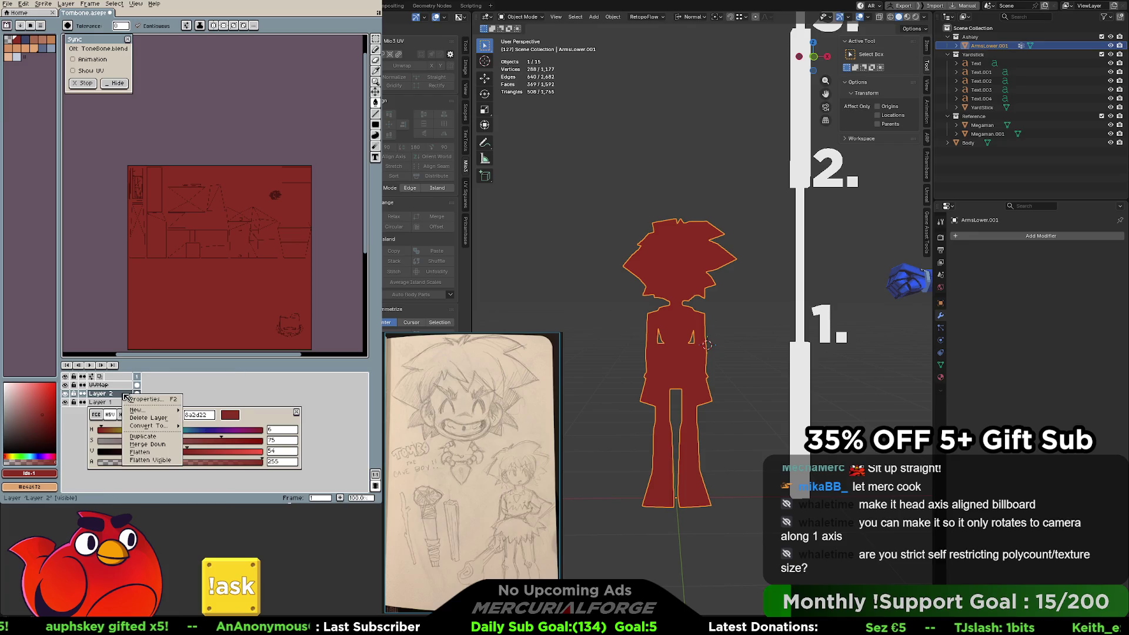
{"action": "left_click", "coordinate": [171, 402]}
{"action": "left_click", "coordinate": [356, 232]}
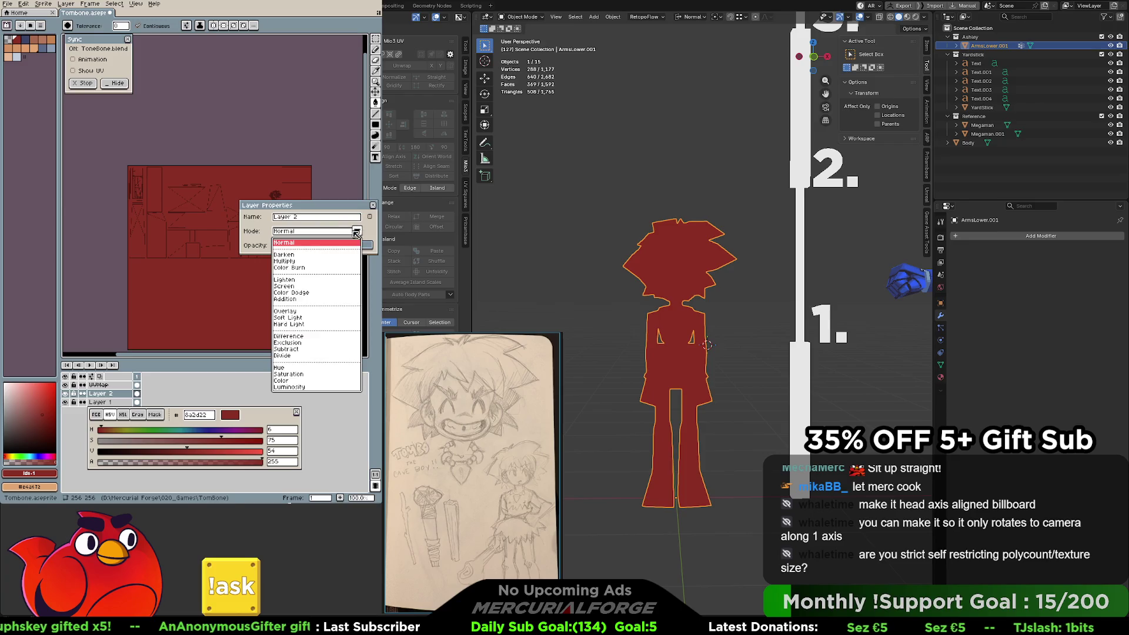
{"action": "left_click", "coordinate": [296, 312]}
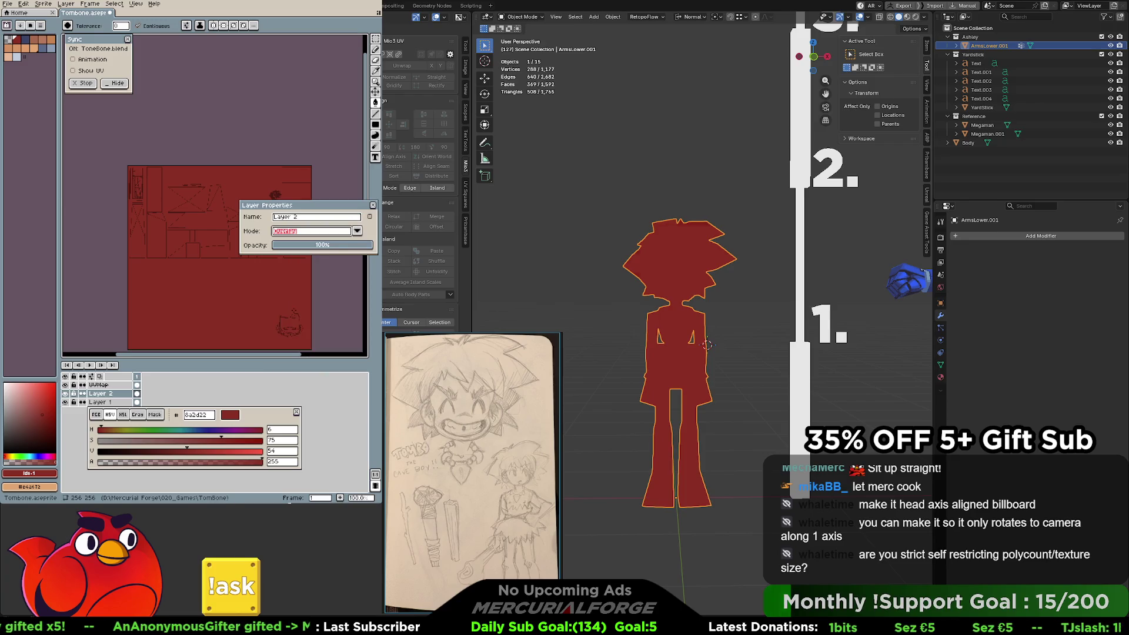
{"action": "left_click_drag", "start_coordinate": [339, 207], "coordinate": [313, 97]}
{"action": "mouse_move", "coordinate": [297, 135]}
{"action": "left_mouse_down"}
{"action": "mouse_move", "coordinate": [262, 137]}
{"action": "mouse_move", "coordinate": [275, 139]}
{"action": "left_mouse_up"}
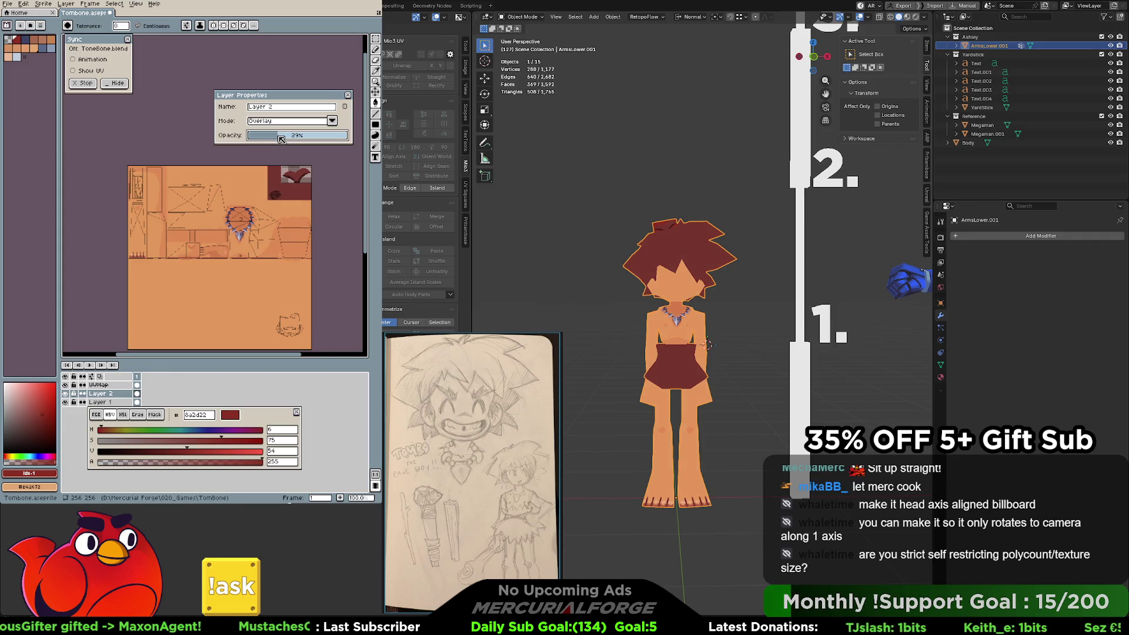
{"action": "left_click_drag", "start_coordinate": [271, 139], "coordinate": [272, 139]}
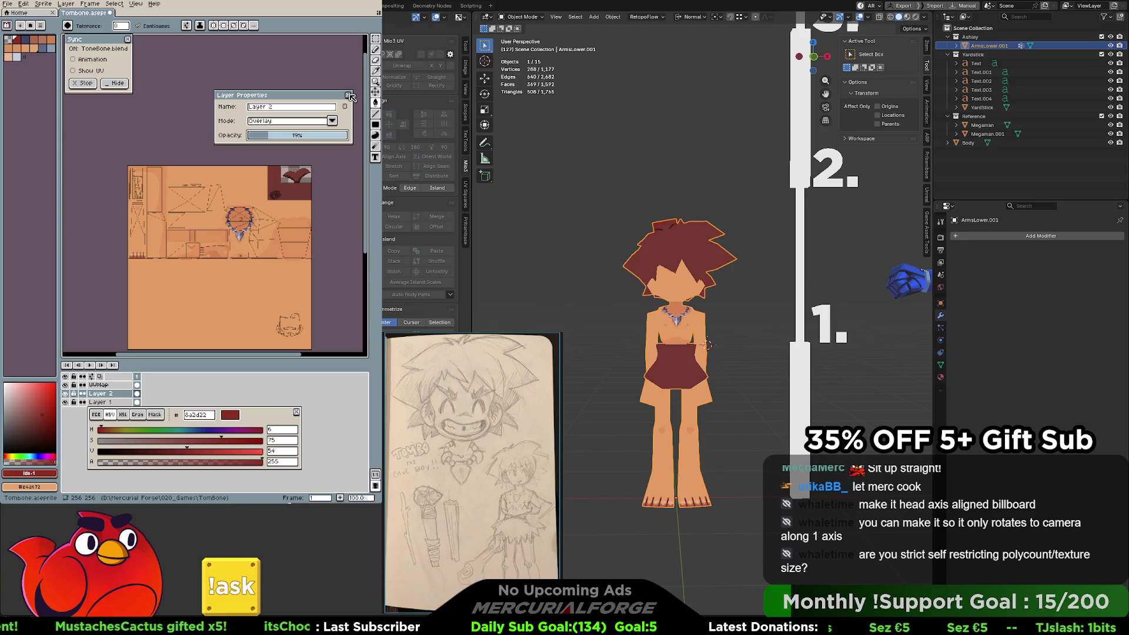
{"action": "left_click", "coordinate": [349, 96]}
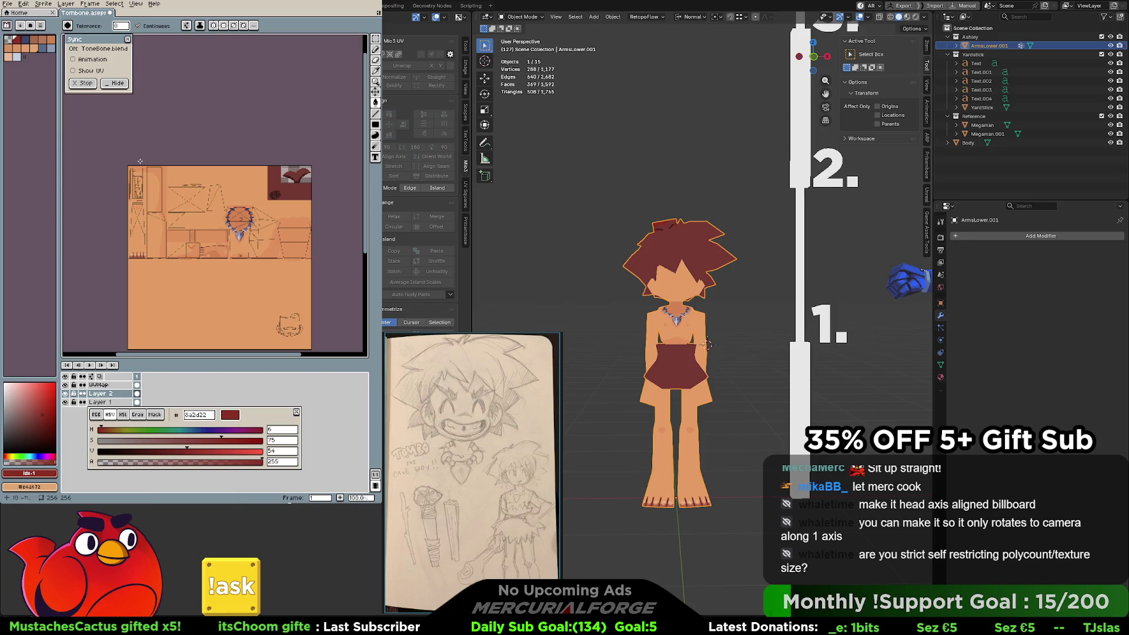
{"action": "key", "text": "ctrl+z"}
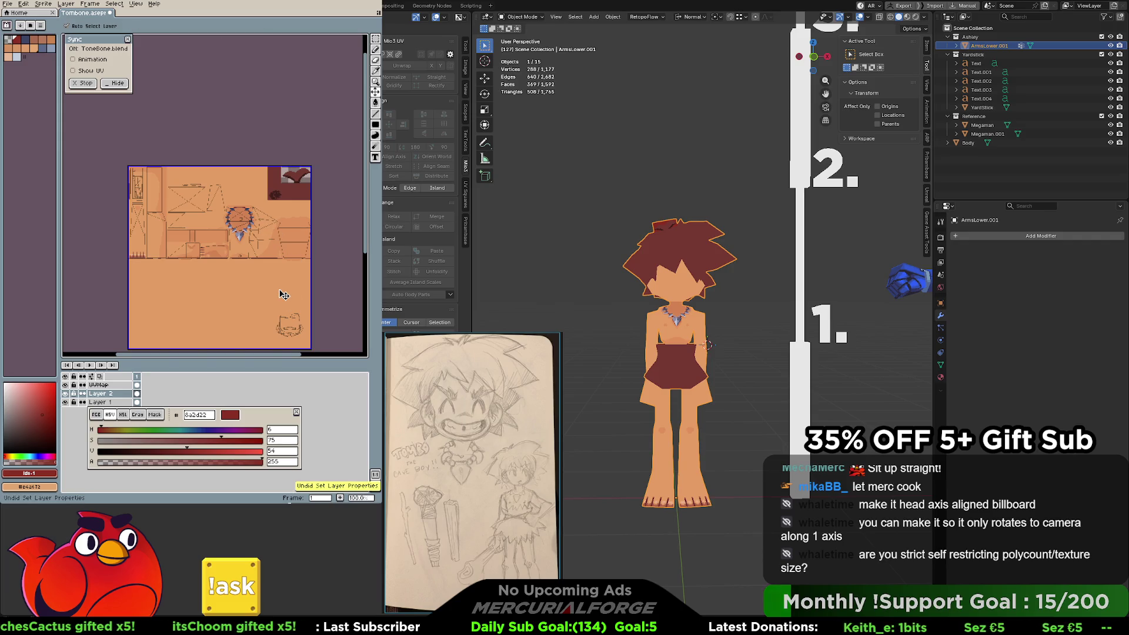
{"action": "key", "text": "ctrl+z"}
{"action": "key", "text": "ctrl+z"}
{"action": "key", "text": "ctrl+z"}
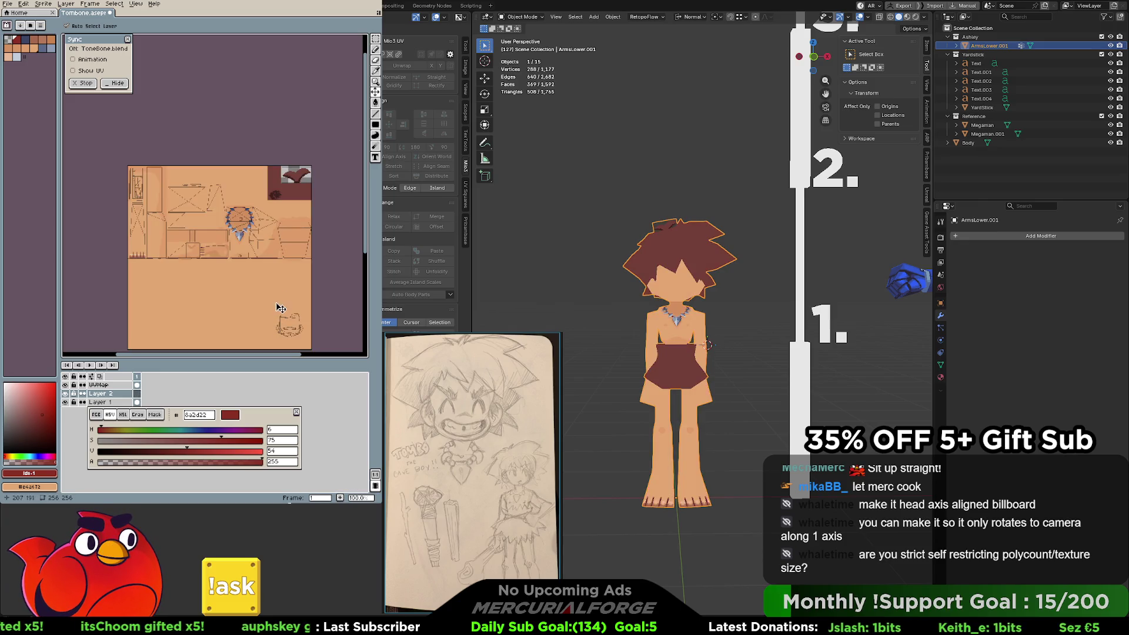
Bucket-fill Layer 2 with dark blue #3a4466 instead of dark red.
{"action": "key", "text": "g"}
{"action": "left_click", "coordinate": [25, 39]}
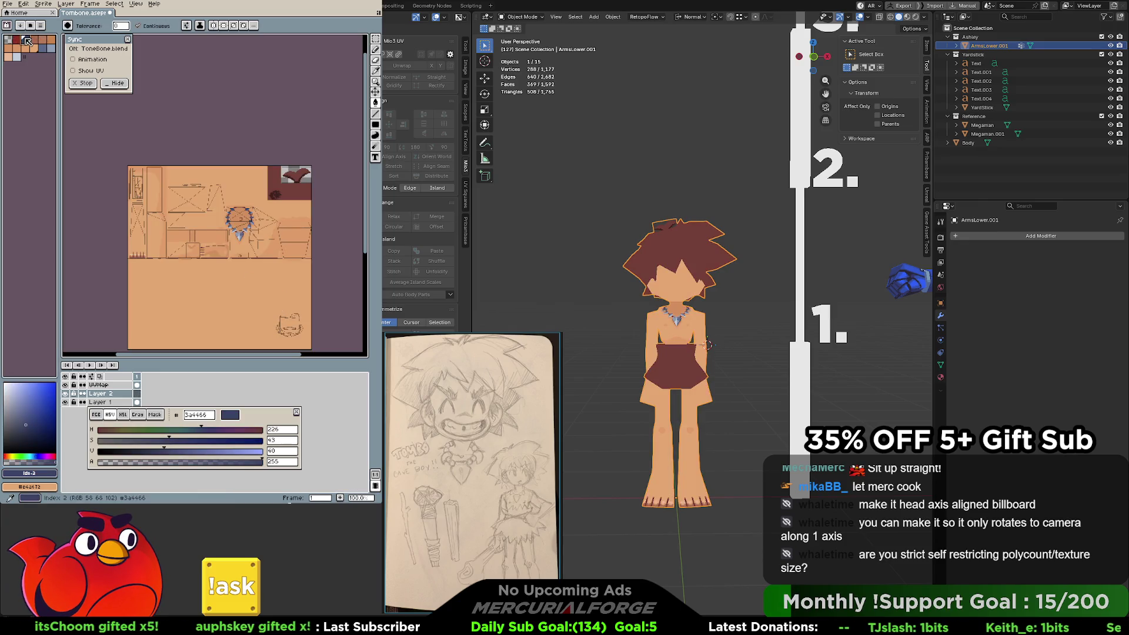
{"action": "left_click", "coordinate": [16, 39]}
{"action": "left_click", "coordinate": [244, 268]}
{"action": "key", "text": "v"}
{"action": "key", "text": "ctrl+z"}
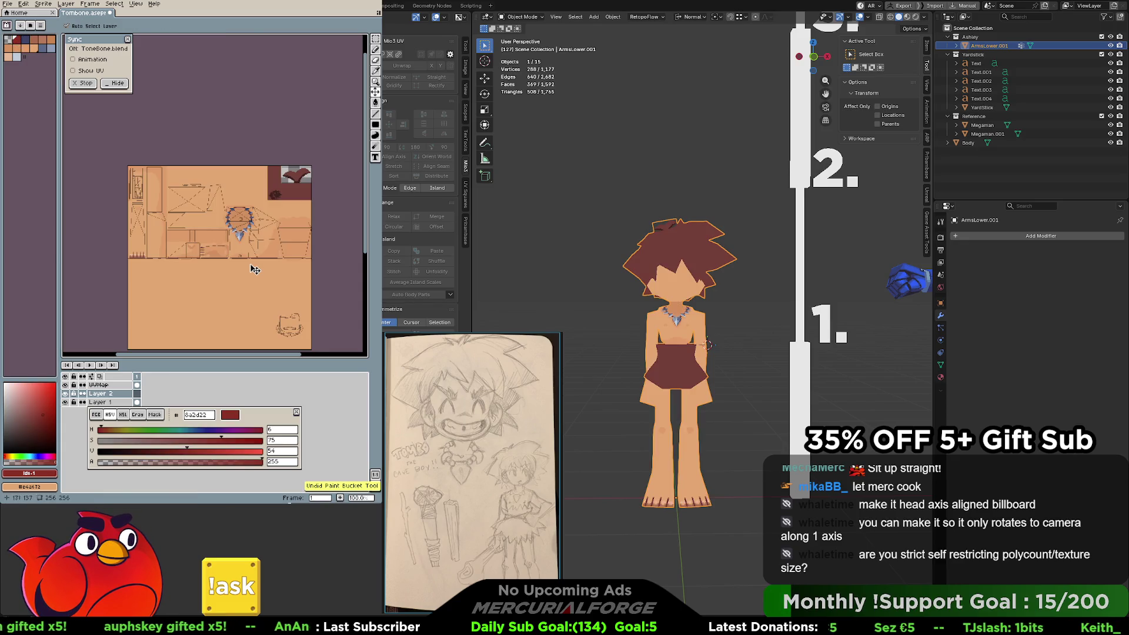
{"action": "key", "text": "g"}
{"action": "left_click", "coordinate": [29, 43]}
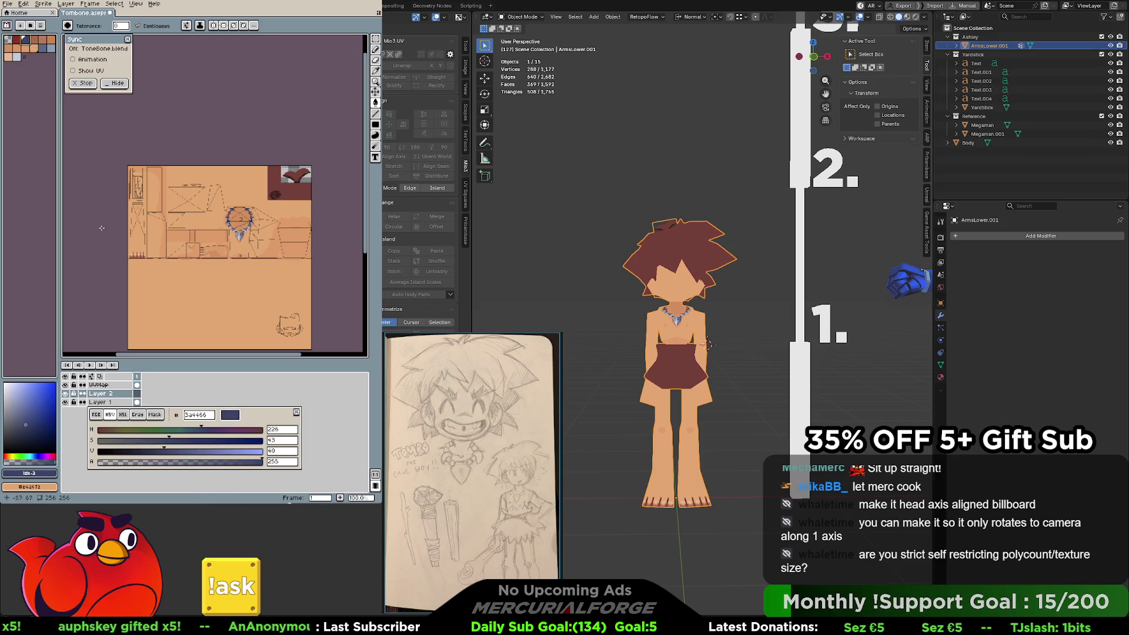
{"action": "left_click", "coordinate": [244, 281]}
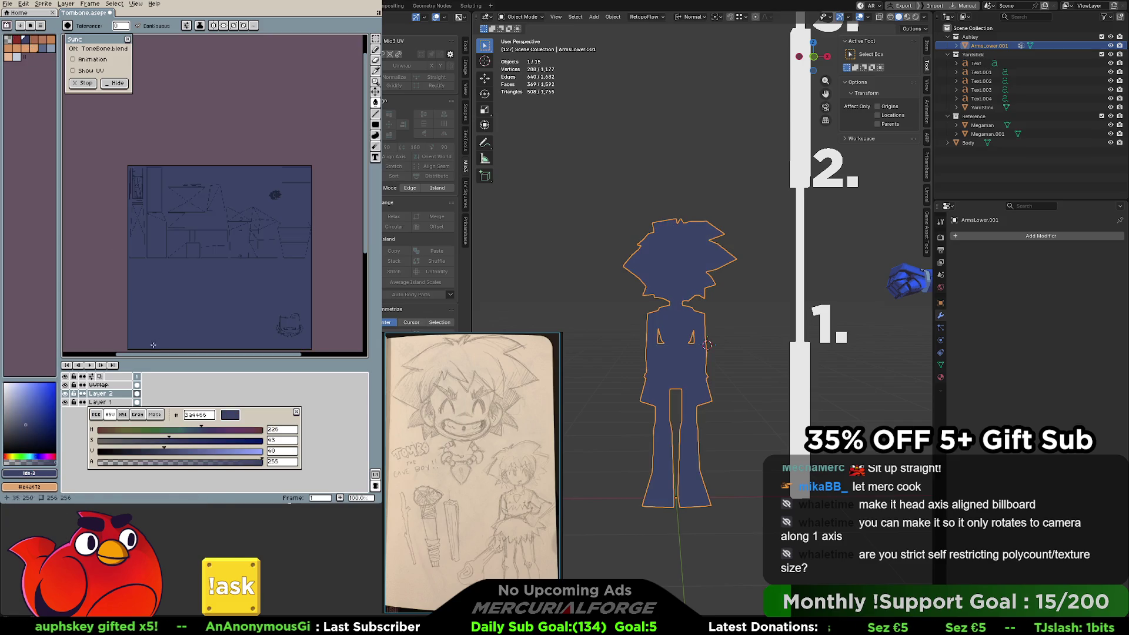
Set Layer 2's blend mode to Overlay with 28% opacity.
{"action": "right_click", "coordinate": [119, 395]}
{"action": "left_click", "coordinate": [137, 399]}
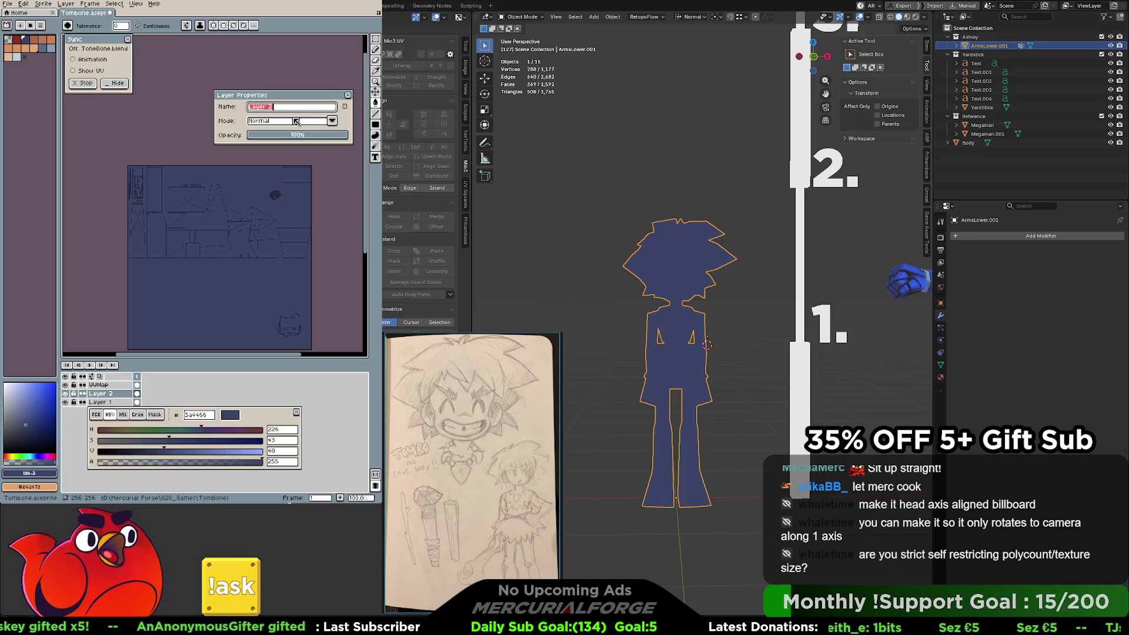
{"action": "left_click", "coordinate": [317, 137]}
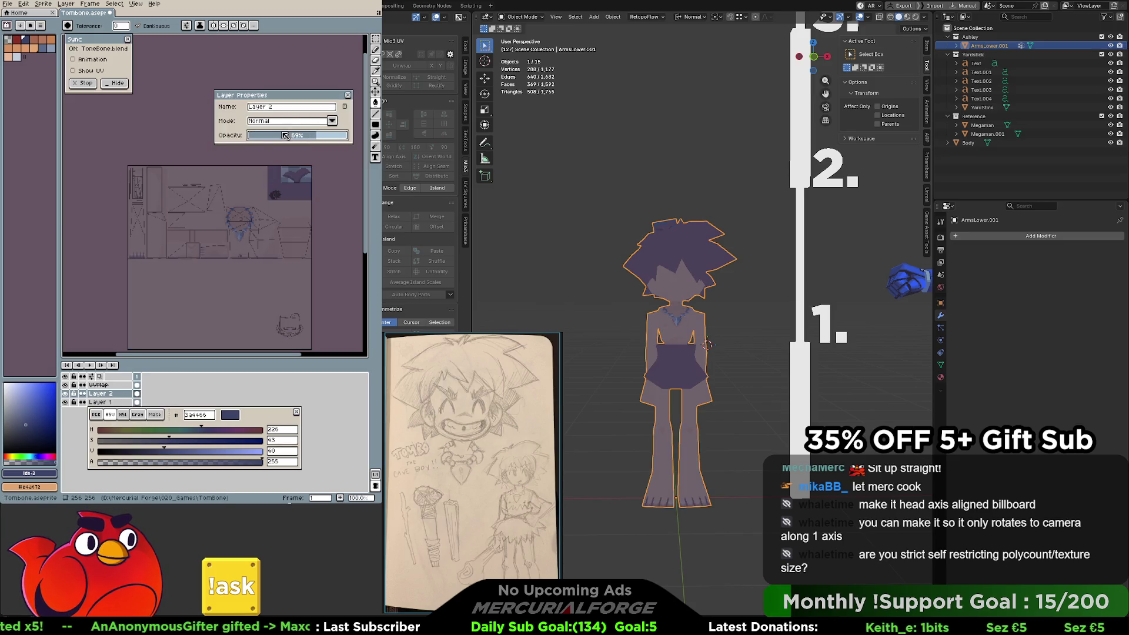
{"action": "left_click", "coordinate": [332, 122]}
{"action": "left_click", "coordinate": [271, 201]}
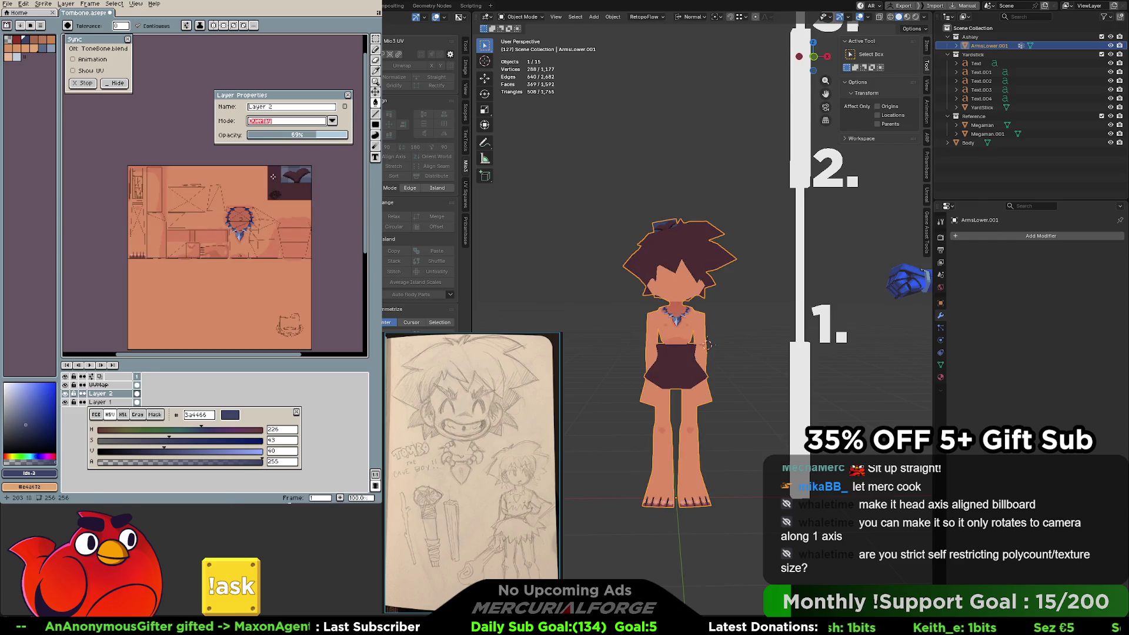
{"action": "left_click", "coordinate": [276, 137]}
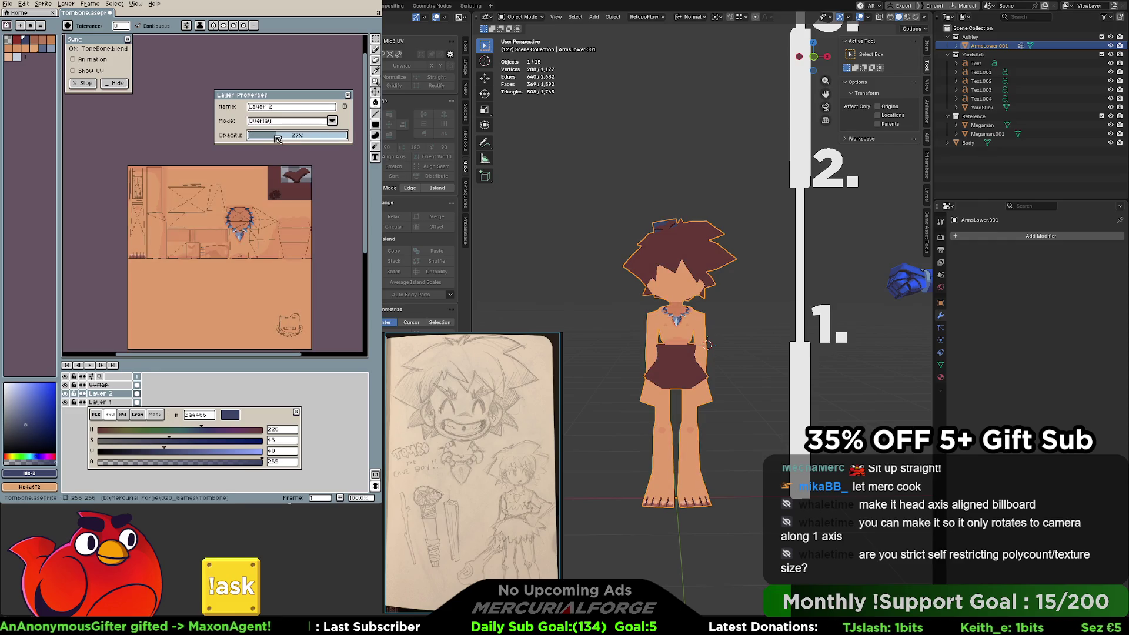
{"action": "left_click_drag", "start_coordinate": [276, 137], "coordinate": [279, 136]}
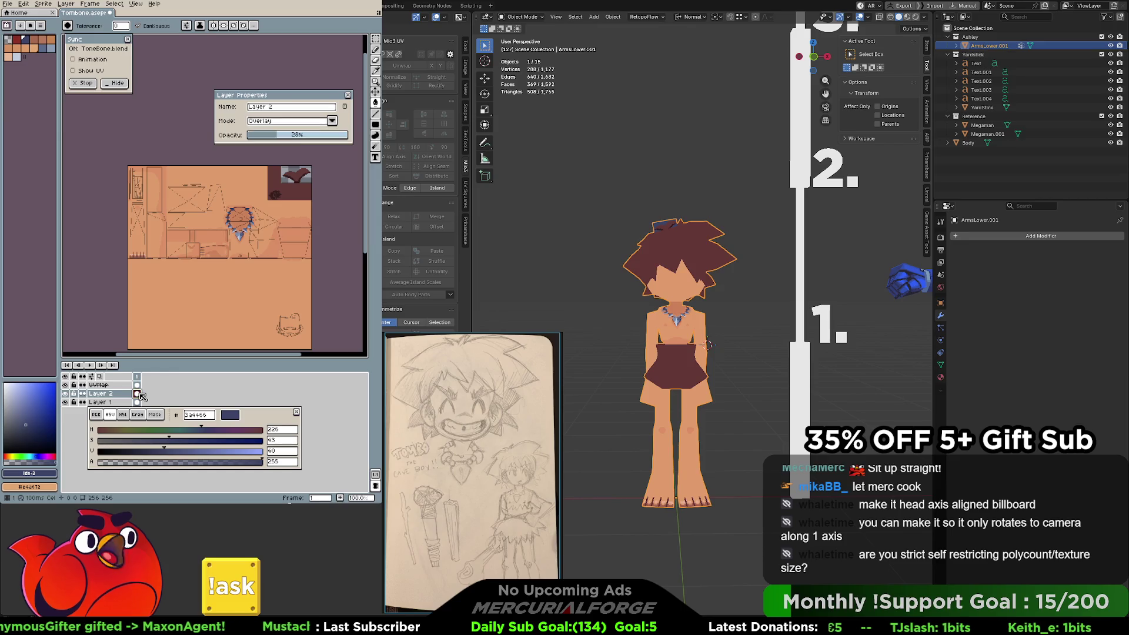
Toggle Layer 2's visibility repeatedly to compare the tinted and untinted texture.
{"action": "left_click", "coordinate": [67, 394]}
{"action": "left_click", "coordinate": [67, 394]}
{"action": "left_click", "coordinate": [67, 394]}
{"action": "left_click", "coordinate": [67, 394]}
{"action": "left_click", "coordinate": [67, 394]}
{"action": "left_click", "coordinate": [67, 394]}
{"action": "left_click", "coordinate": [68, 393]}
{"action": "left_click", "coordinate": [67, 394]}
{"action": "left_click", "coordinate": [67, 394]}
{"action": "left_click", "coordinate": [67, 394]}
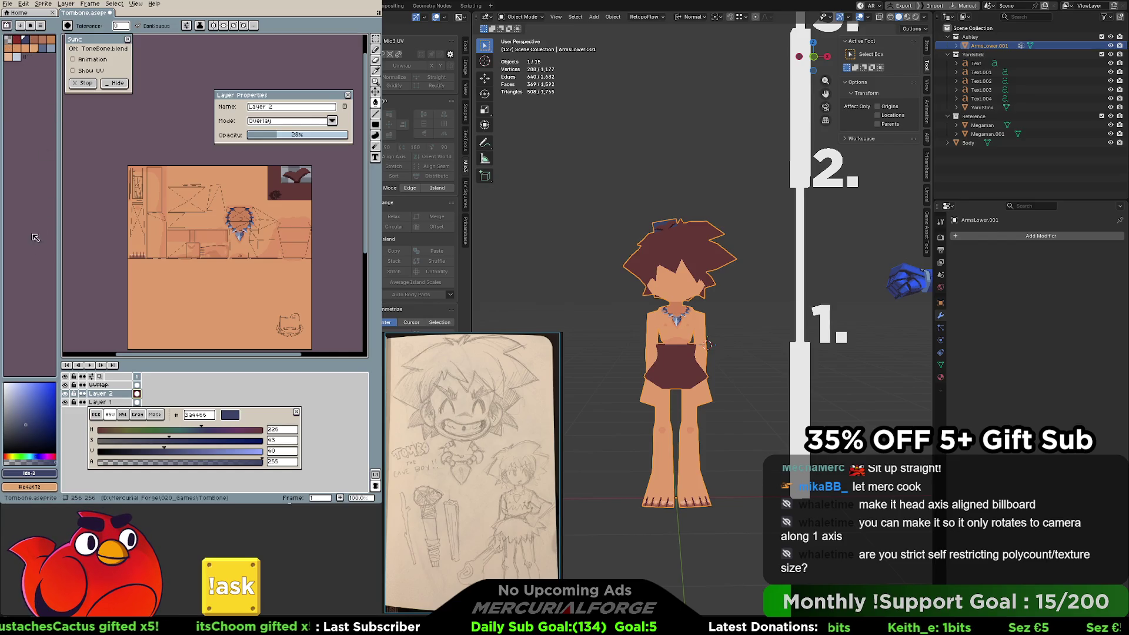
Shift the dark red palette colour's hue through green to teal, then undo it.
{"action": "left_click", "coordinate": [14, 39]}
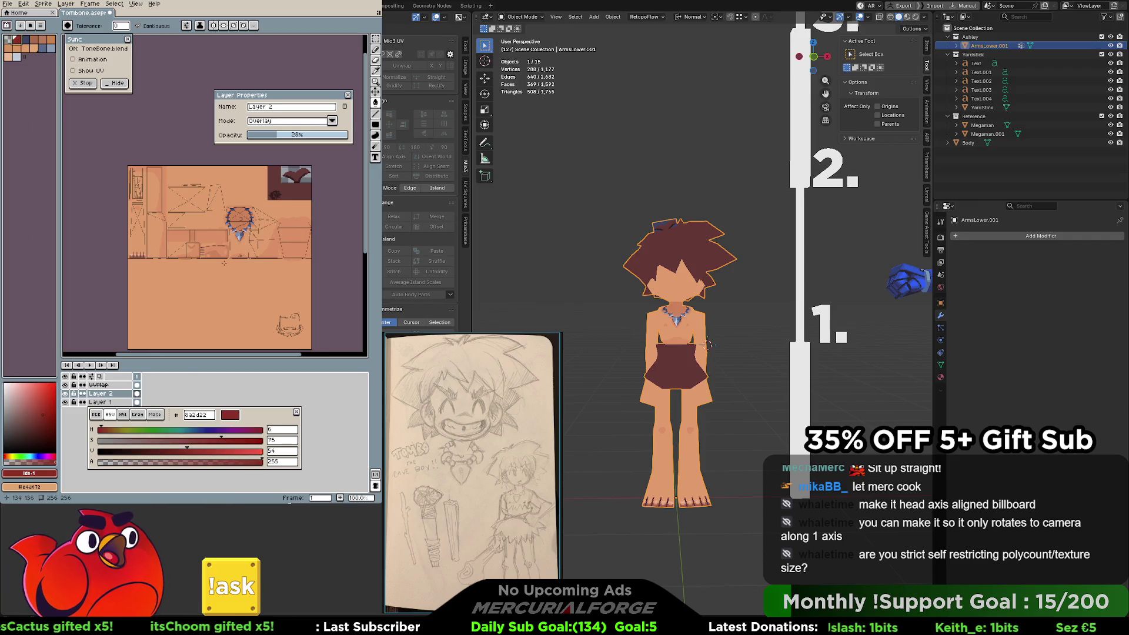
{"action": "left_click", "coordinate": [161, 433]}
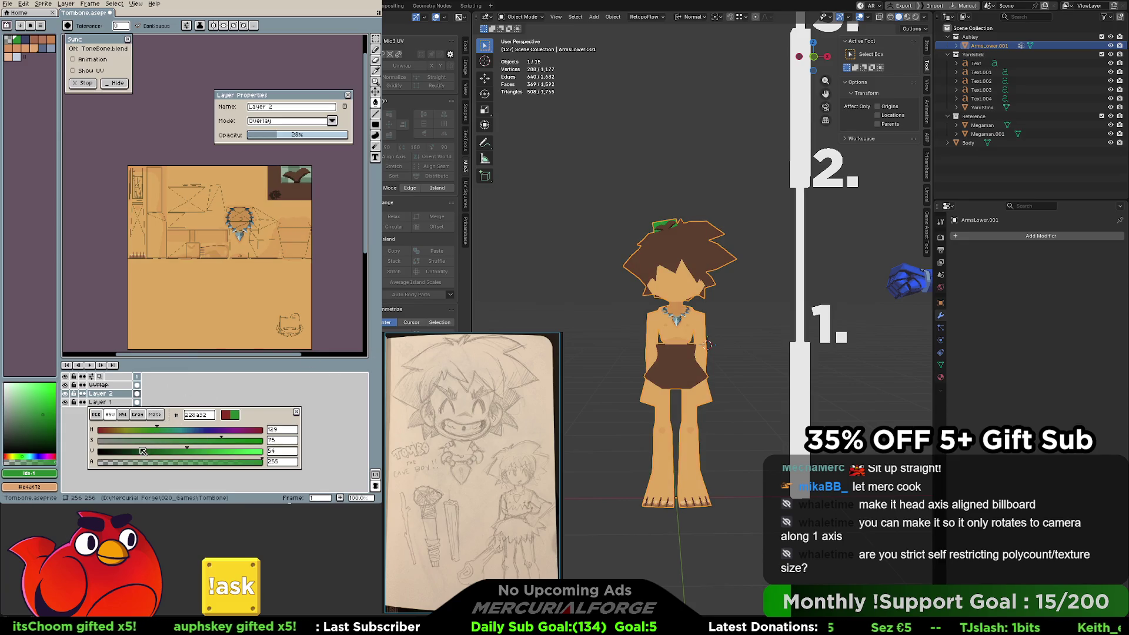
{"action": "left_click_drag", "start_coordinate": [158, 433], "coordinate": [179, 433]}
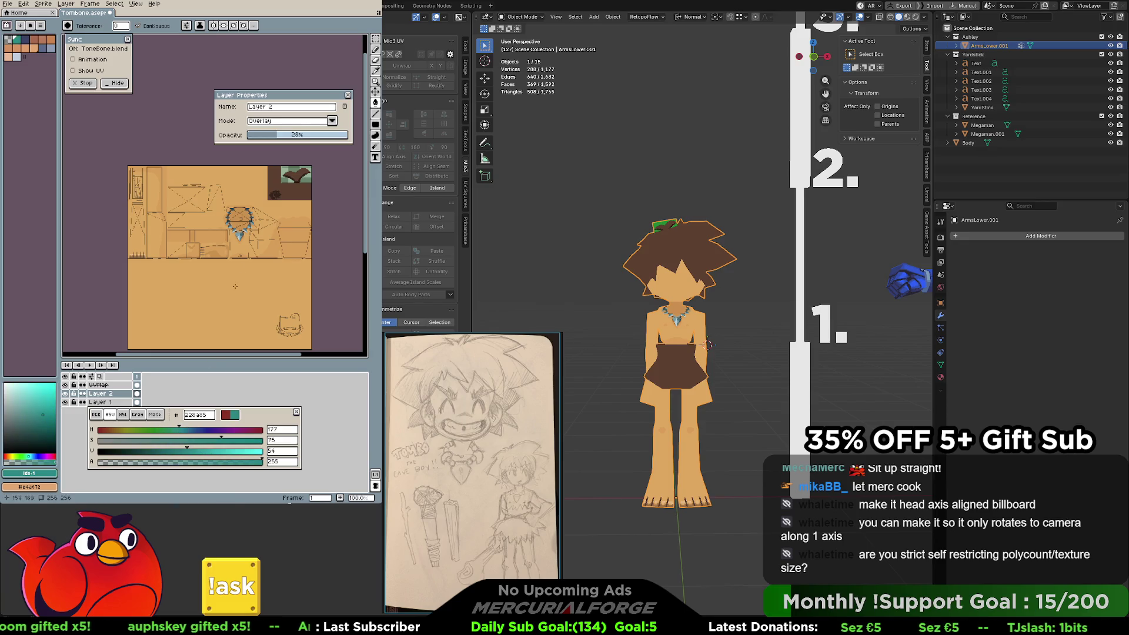
{"action": "key", "text": "ctrl+z"}
{"action": "key", "text": "ctrl+z"}
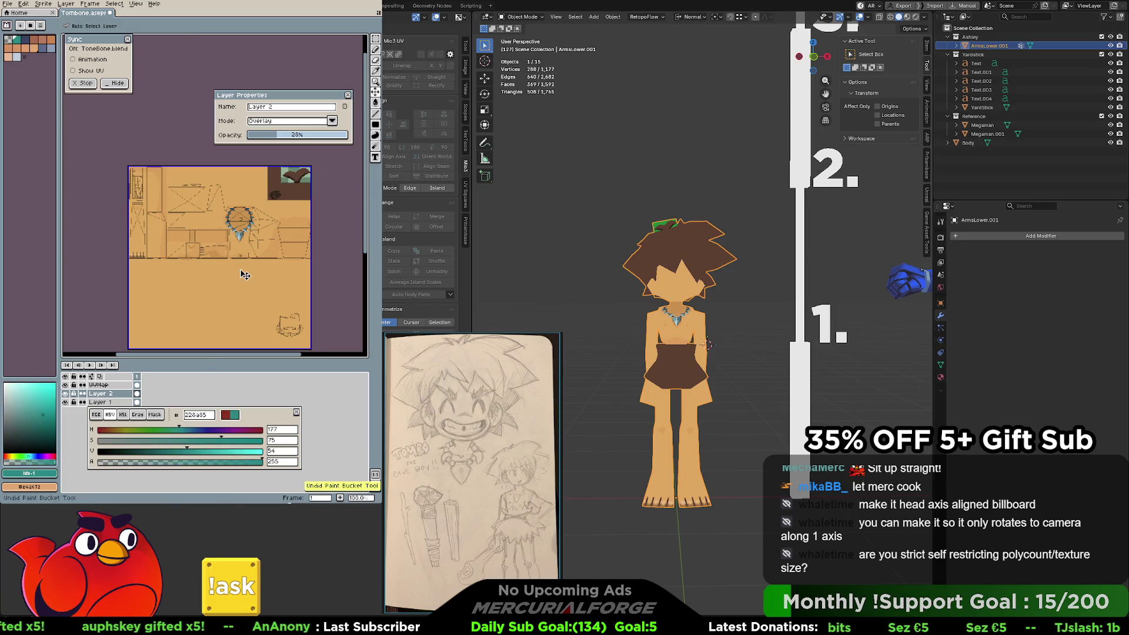
Step through undo/redo history, comparing with and without the fill, until only Layer 1 remains.
{"action": "key", "text": "ctrl+z"}
{"action": "key", "text": "ctrl+z"}
{"action": "key", "text": "ctrl+z"}
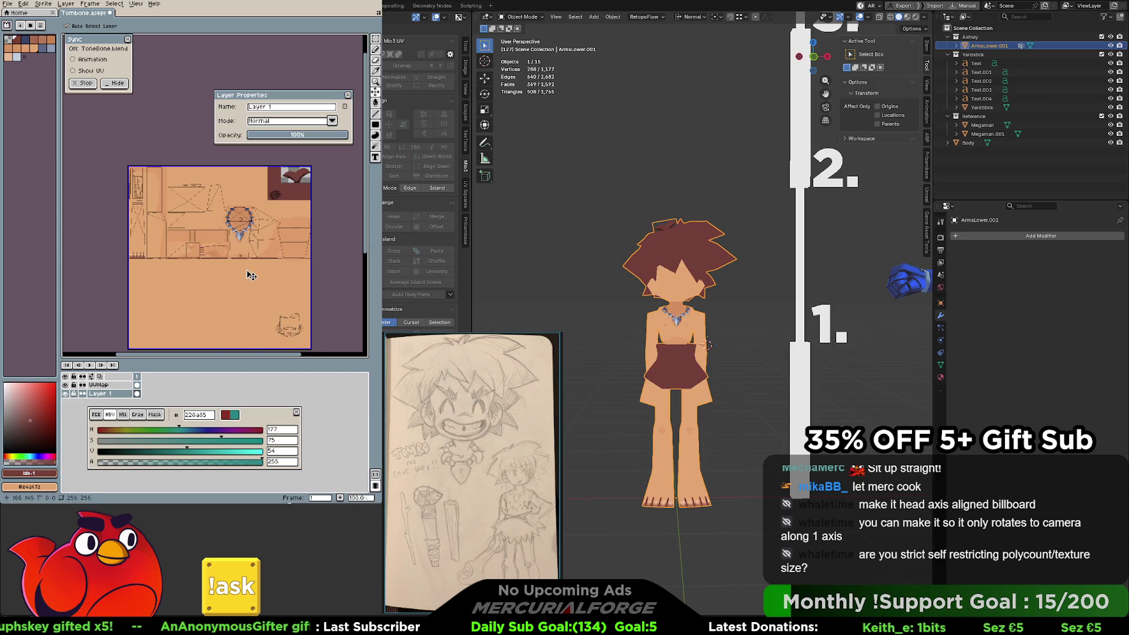
{"action": "key", "text": "ctrl+y"}
{"action": "key", "text": "ctrl+y"}
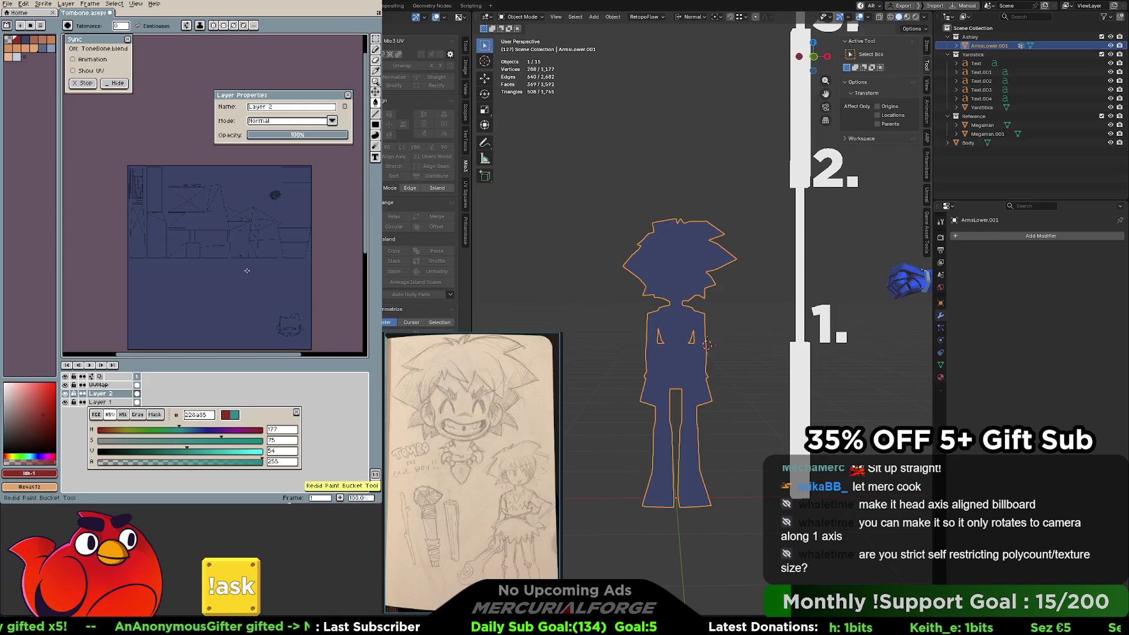
{"action": "key", "text": "ctrl+z"}
{"action": "key", "text": "ctrl+z"}
{"action": "key", "text": "ctrl+z"}
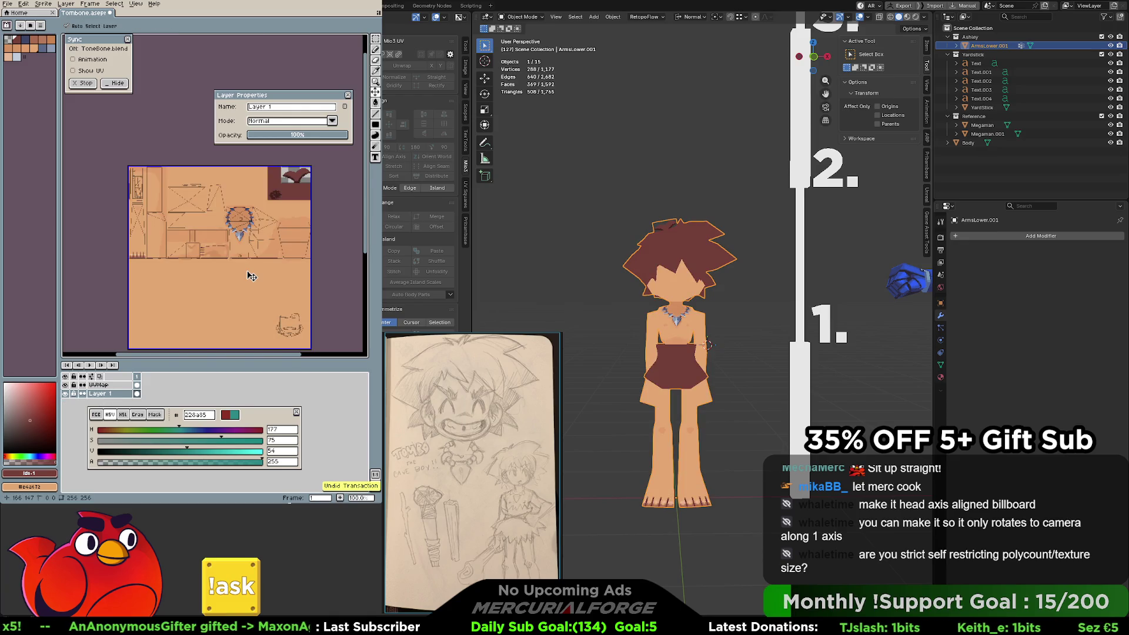
{"action": "key", "text": "g"}
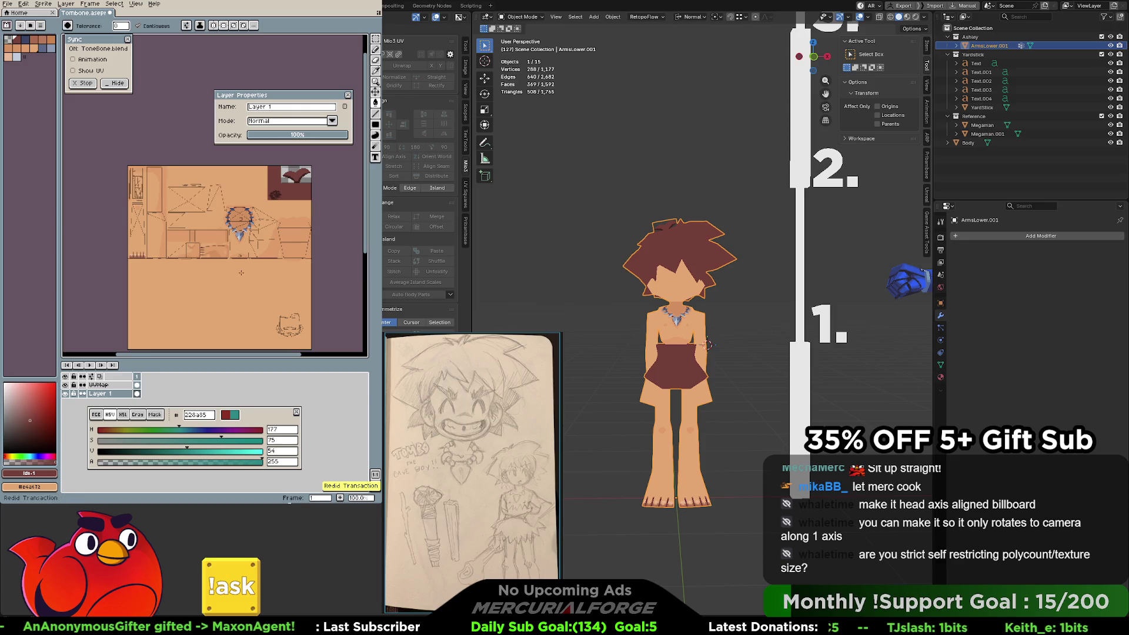
{"action": "key", "text": "ctrl+y"}
{"action": "key", "text": "ctrl+y"}
{"action": "key", "text": "ctrl+z"}
{"action": "key", "text": "ctrl+y"}
{"action": "key", "text": "ctrl+z"}
{"action": "key", "text": "ctrl+z"}
{"action": "key", "text": "g"}
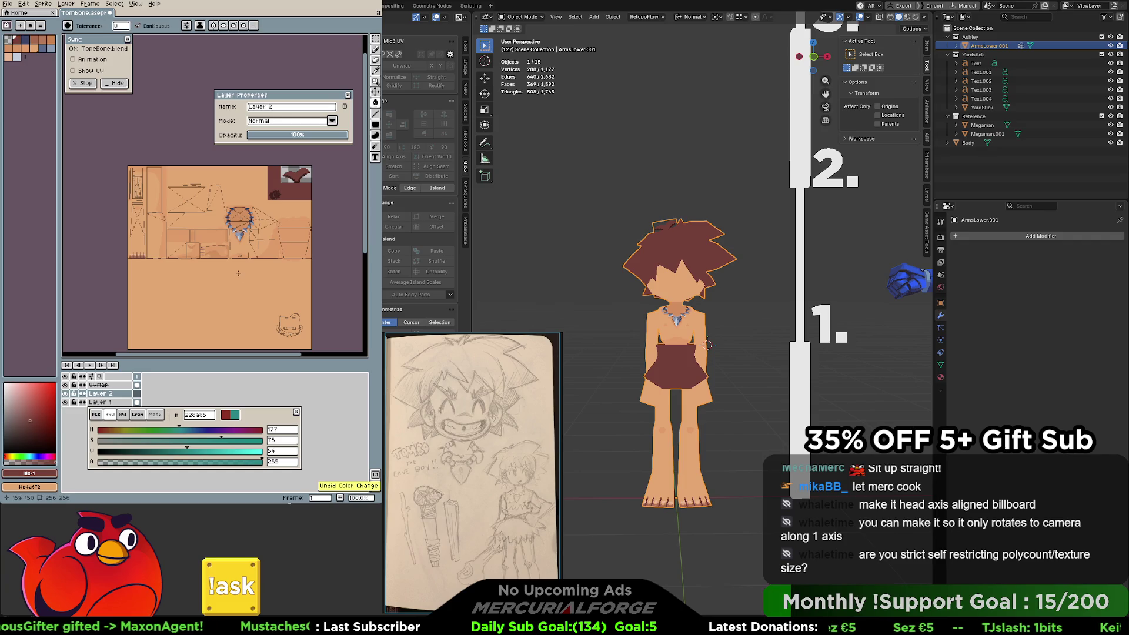
{"action": "key", "text": "v"}
{"action": "key", "text": "ctrl+z"}
{"action": "key", "text": "ctrl+z"}
{"action": "key", "text": "ctrl+z"}
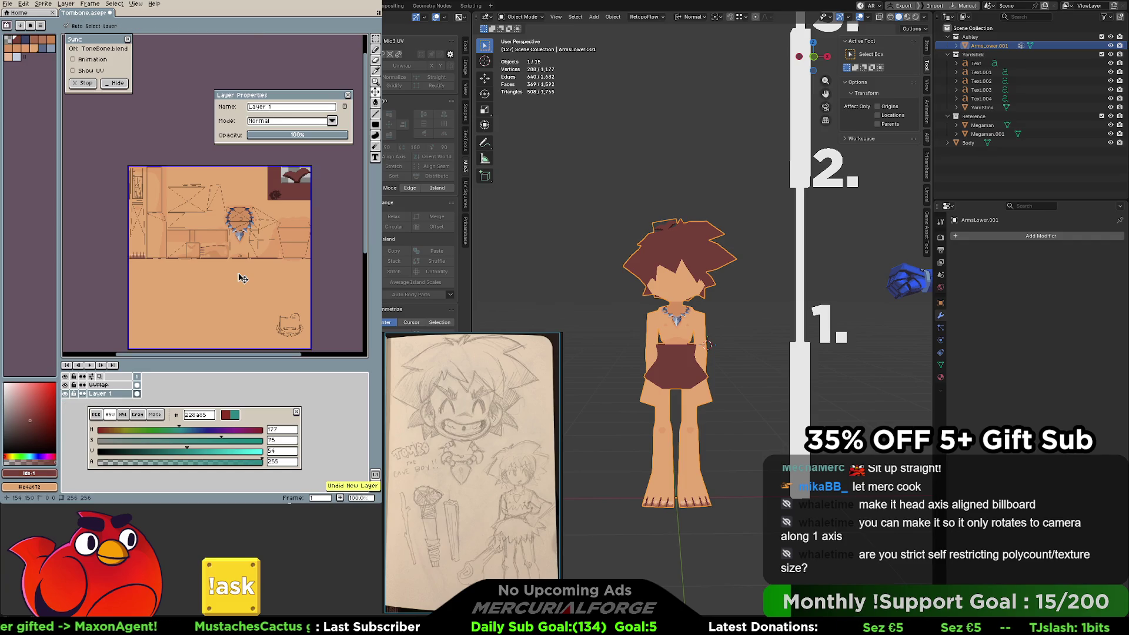
{"action": "key", "text": "g"}
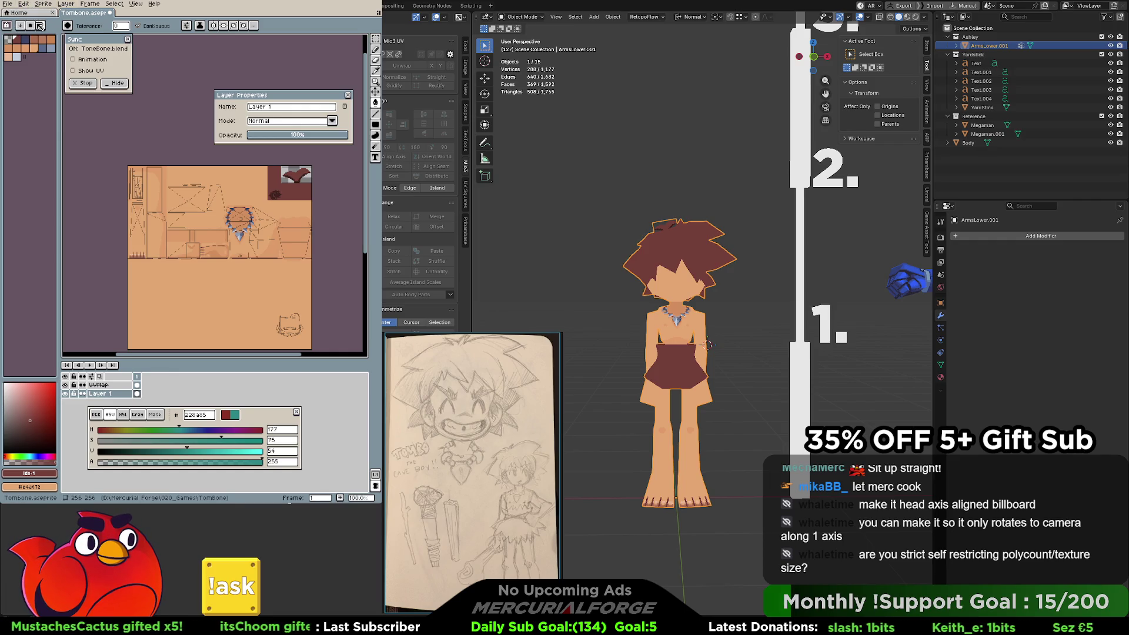
Cancel the palette size dialog, then create a New Palette from Sprite and confirm.
{"action": "left_click", "coordinate": [40, 26]}
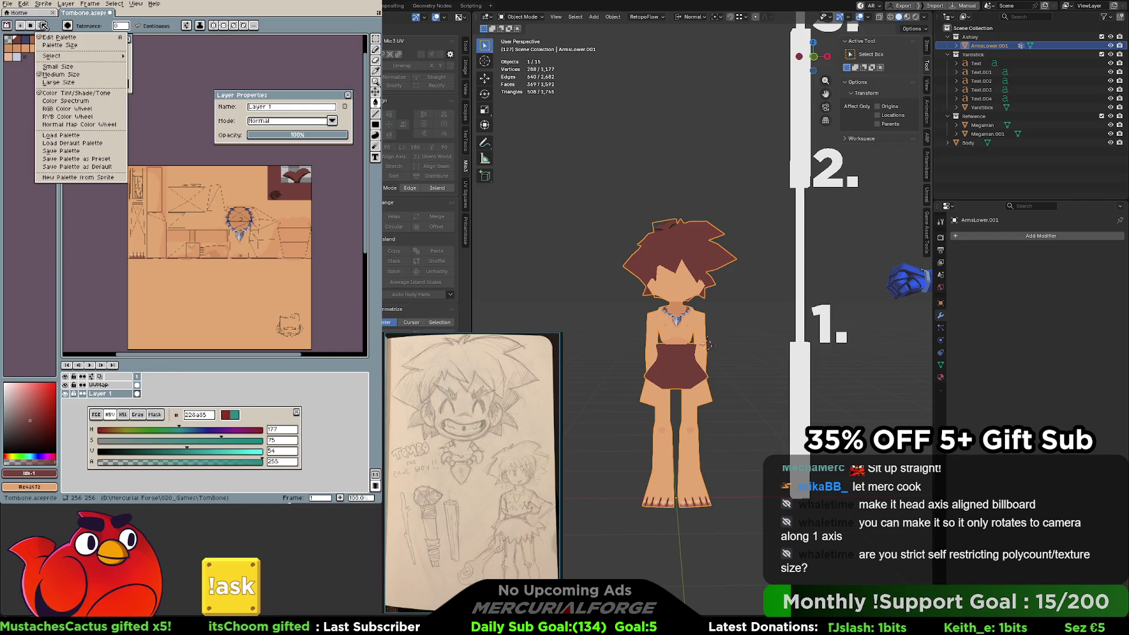
{"action": "left_click", "coordinate": [96, 46]}
{"action": "left_click", "coordinate": [215, 264]}
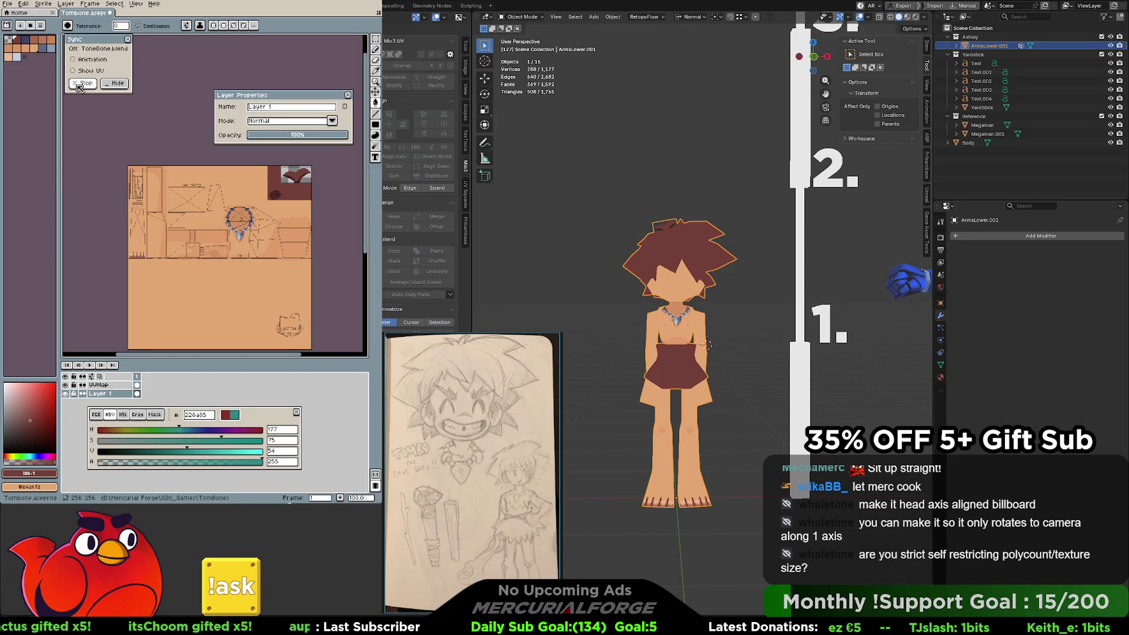
{"action": "left_click", "coordinate": [41, 25]}
{"action": "left_click", "coordinate": [79, 177]}
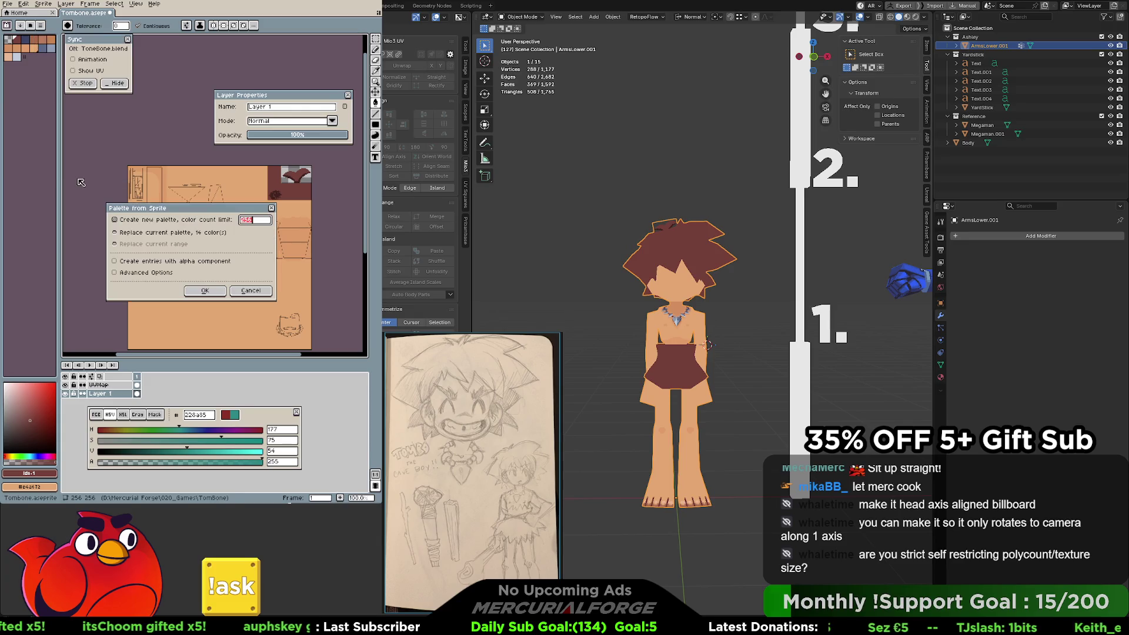
{"action": "left_click", "coordinate": [201, 290]}
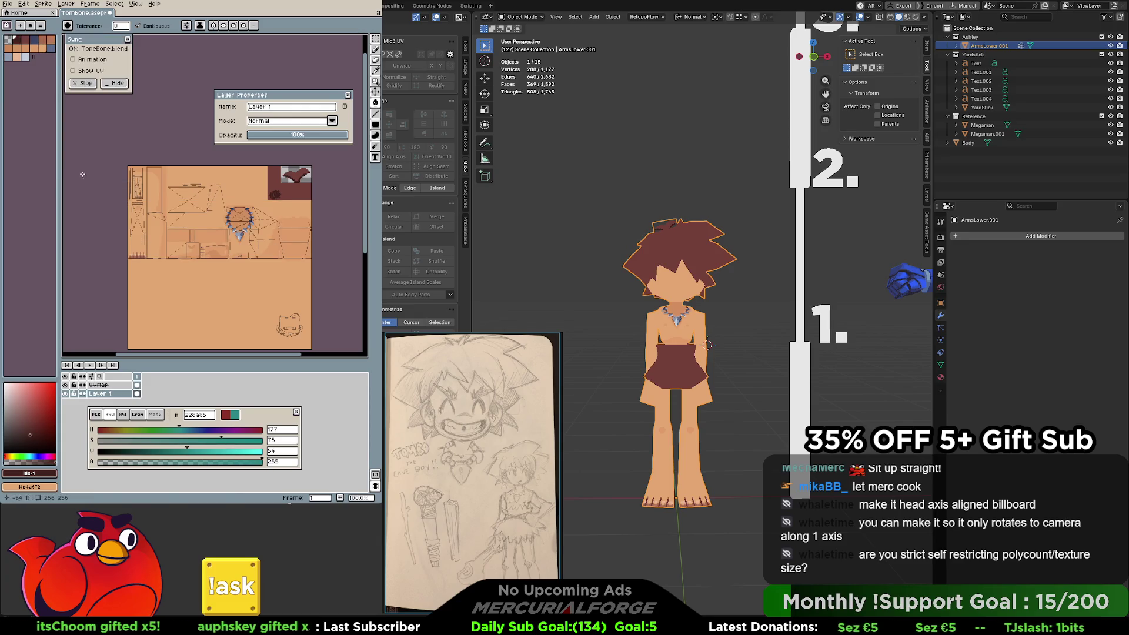
Load the Game Boy Color Type1 preset palette, then undo it.
{"action": "left_click", "coordinate": [30, 26]}
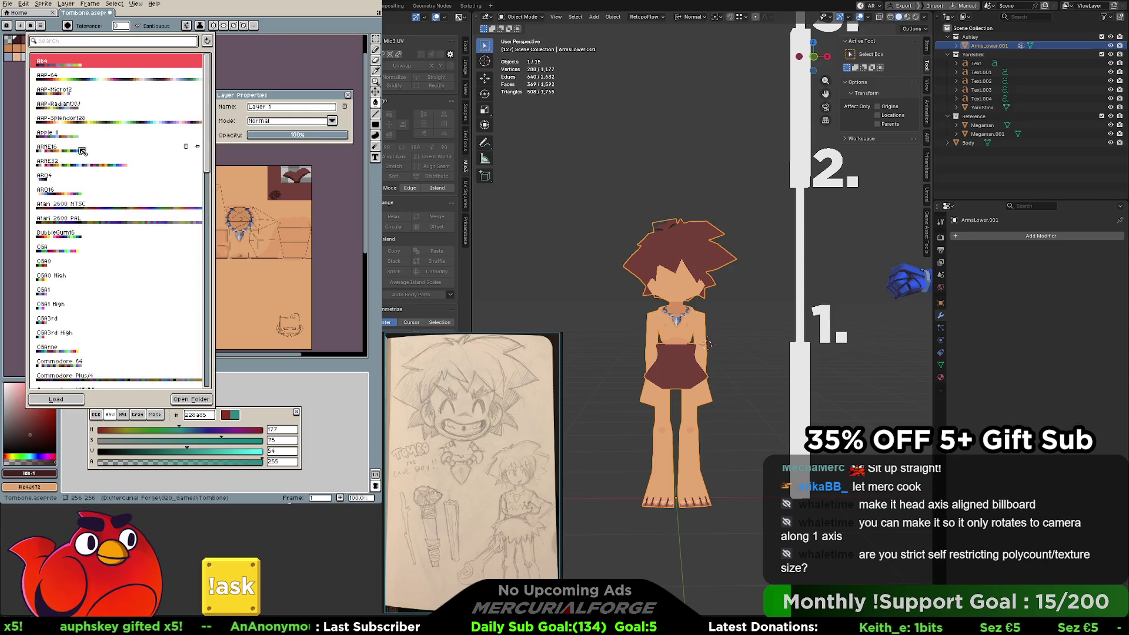
{"action": "scroll", "coordinate": [78, 154], "scroll_direction": "down", "scroll_amount": 5}
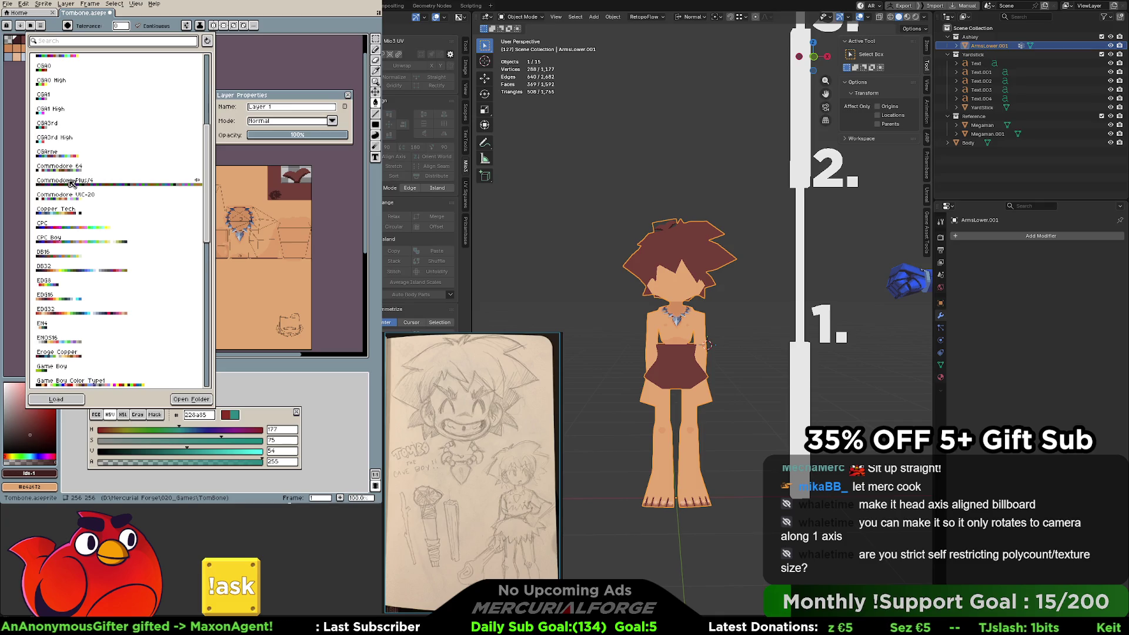
{"action": "scroll", "coordinate": [77, 233], "scroll_direction": "down", "scroll_amount": 3}
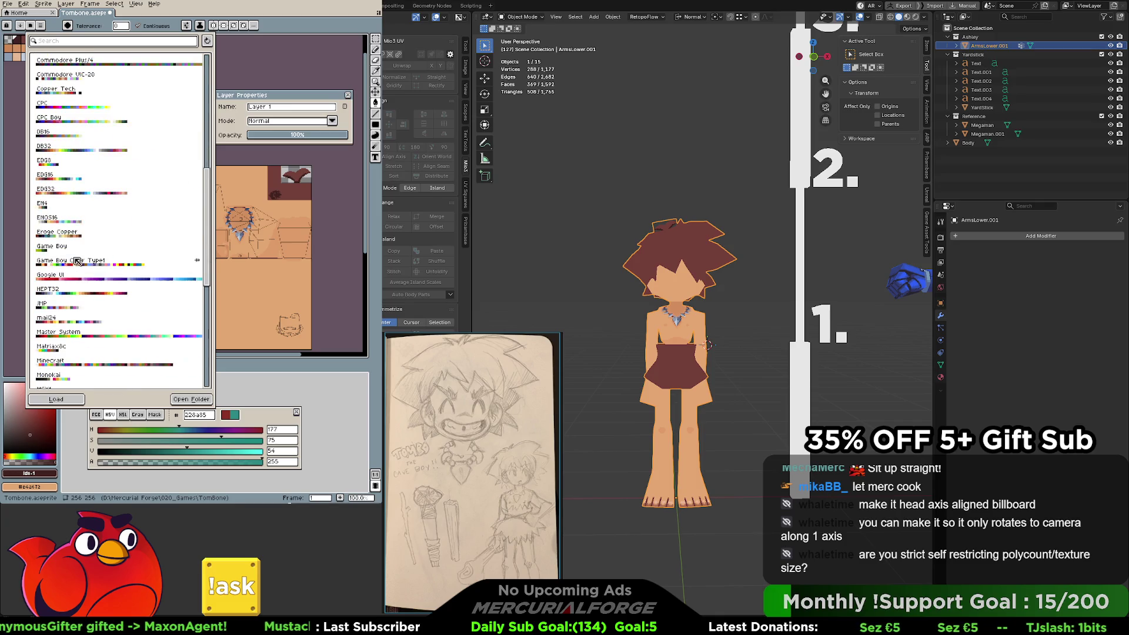
{"action": "left_click", "coordinate": [71, 267]}
{"action": "left_click", "coordinate": [55, 399]}
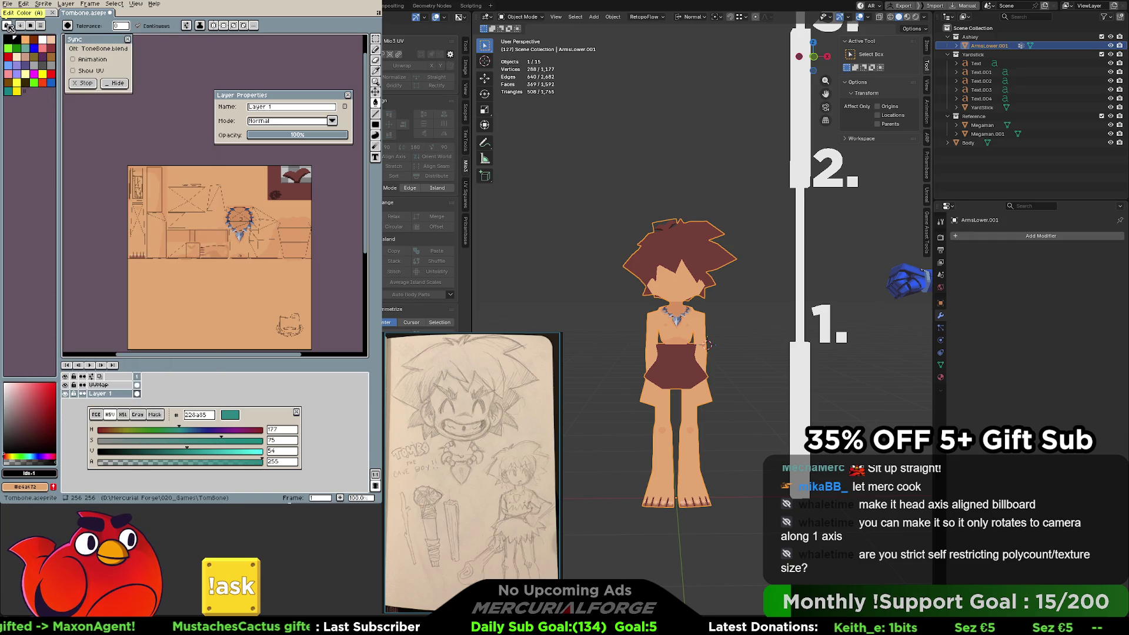
{"action": "key", "text": "ctrl+z"}
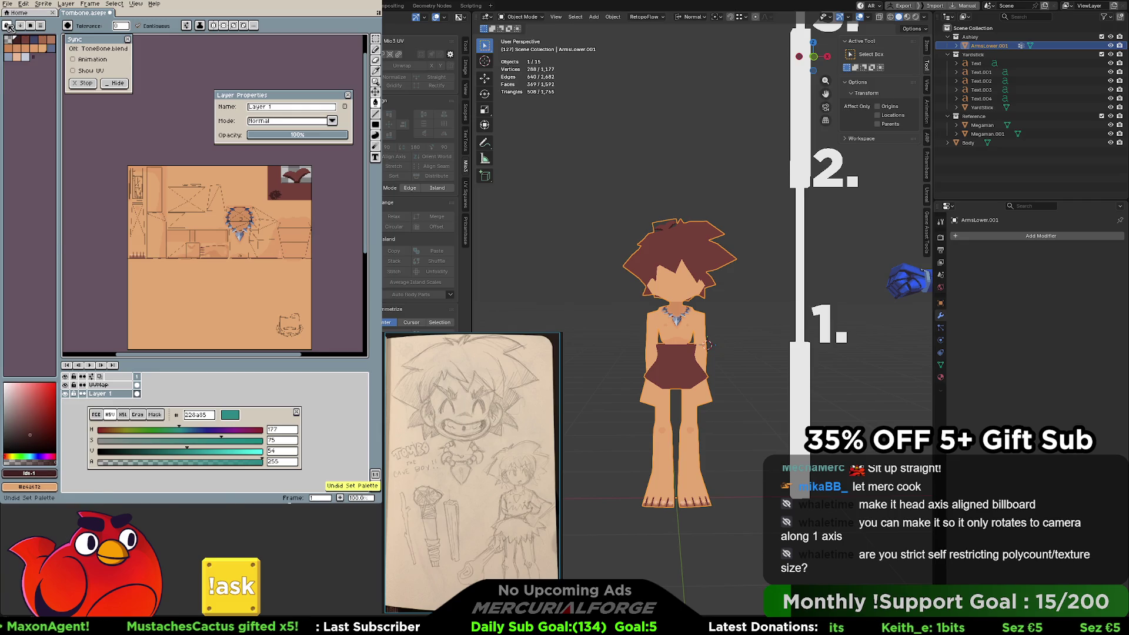
{"action": "left_click", "coordinate": [8, 26]}
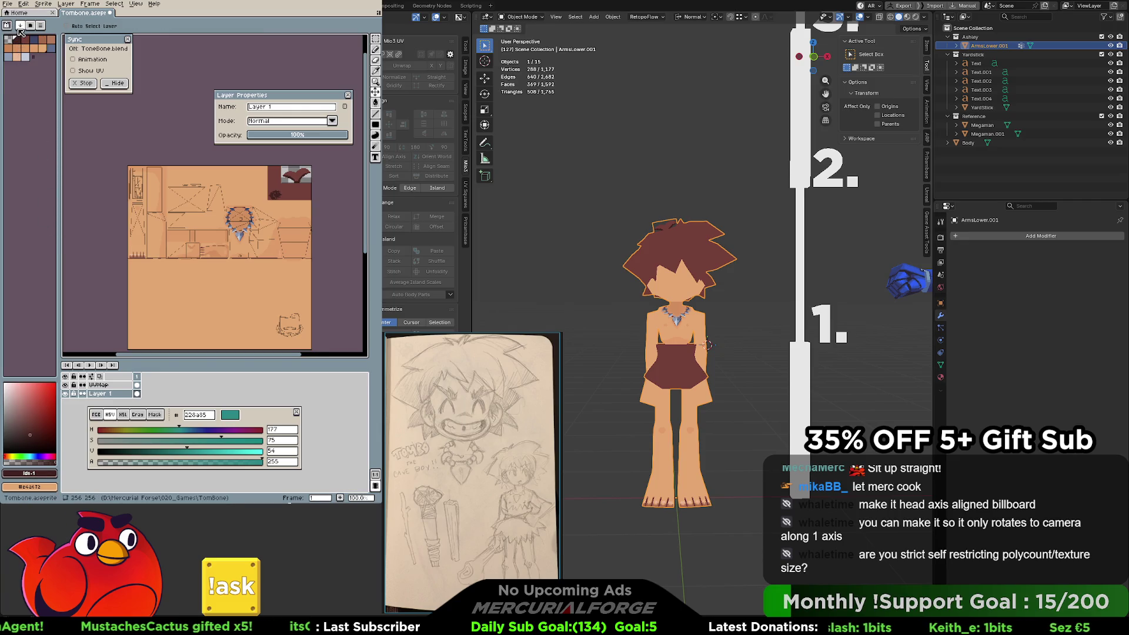
{"action": "left_click", "coordinate": [48, 4]}
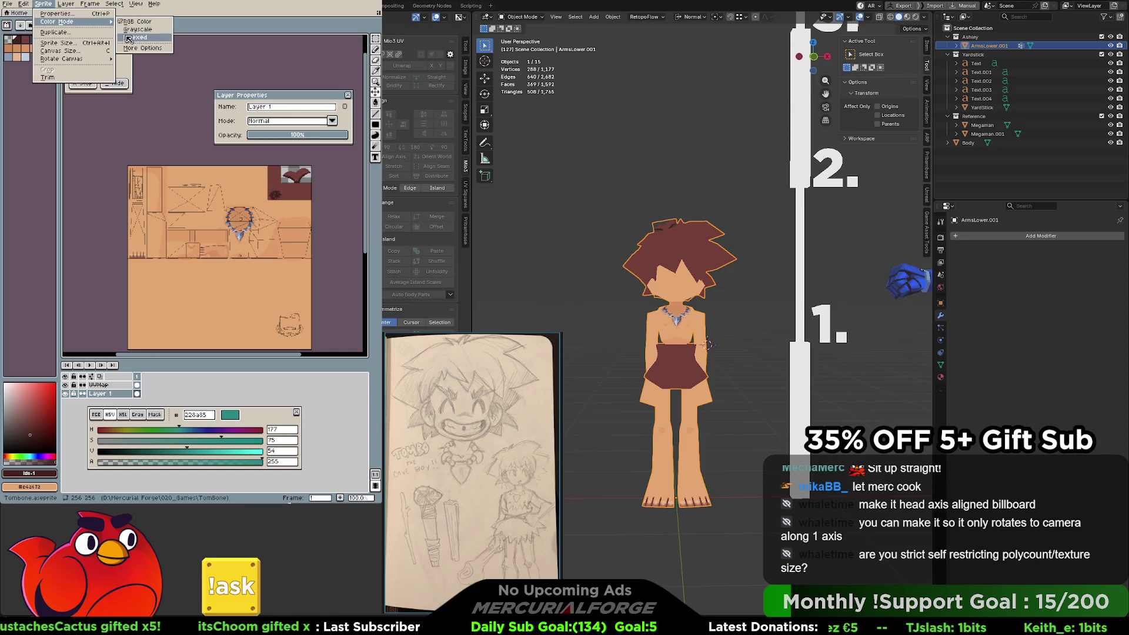
{"action": "left_click", "coordinate": [9, 34]}
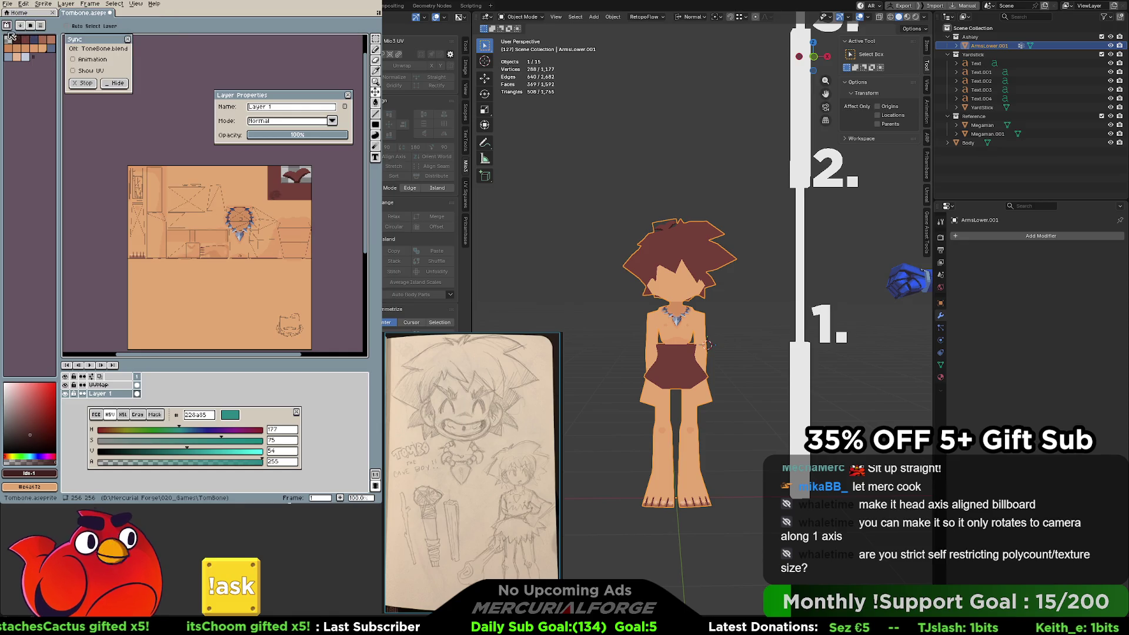
{"action": "left_click", "coordinate": [39, 5]}
{"action": "left_click", "coordinate": [33, 27]}
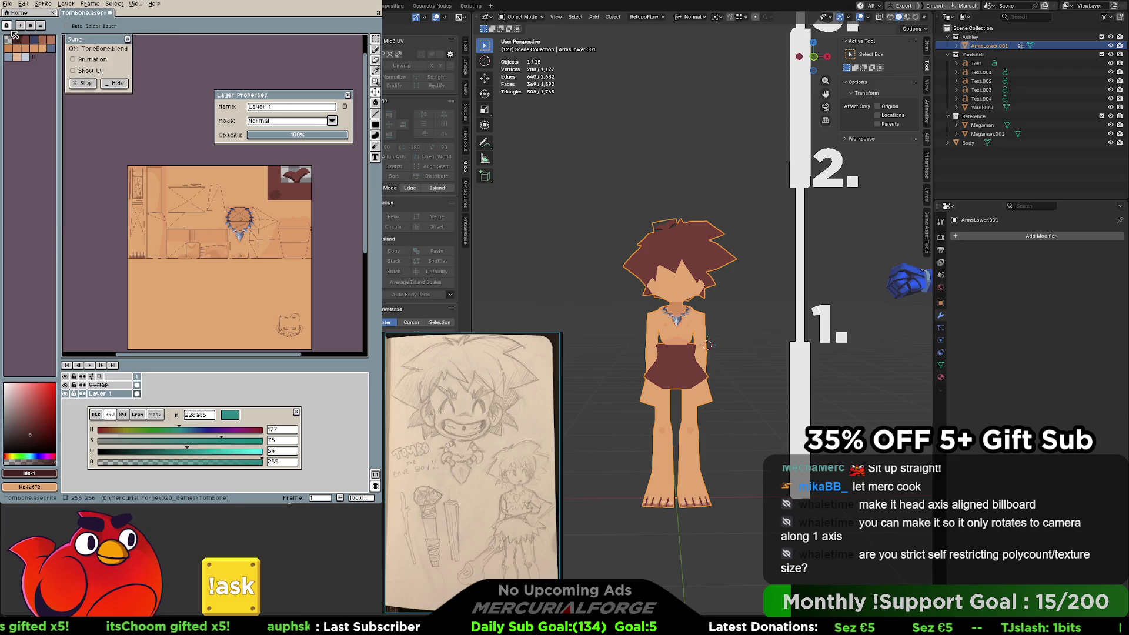
{"action": "left_click", "coordinate": [34, 27]}
{"action": "scroll", "coordinate": [98, 210], "scroll_direction": "up", "scroll_amount": 5}
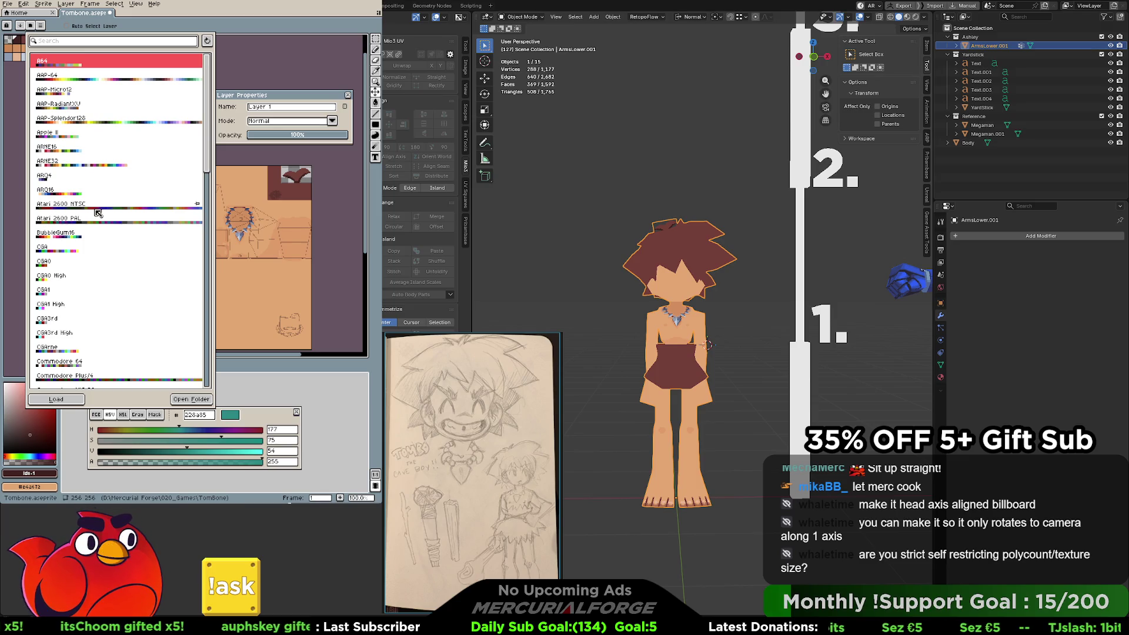
{"action": "scroll", "coordinate": [98, 211], "scroll_direction": "down", "scroll_amount": 5}
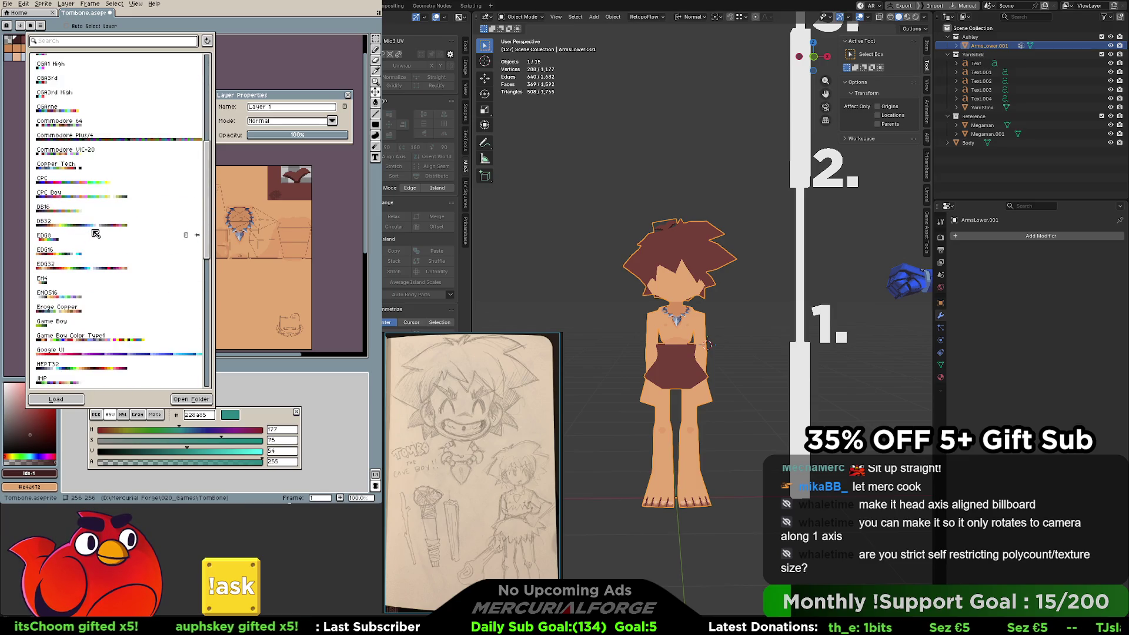
{"action": "left_click", "coordinate": [82, 264]}
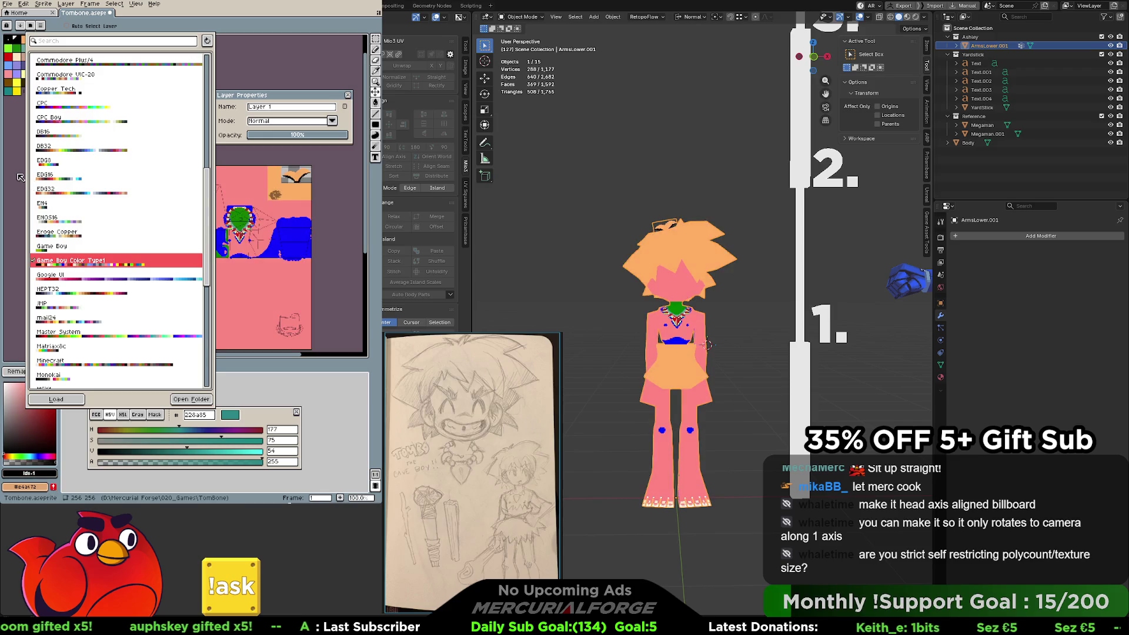
{"action": "left_click", "coordinate": [16, 289]}
{"action": "left_click", "coordinate": [27, 370]}
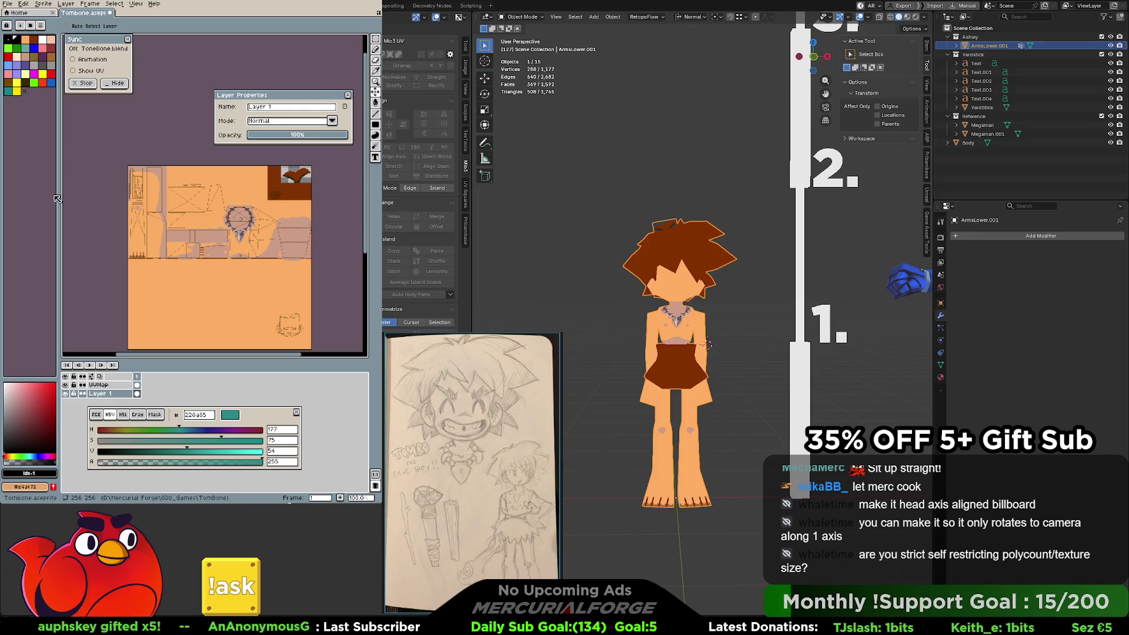
{"action": "key", "text": "ctrl+z"}
{"action": "key", "text": "ctrl+z"}
{"action": "left_click", "coordinate": [34, 26]}
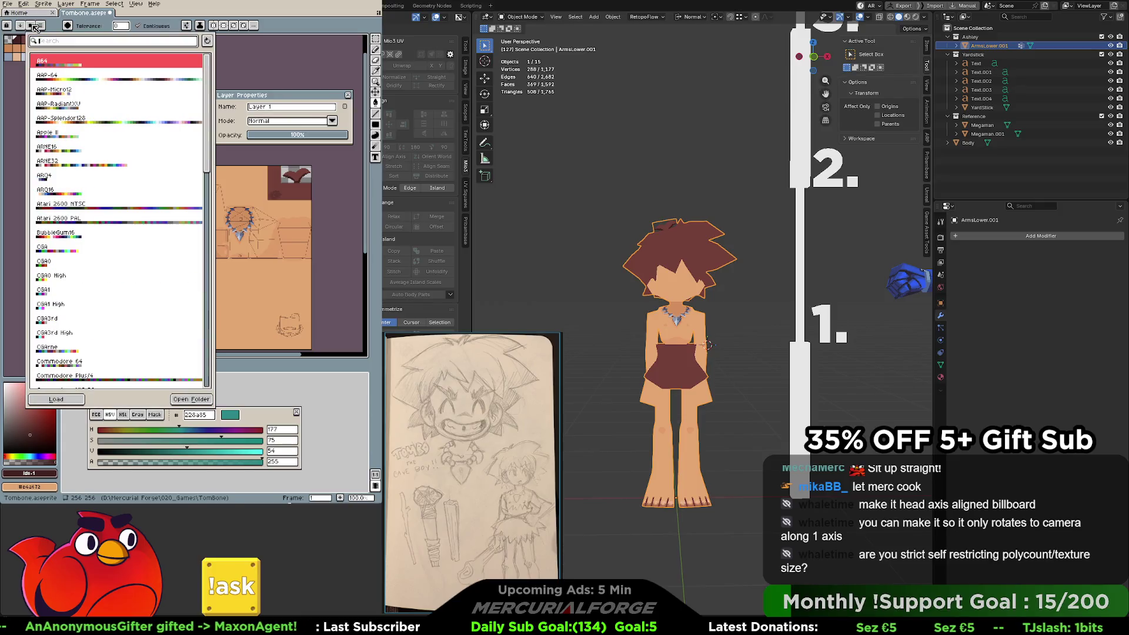
{"action": "scroll", "coordinate": [58, 199], "scroll_direction": "down", "scroll_amount": 10}
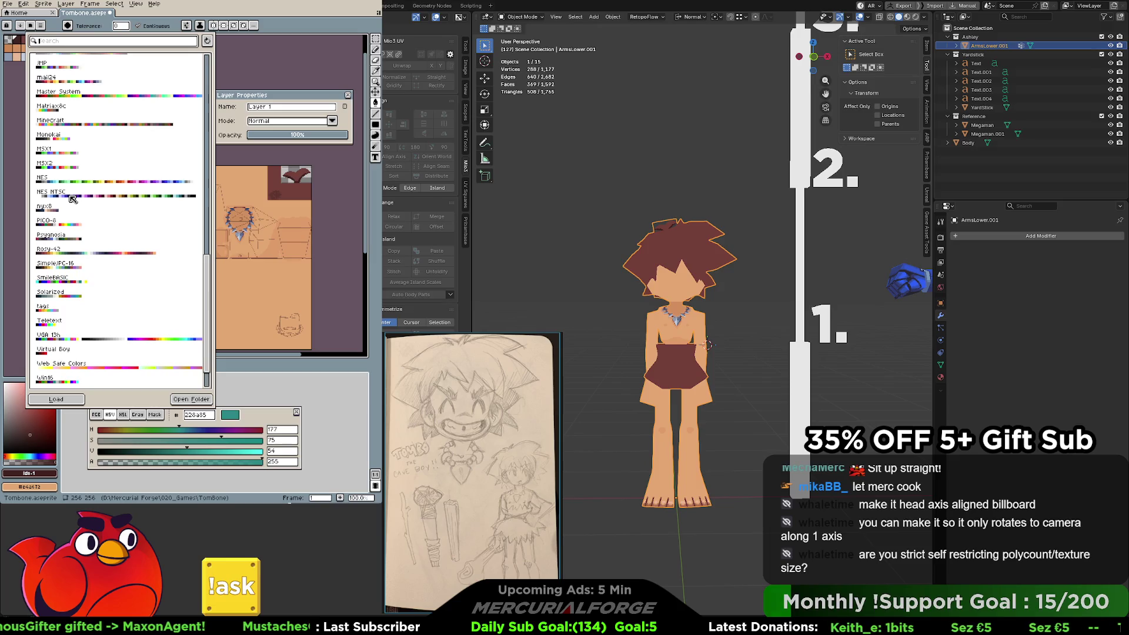
{"action": "left_click", "coordinate": [75, 94]}
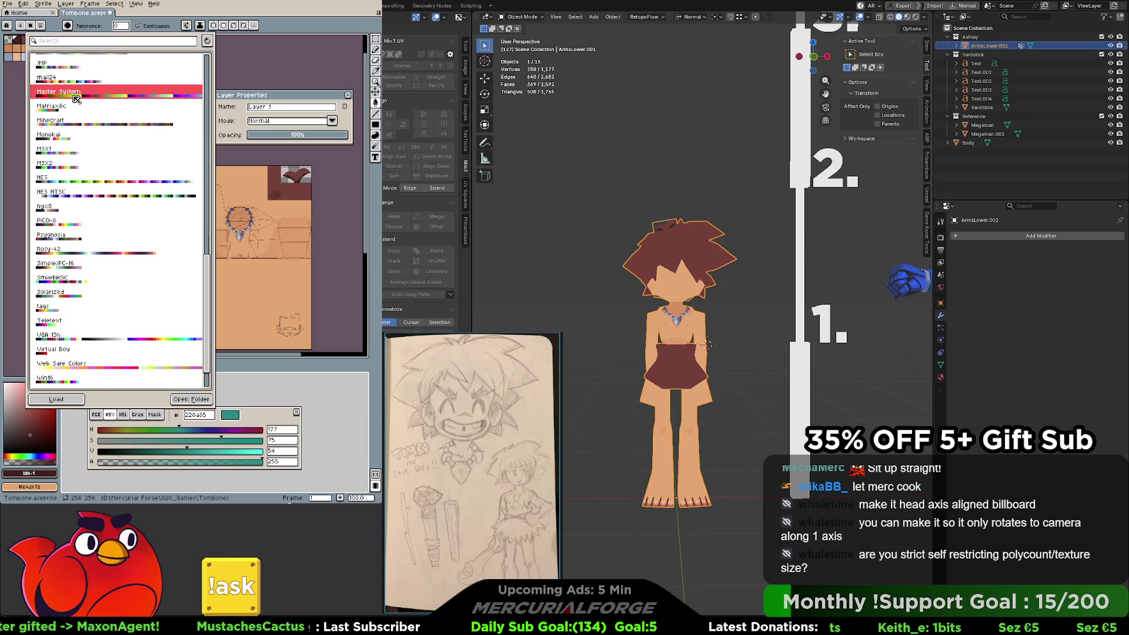
{"action": "left_click", "coordinate": [11, 225]}
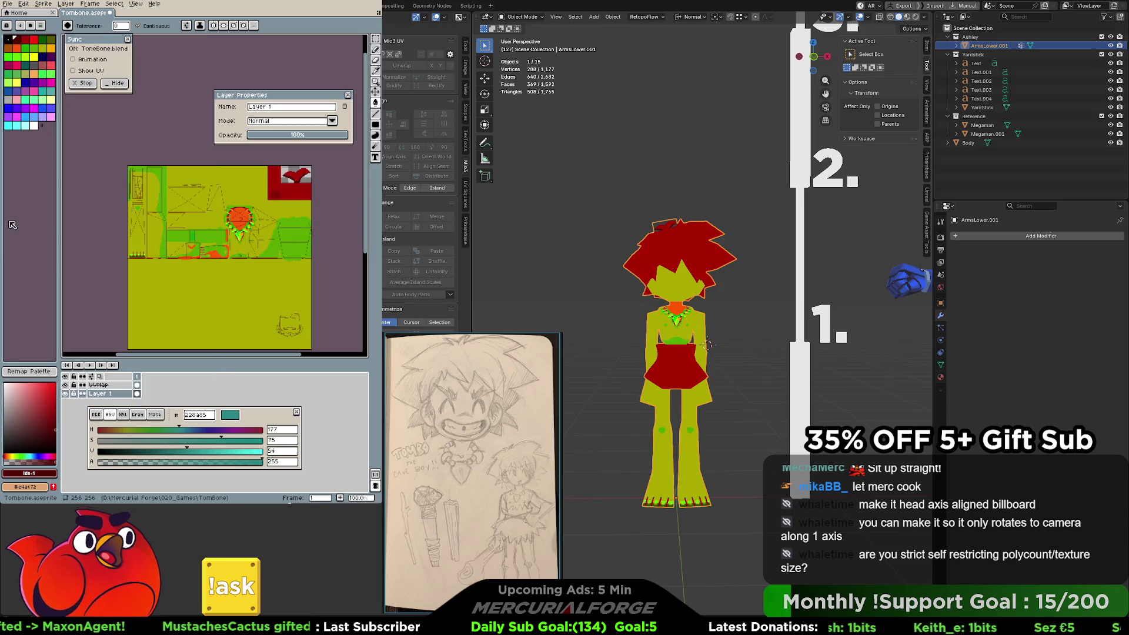
{"action": "left_click", "coordinate": [24, 372]}
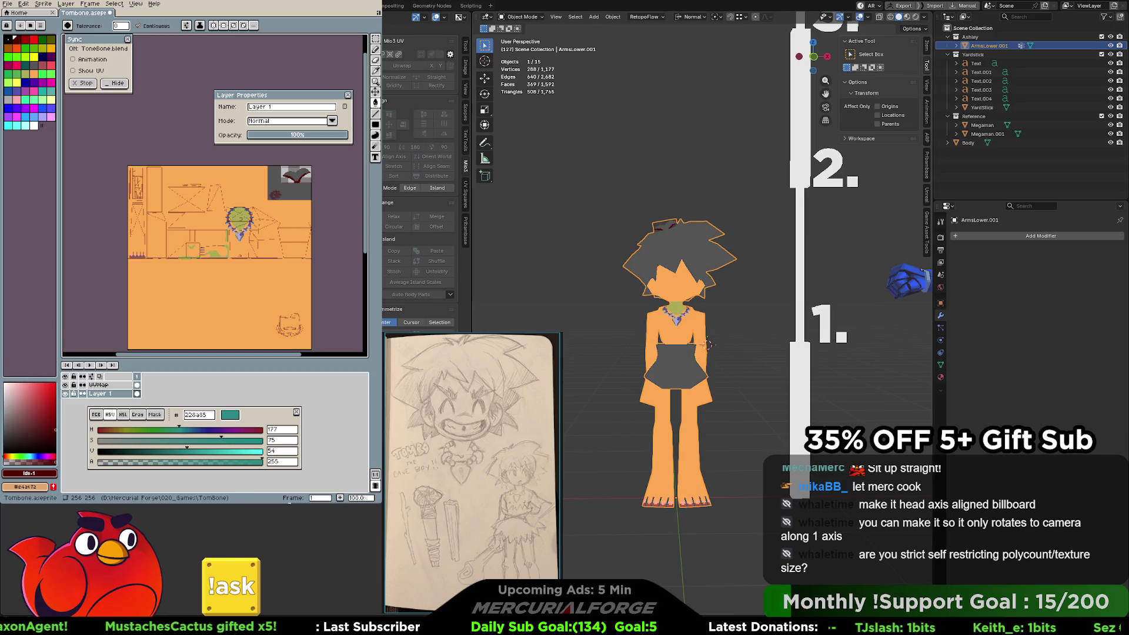
{"action": "key", "text": "ctrl+z"}
{"action": "key", "text": "ctrl+z"}
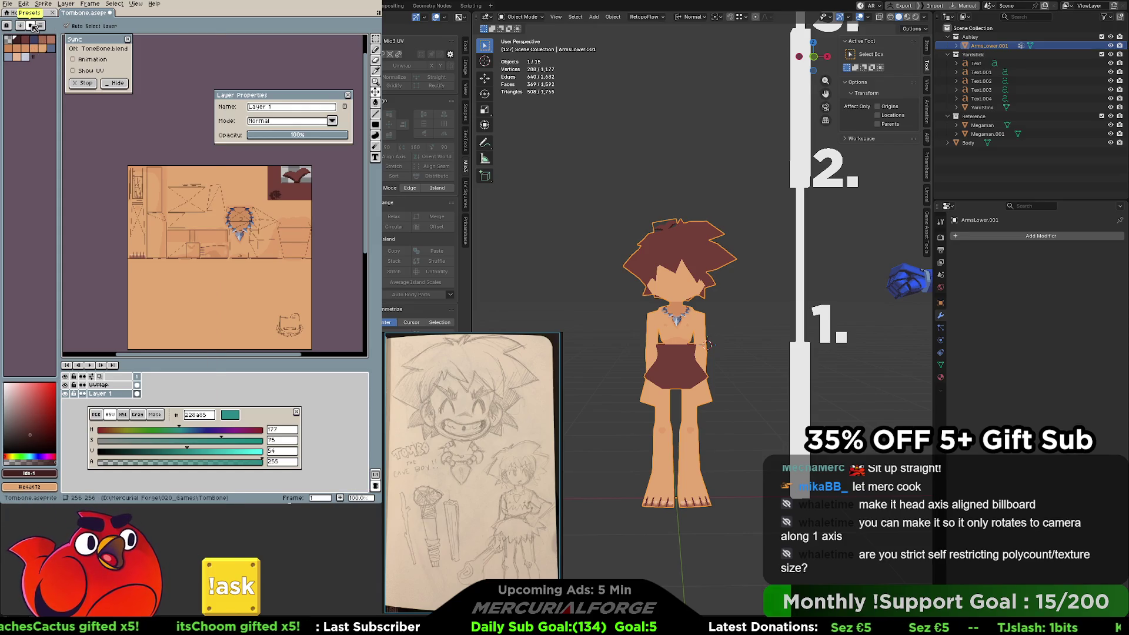
{"action": "left_click", "coordinate": [34, 28]}
{"action": "scroll", "coordinate": [69, 256], "scroll_direction": "down", "scroll_amount": 10}
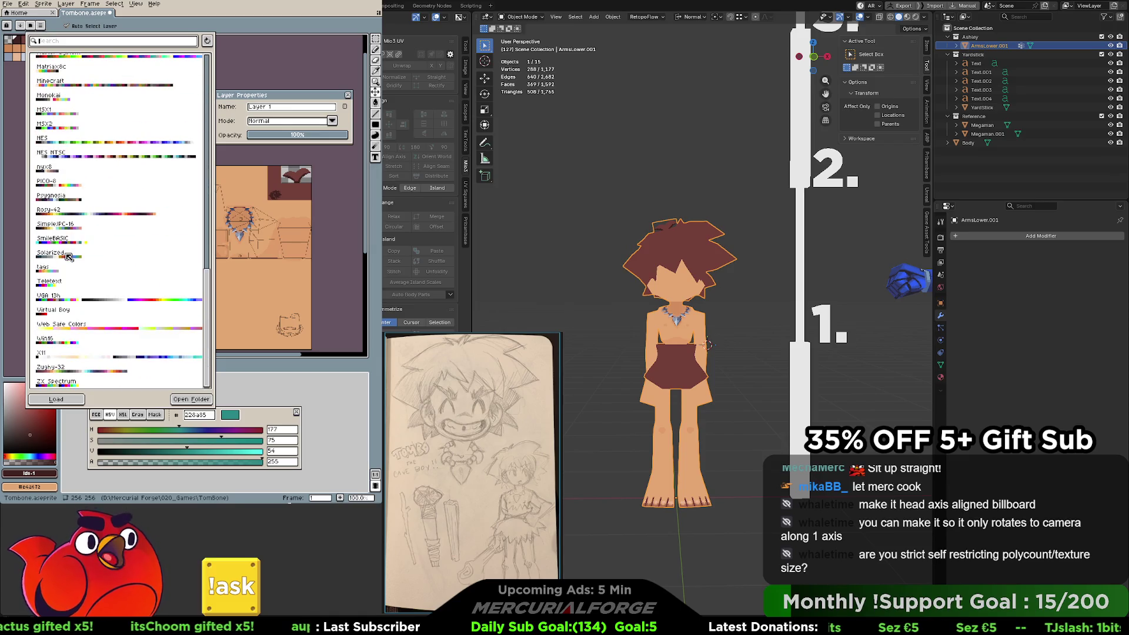
{"action": "scroll", "coordinate": [69, 256], "scroll_direction": "up", "scroll_amount": 4}
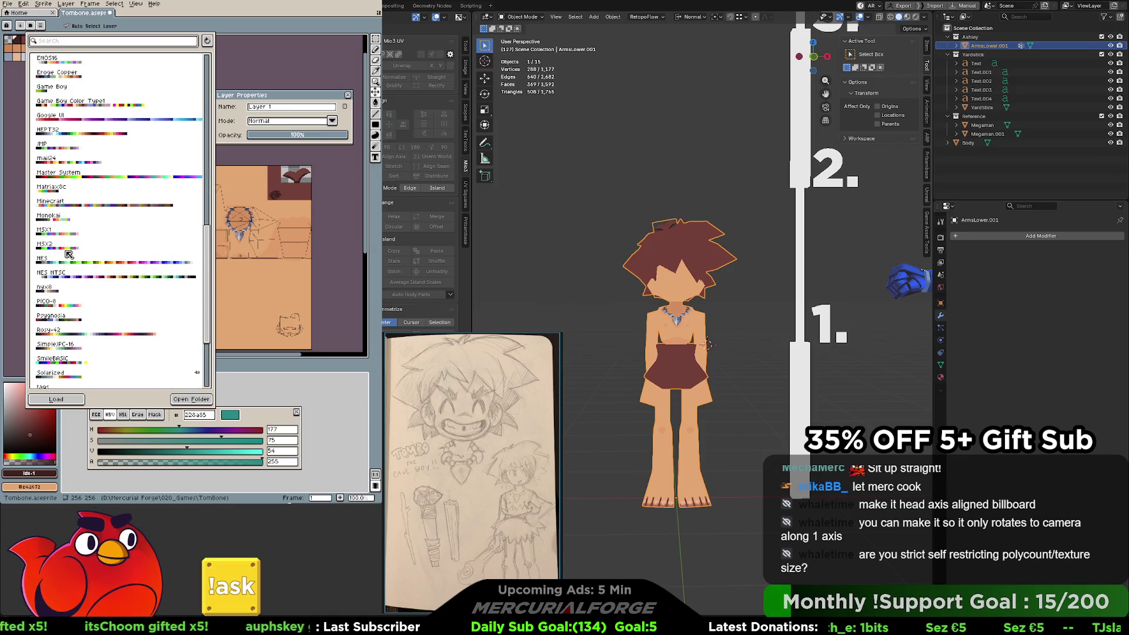
{"action": "scroll", "coordinate": [69, 253], "scroll_direction": "down", "scroll_amount": 3}
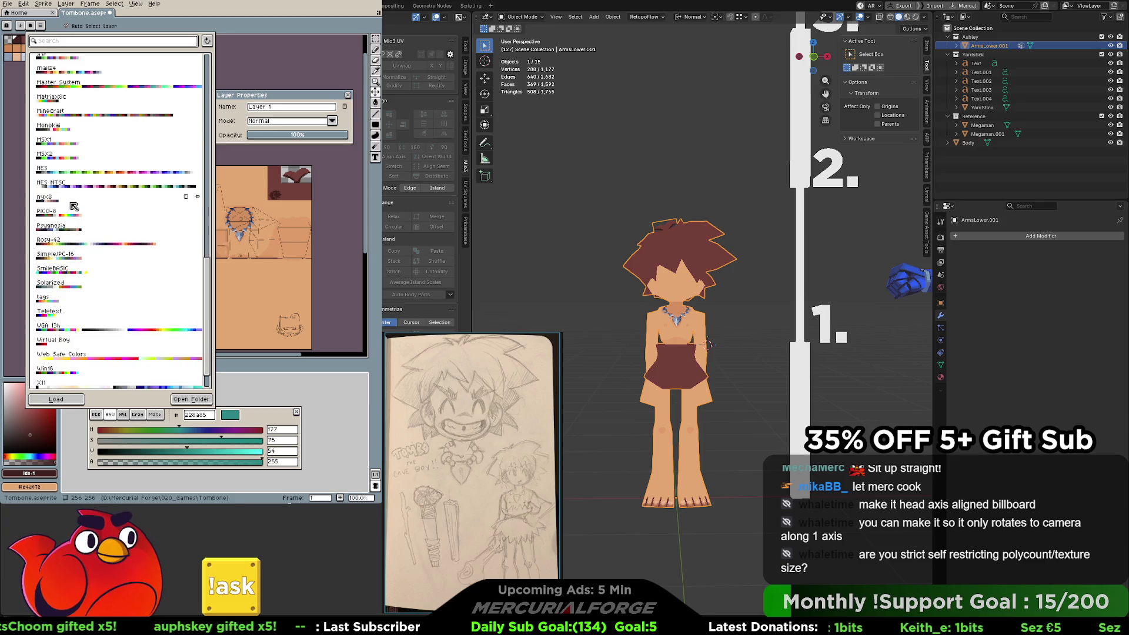
{"action": "scroll", "coordinate": [73, 216], "scroll_direction": "down", "scroll_amount": 1}
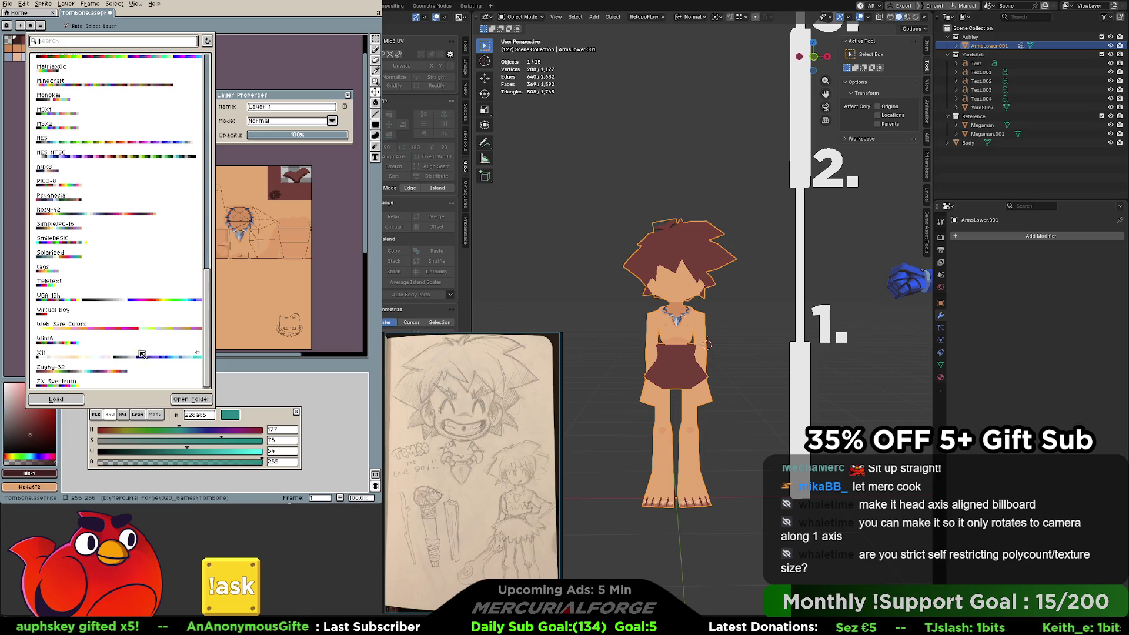
{"action": "left_click", "coordinate": [83, 360]}
{"action": "left_click", "coordinate": [5, 351]}
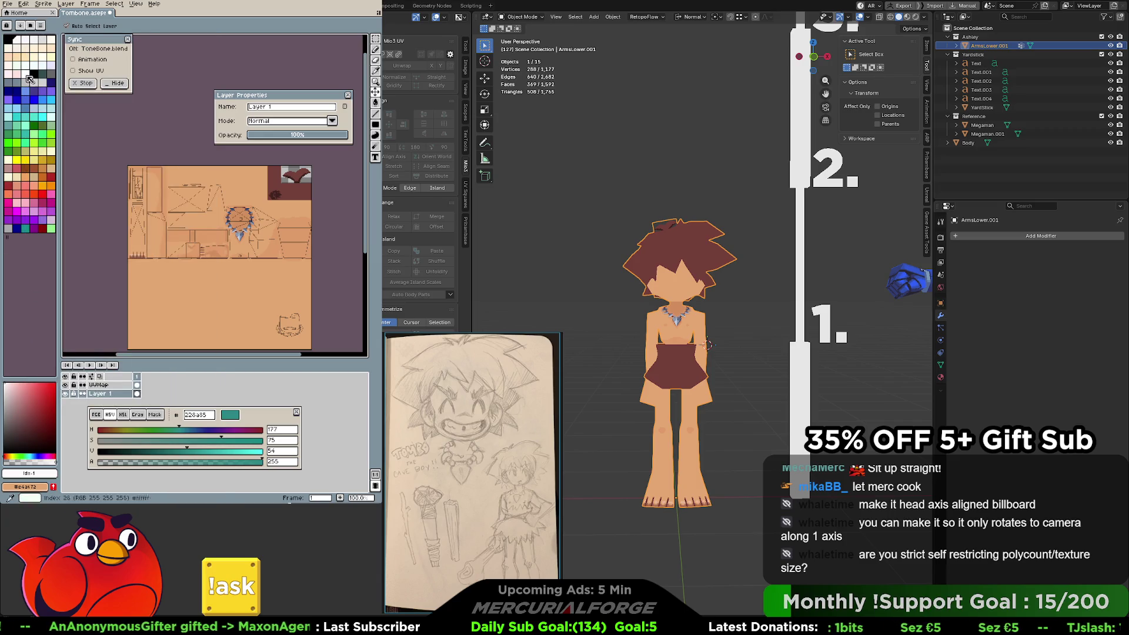
{"action": "key", "text": "ctrl+z"}
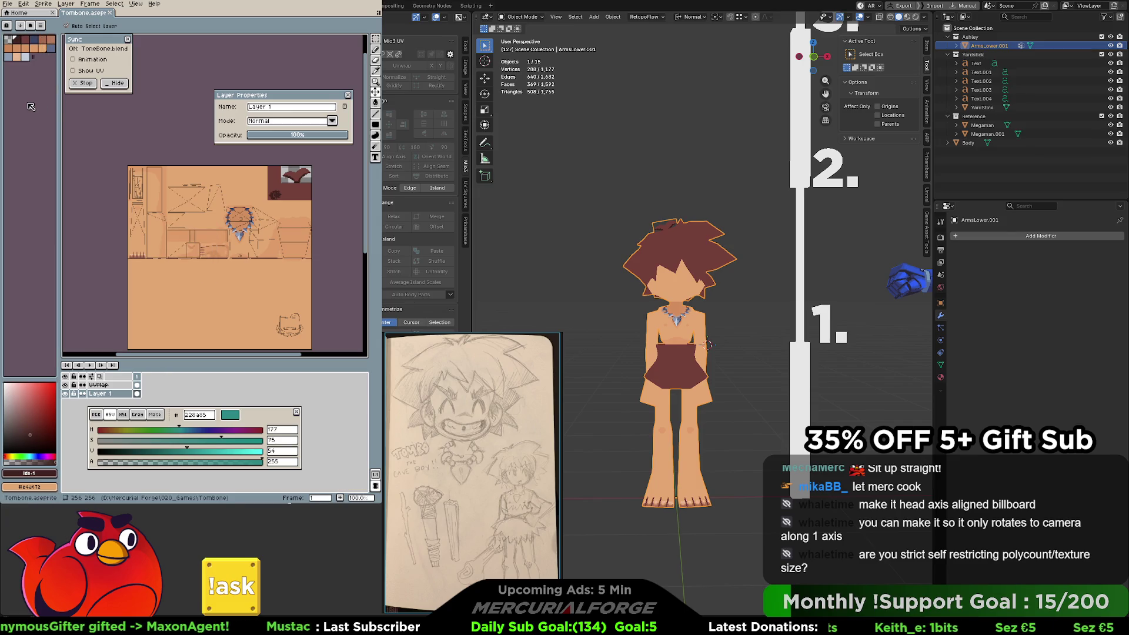
Zoom out and pan left to frame both characters and the full yardstick, then open the Add menu.
{"action": "key", "text": "g"}
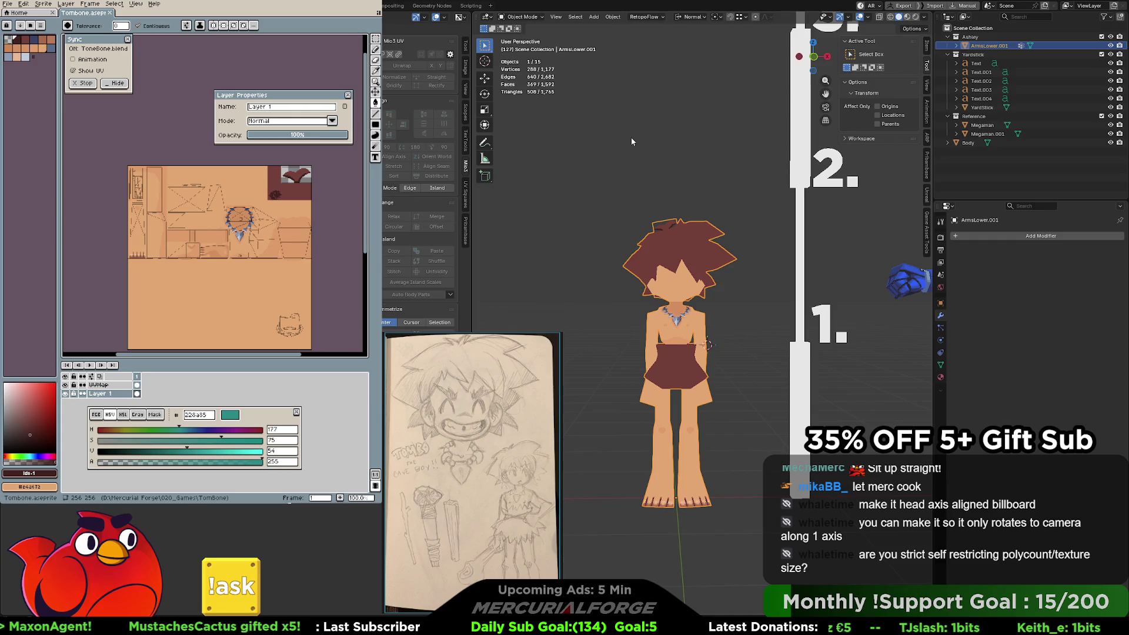
{"action": "scroll", "coordinate": [632, 142], "scroll_direction": "down", "scroll_amount": 5}
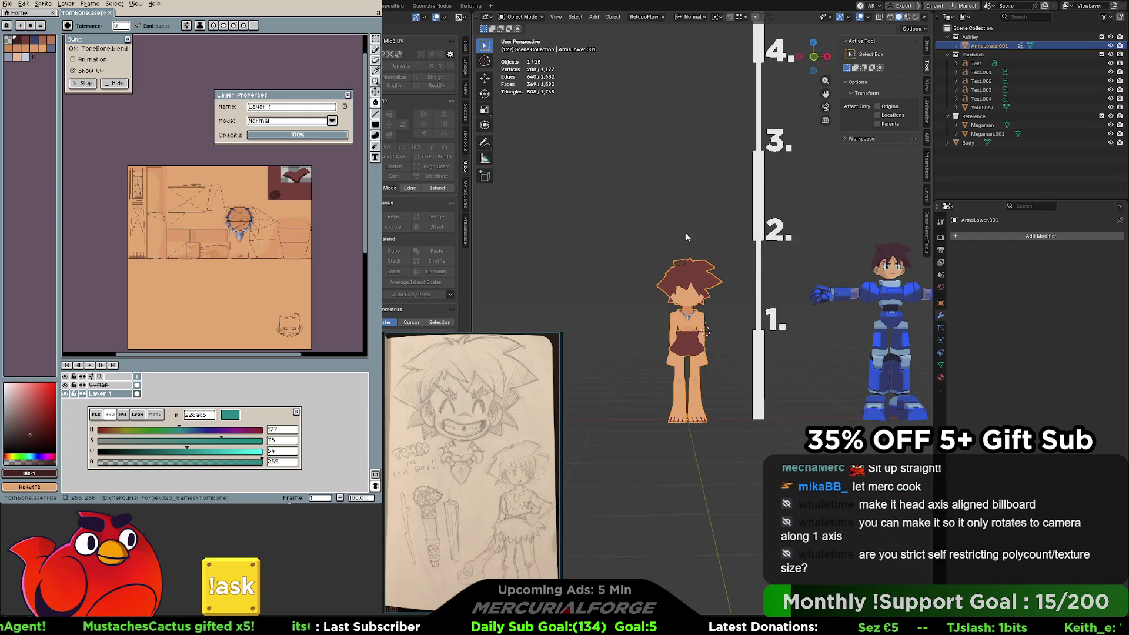
{"action": "middle_click_drag", "start_coordinate": [651, 236], "coordinate": [616, 234], "text": "shift"}
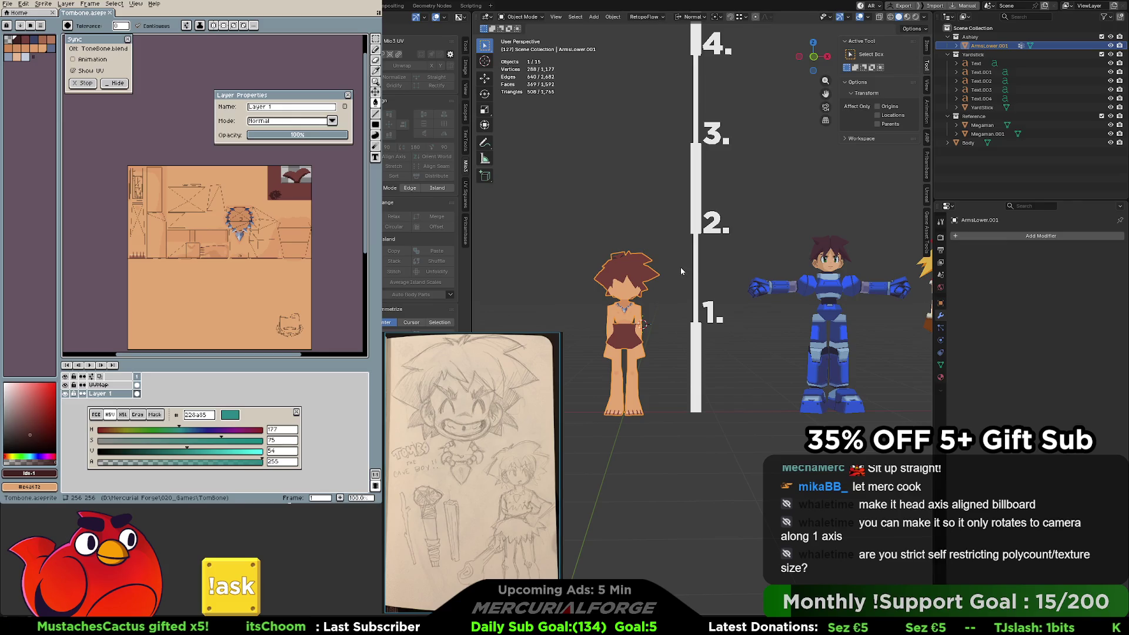
{"action": "key", "text": "shift+a"}
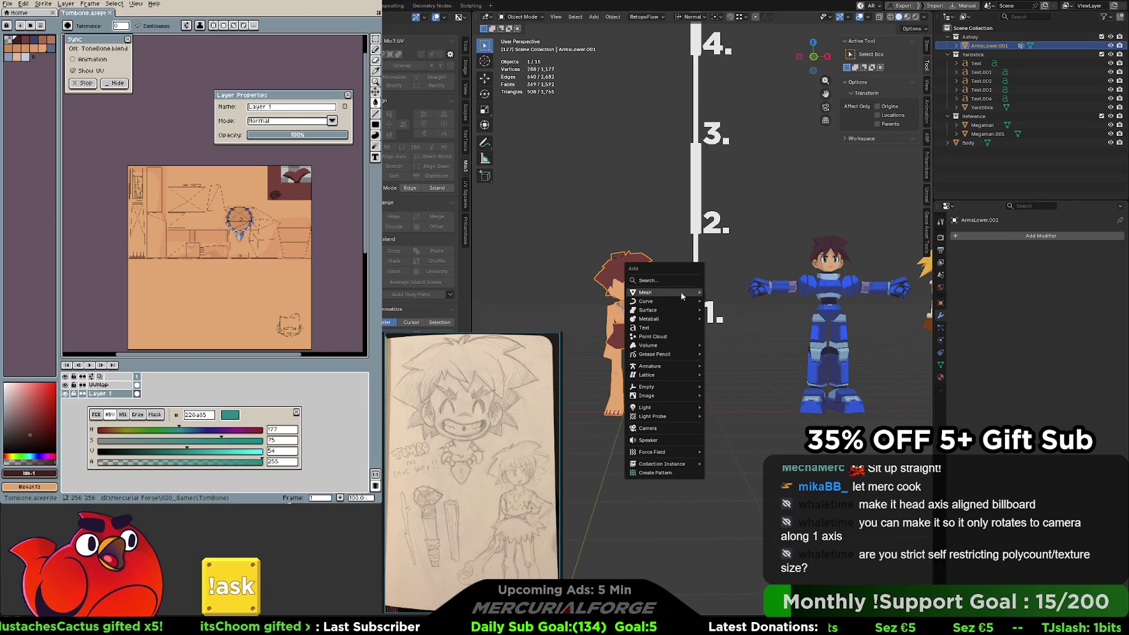
Add a cube, shrink it, raise it about 0.617 m and stretch it along X into a bar.
{"action": "left_click", "coordinate": [722, 301]}
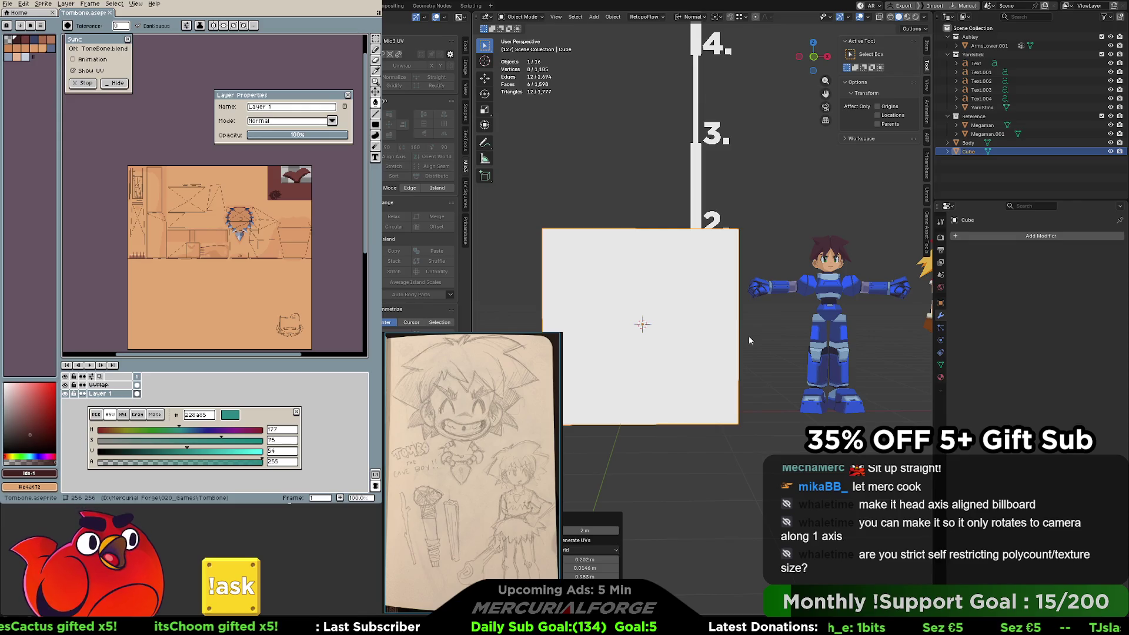
{"action": "key", "text": "s"}
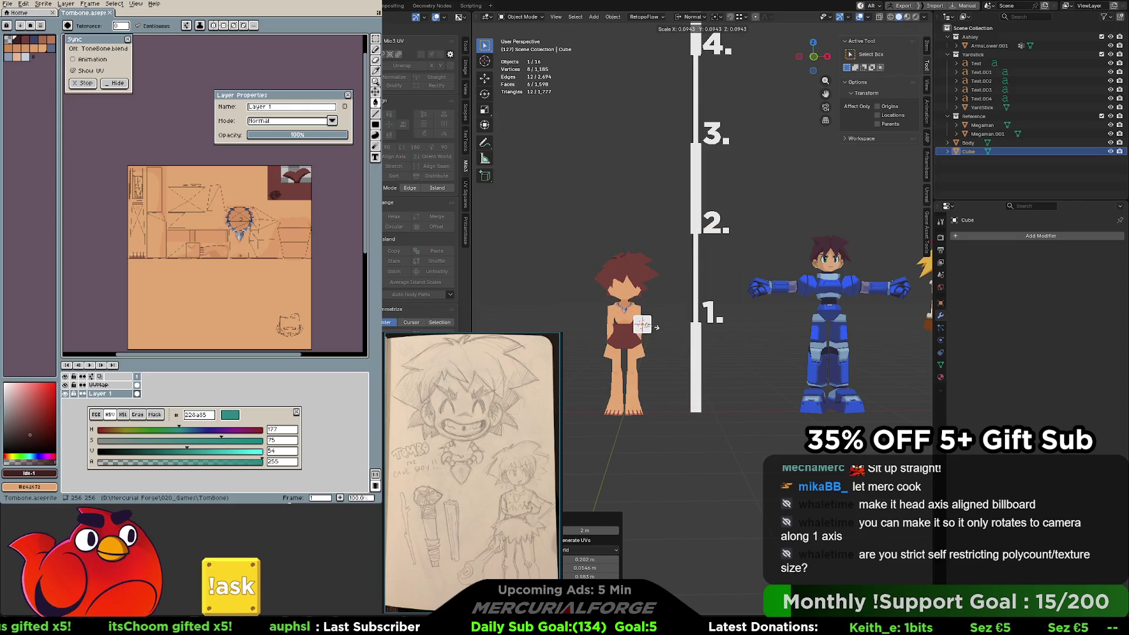
{"action": "left_click", "coordinate": [645, 327]}
{"action": "key", "text": "g"}
{"action": "key", "text": "z"}
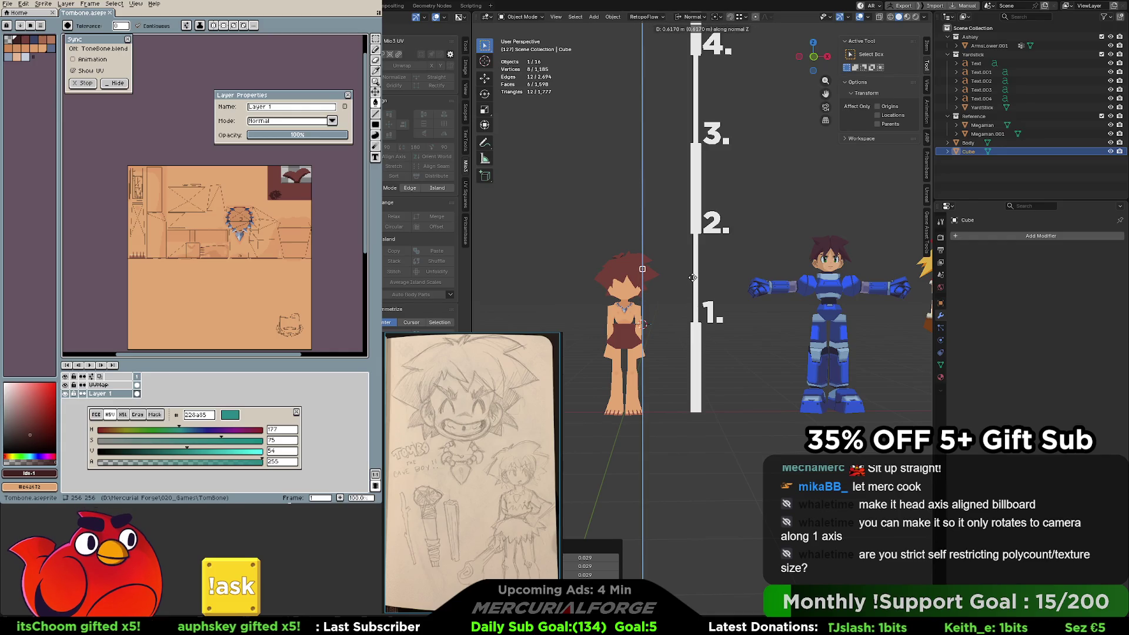
{"action": "left_click", "coordinate": [693, 281]}
{"action": "key", "text": "s"}
{"action": "key", "text": "x"}
{"action": "left_click", "coordinate": [783, 269]}
Slide the bar along X and Z onto the yardstick between the 1 and 2 marks.
{"action": "key", "text": "g"}
{"action": "key", "text": "x"}
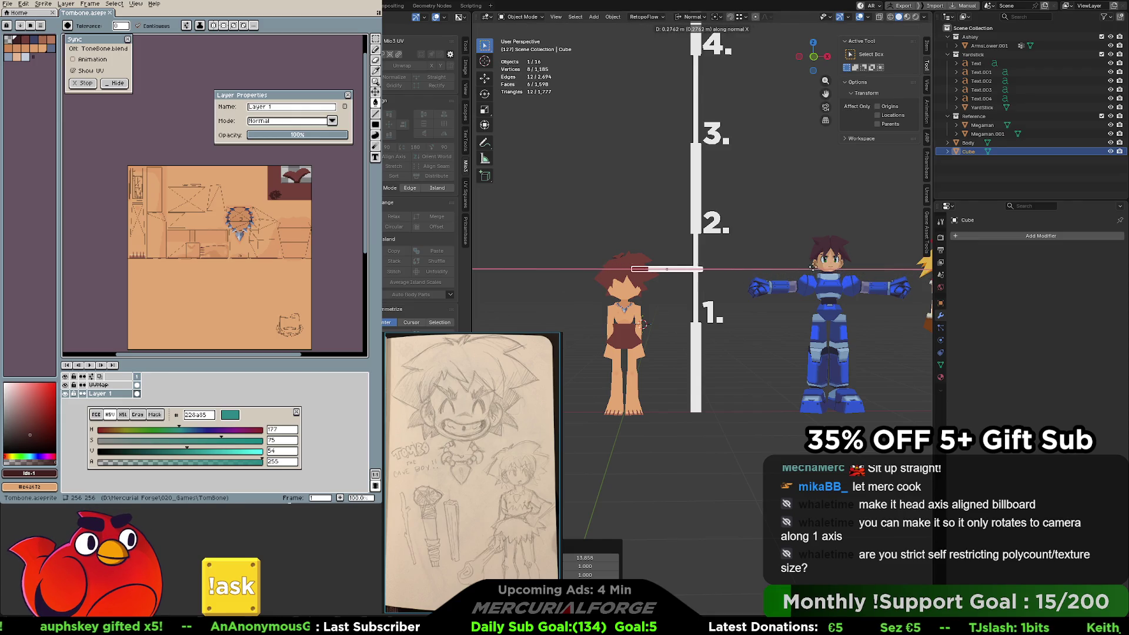
{"action": "left_click", "coordinate": [853, 266]}
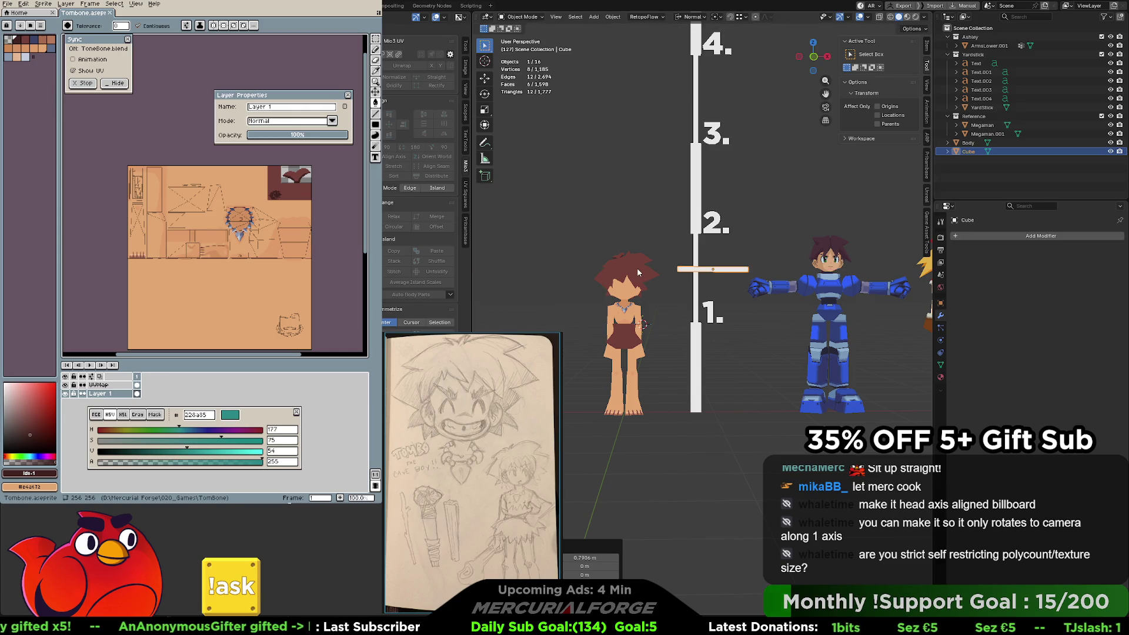
{"action": "key", "text": "g"}
{"action": "key", "text": "z"}
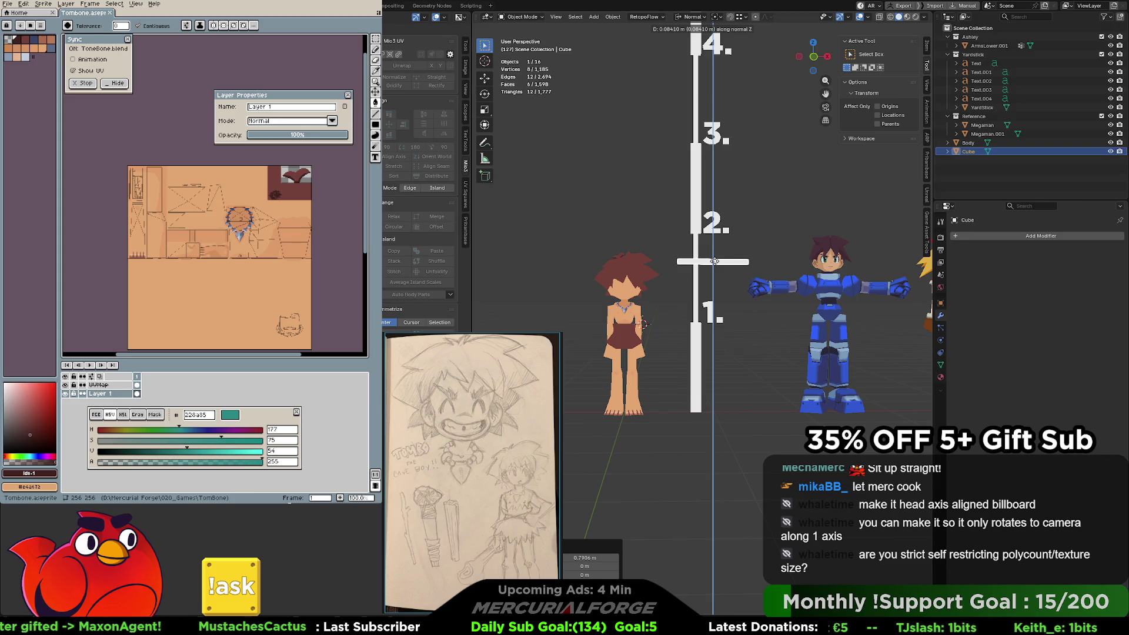
{"action": "left_click", "coordinate": [714, 261]}
{"action": "middle_click_drag", "start_coordinate": [716, 261], "coordinate": [672, 295]}
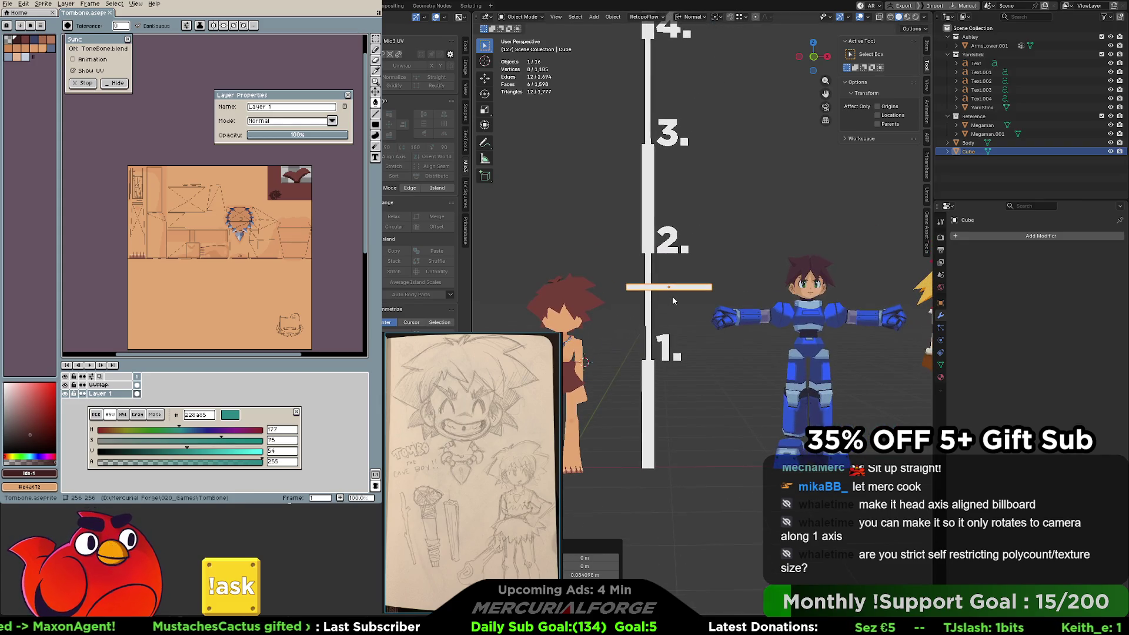
{"action": "right_click", "coordinate": [672, 296]}
Add a text object and rotate it 90° about X to stand upright.
{"action": "left_click", "coordinate": [682, 273]}
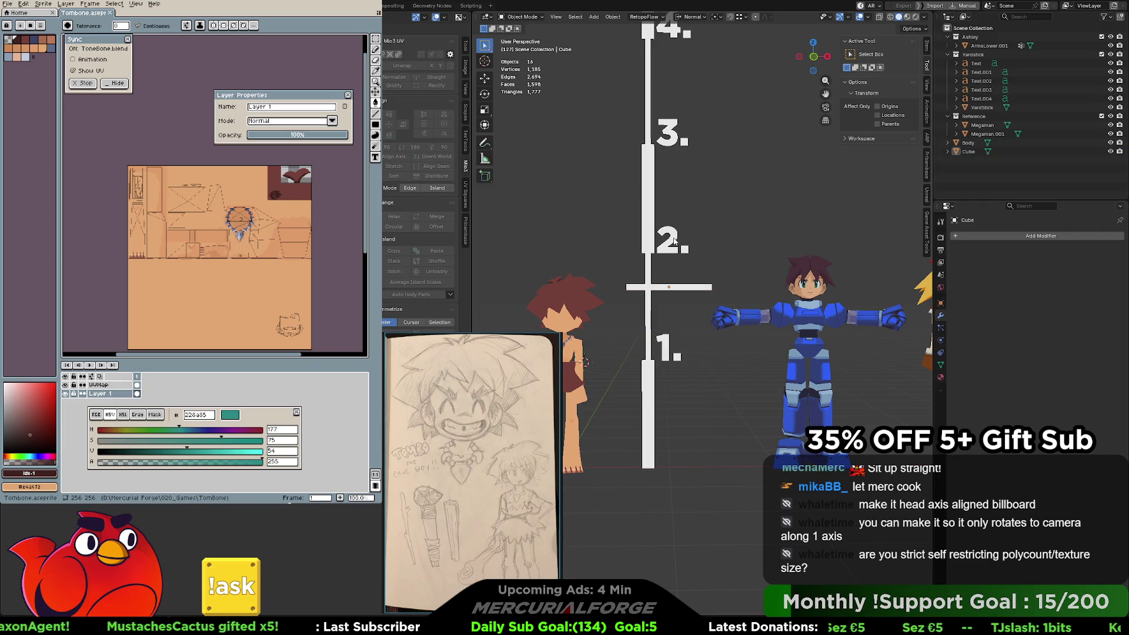
{"action": "key", "text": "shift+a"}
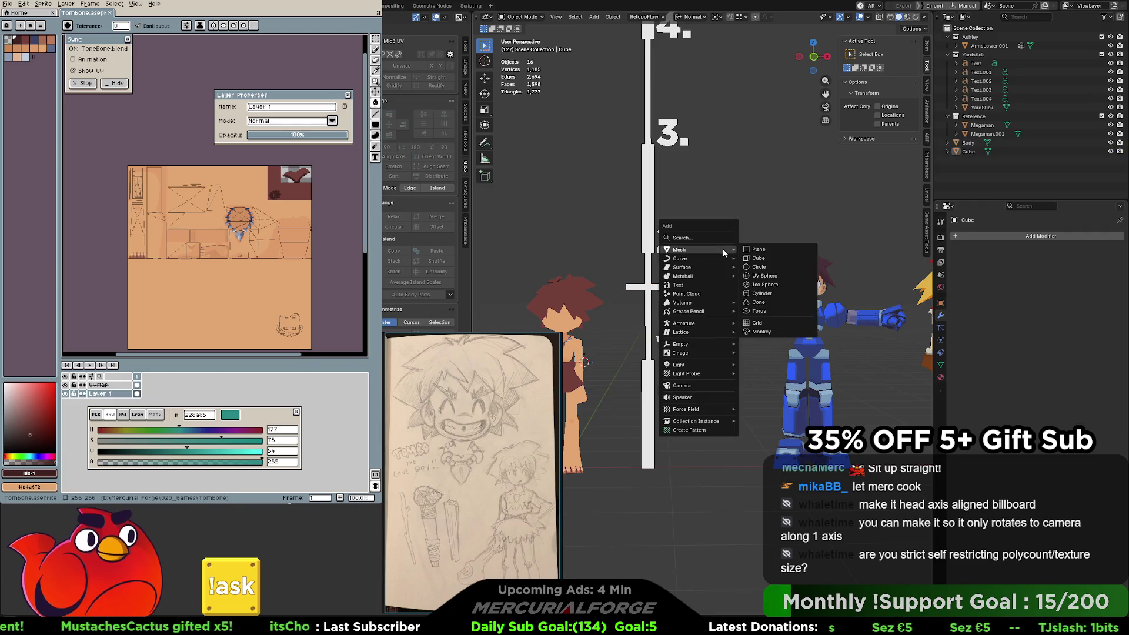
{"action": "left_click", "coordinate": [681, 285]}
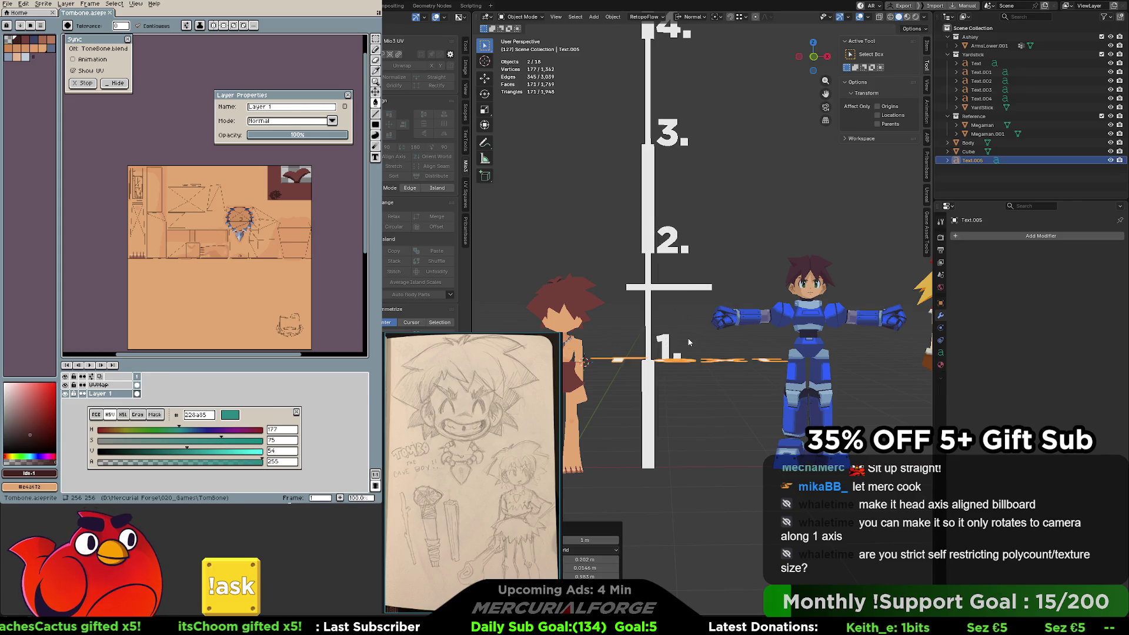
{"action": "type", "text": "rx"}
{"action": "type", "text": "90"}
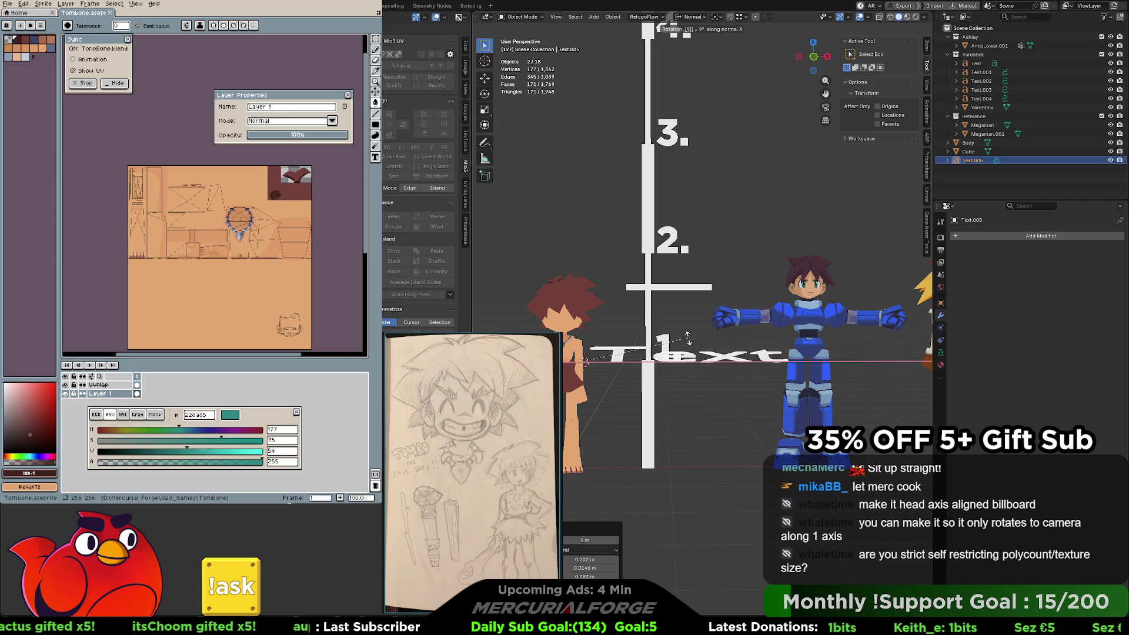
{"action": "key", "text": "Return"}
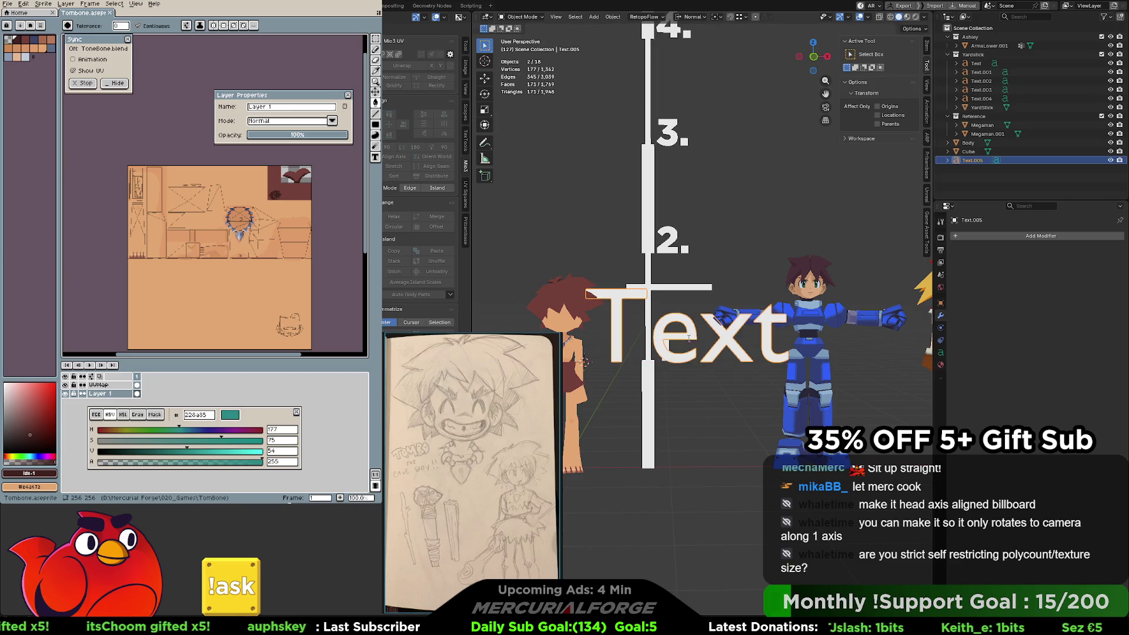
In Edit Mode, replace the placeholder 'Text' with 'Tombor' and select the whole label.
{"action": "key", "text": "Tab"}
{"action": "key", "text": "BackSpace"}
{"action": "key", "text": "BackSpace"}
{"action": "key", "text": "Delete"}
{"action": "key", "text": "Delete"}
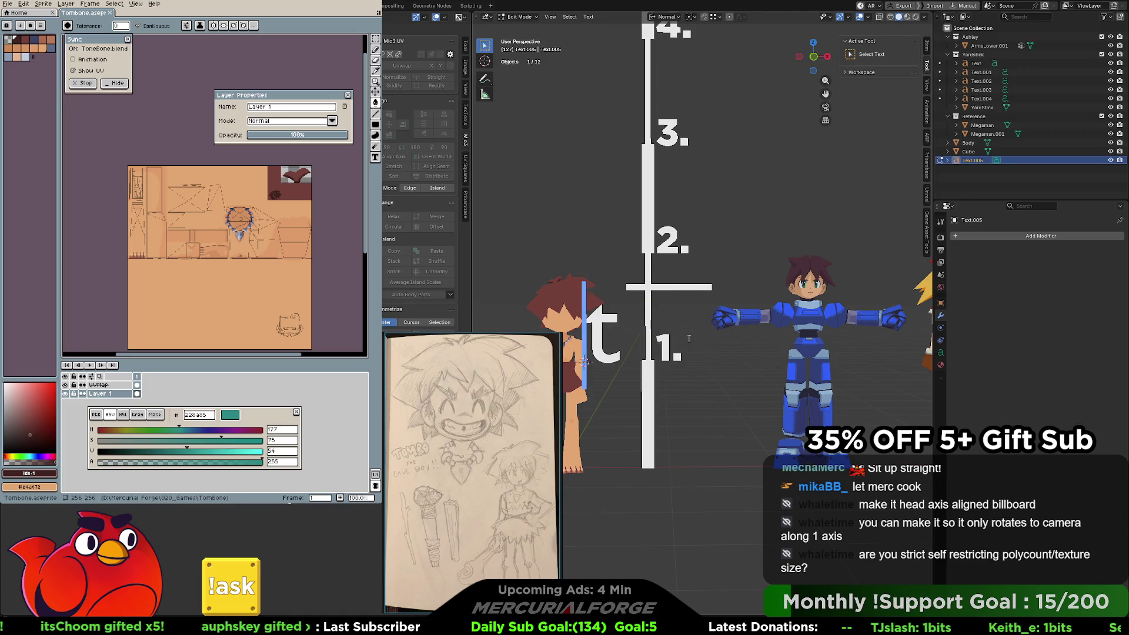
{"action": "type", "text": "Tom"}
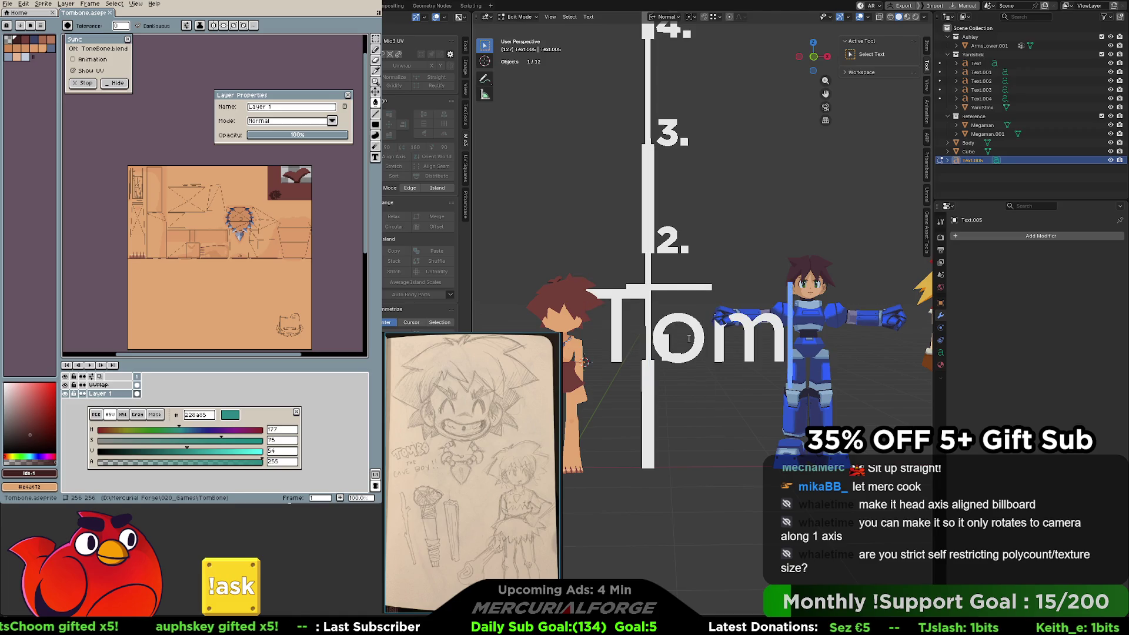
{"action": "type", "text": "bor"}
{"action": "key", "text": "ctrl+a"}
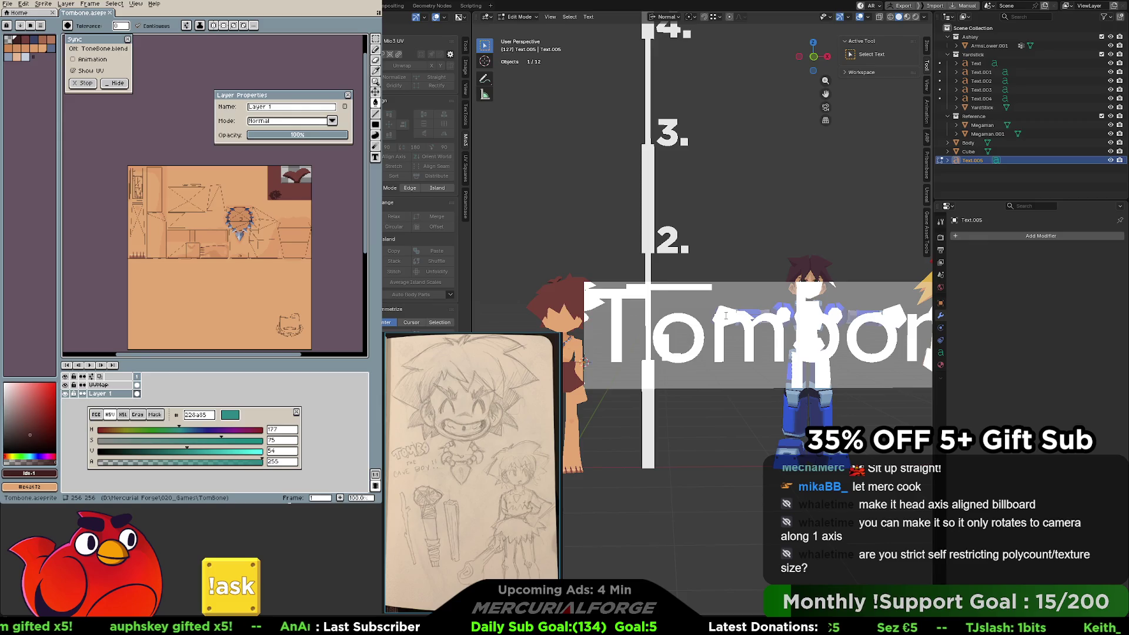
{"action": "left_click", "coordinate": [940, 353]}
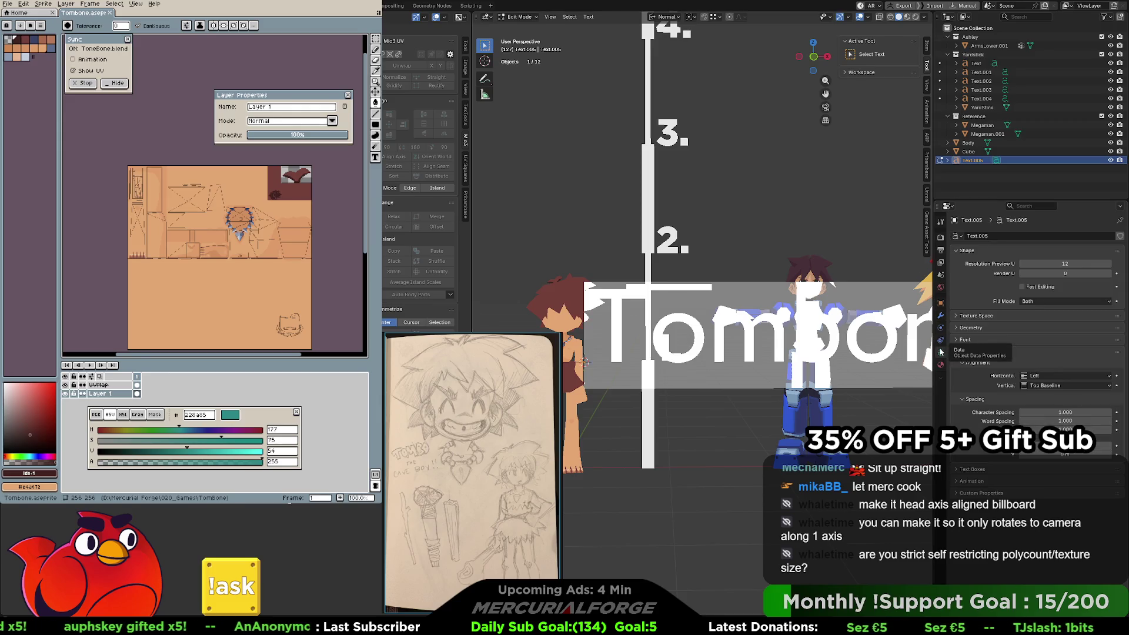
Set the label's font to Gotham Black with a preview resolution U of 12.
{"action": "left_click", "coordinate": [964, 339]}
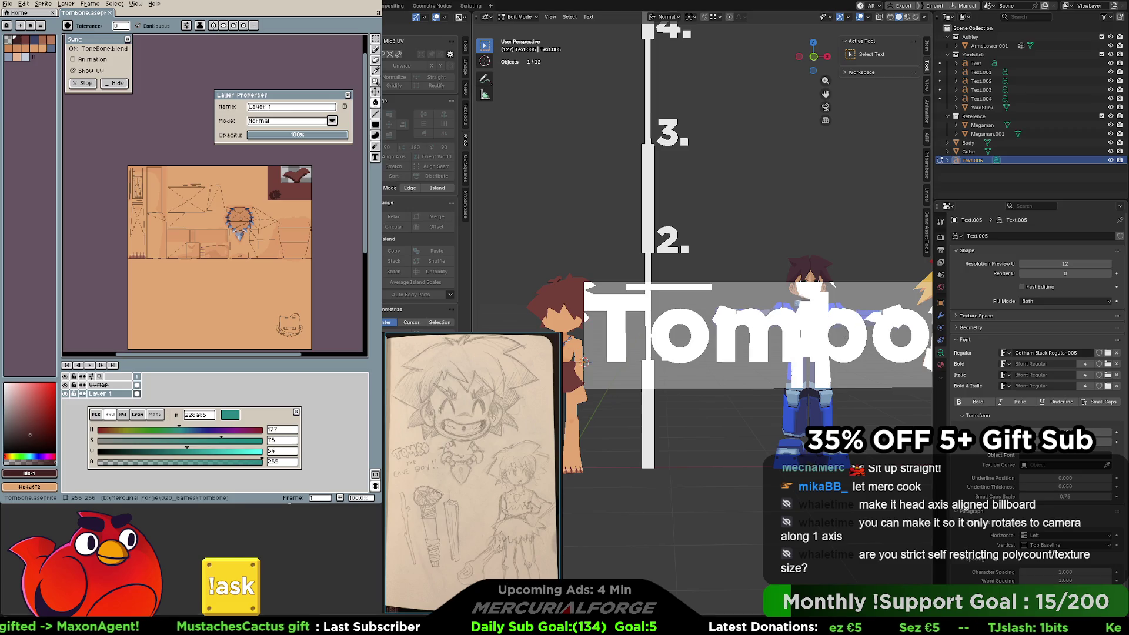
{"action": "left_click", "coordinate": [1069, 264]}
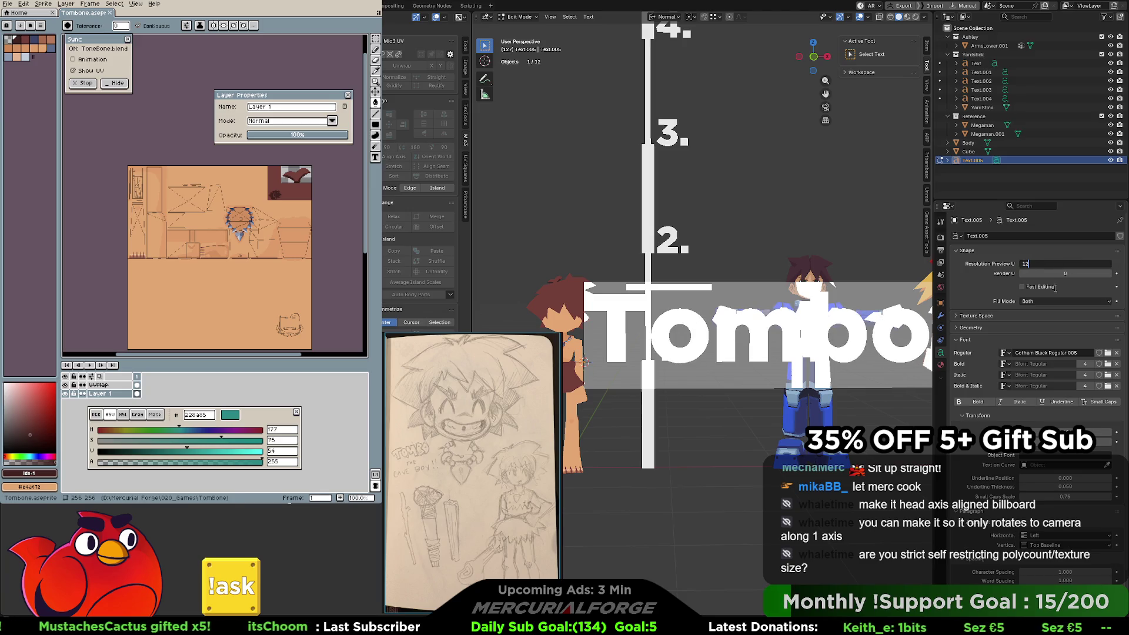
{"action": "key", "text": "Return"}
{"action": "middle_click_drag", "start_coordinate": [582, 361], "coordinate": [517, 361], "text": "shift"}
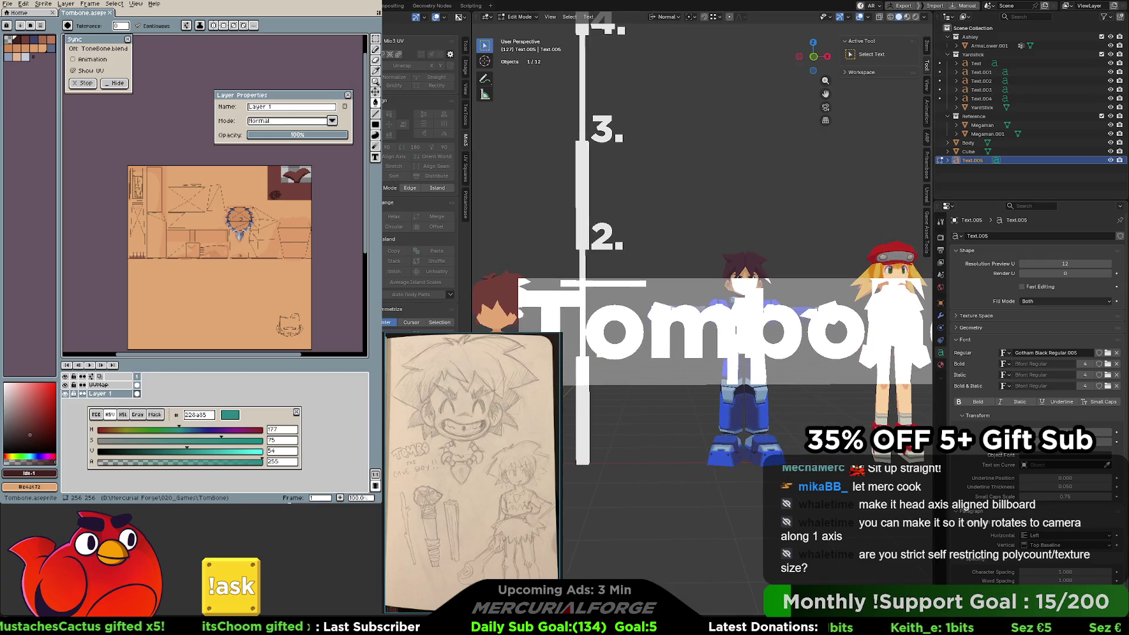
Shrink the Tombone label and move it beside the yardstick between marks 1 and 2.
{"action": "key", "text": "Tab"}
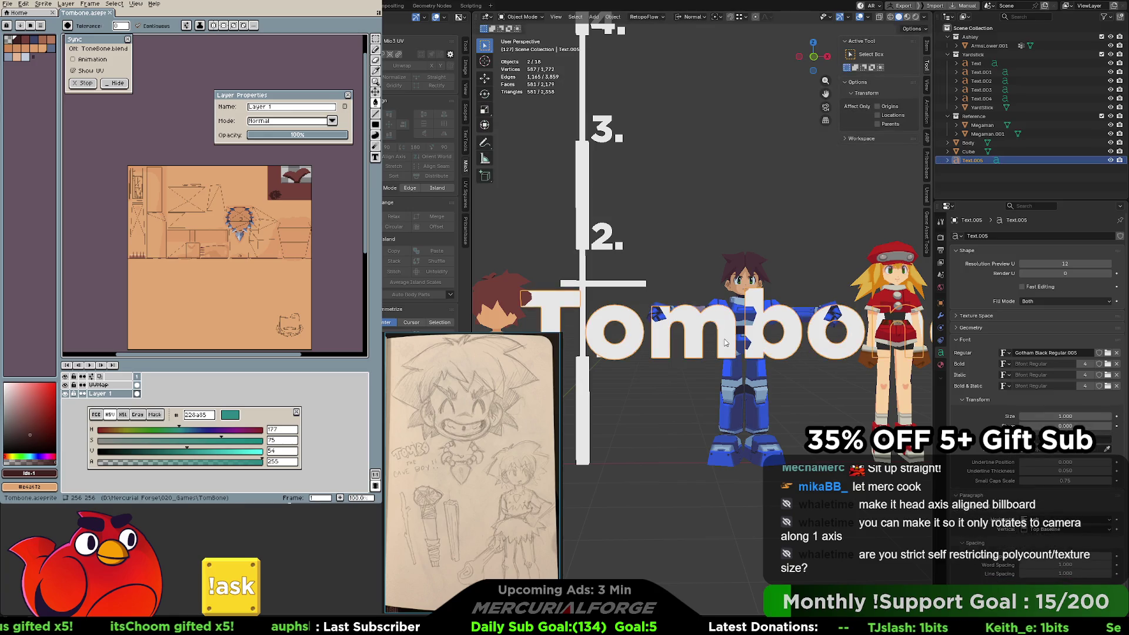
{"action": "key", "text": "s"}
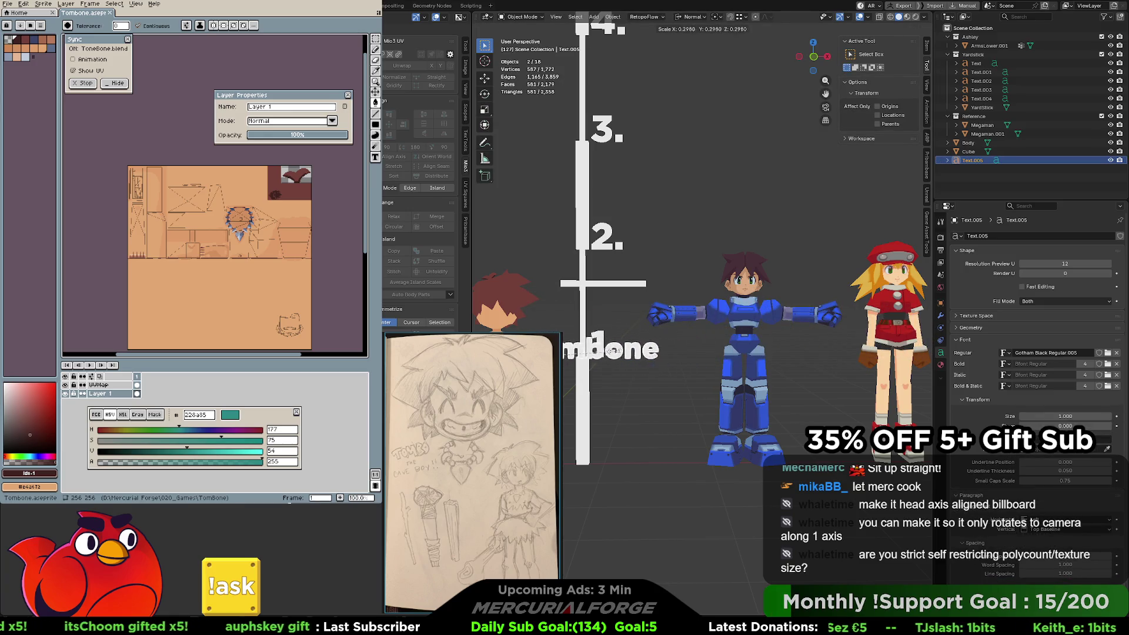
{"action": "left_click", "coordinate": [567, 355]}
{"action": "key", "text": "g"}
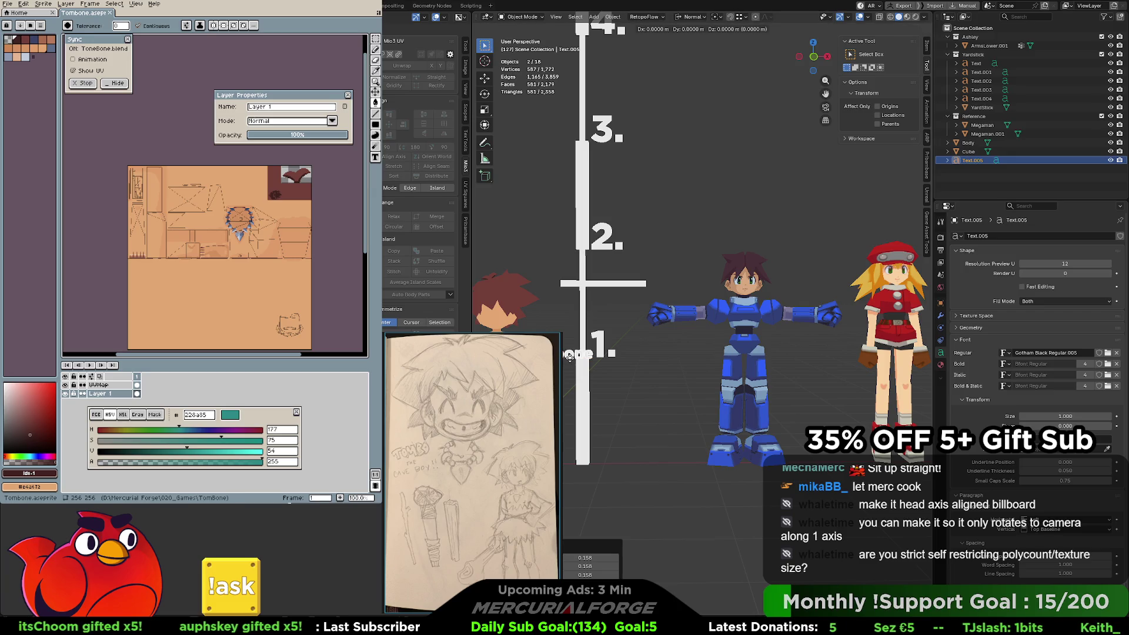
{"action": "key", "text": "shift+z"}
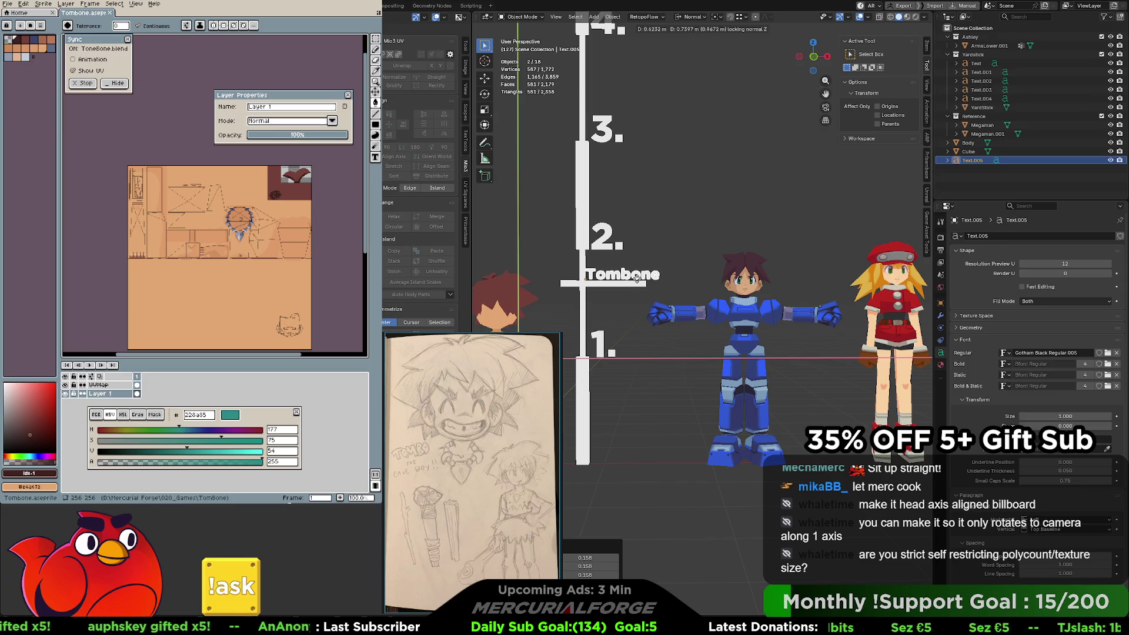
{"action": "left_click", "coordinate": [637, 279]}
{"action": "key", "text": "alt+a"}
{"action": "middle_click_drag", "start_coordinate": [575, 298], "coordinate": [685, 289], "text": "shift"}
{"action": "scroll", "coordinate": [705, 296], "scroll_direction": "down", "scroll_amount": 3}
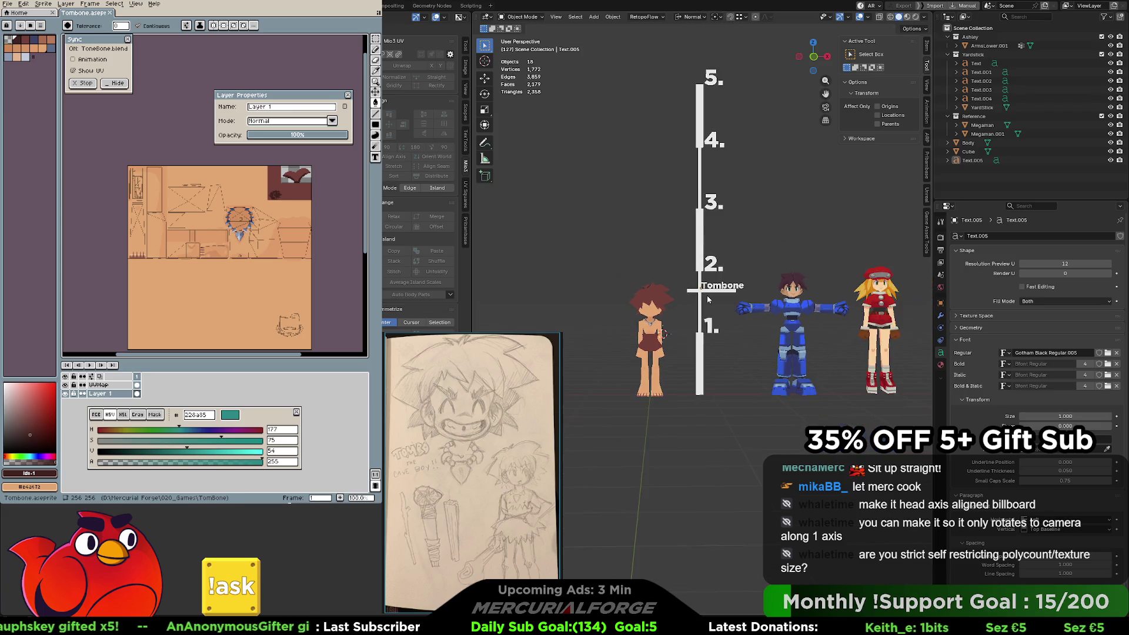
Move the Tombone label and its bar down along Y onto the 1–2 marker position.
{"action": "scroll", "coordinate": [711, 306], "scroll_direction": "up", "scroll_amount": 2}
{"action": "left_click_drag", "start_coordinate": [732, 295], "coordinate": [719, 258]}
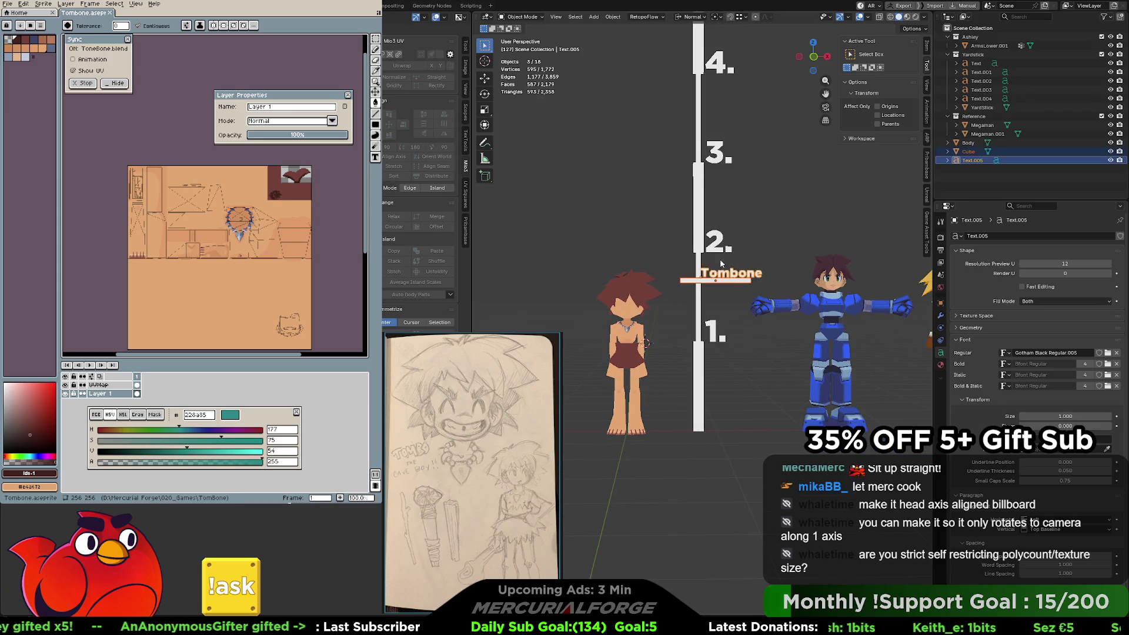
{"action": "key", "text": "g"}
{"action": "key", "text": "x"}
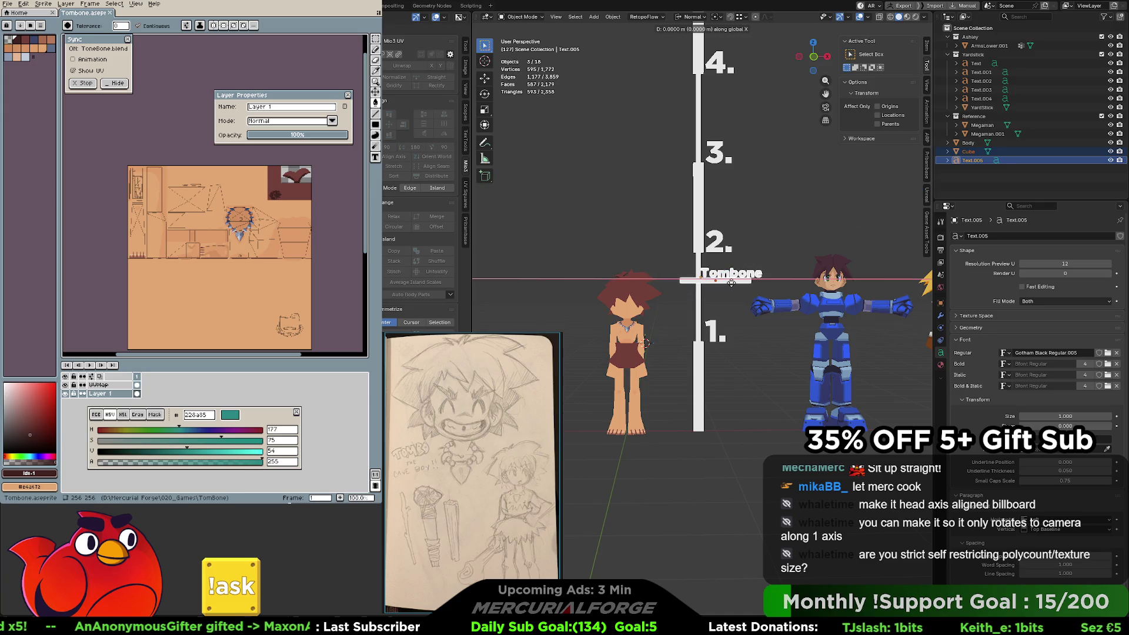
{"action": "key", "text": "y"}
{"action": "key", "text": "y"}
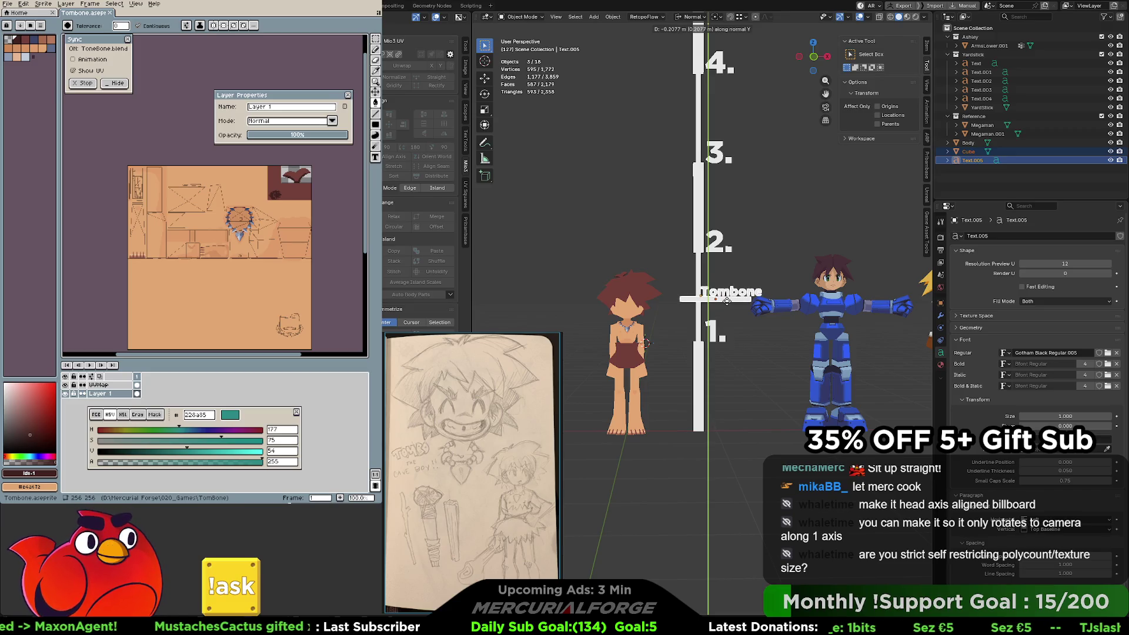
{"action": "left_click", "coordinate": [727, 301]}
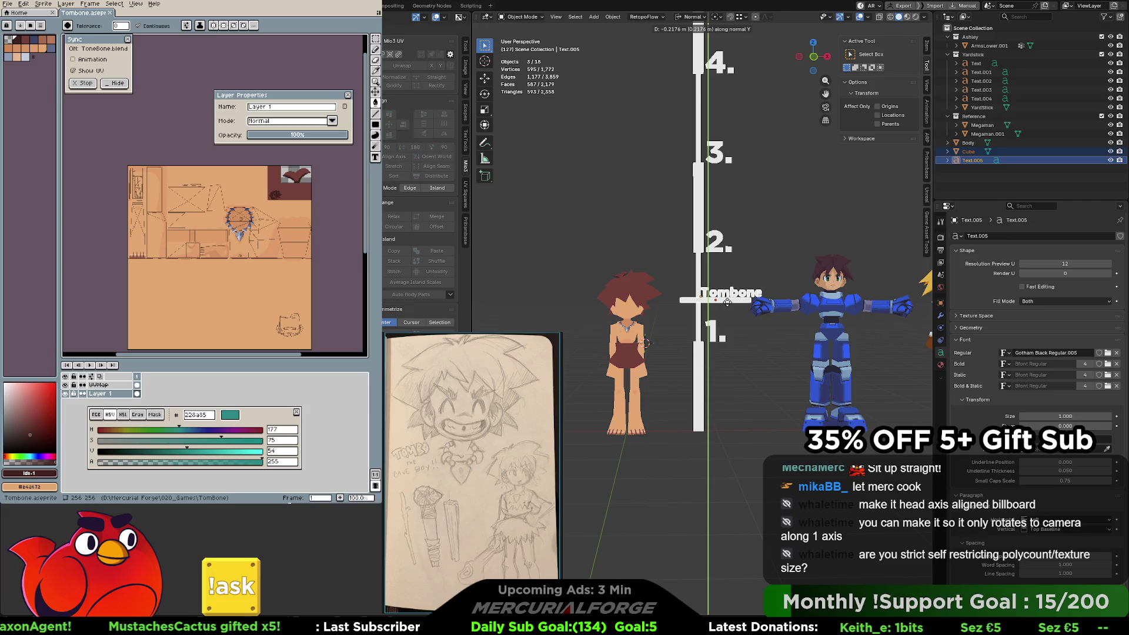
{"action": "left_click", "coordinate": [750, 256]}
Orbit the view behind the scene and bring up the viewport shading options.
{"action": "scroll", "coordinate": [750, 275], "scroll_direction": "down", "scroll_amount": 3}
{"action": "mouse_move", "coordinate": [735, 282]}
{"action": "middle_mouse_down"}
{"action": "mouse_move", "coordinate": [867, 286]}
{"action": "mouse_move", "coordinate": [475, 284]}
{"action": "mouse_move", "coordinate": [892, 285]}
{"action": "mouse_move", "coordinate": [773, 294]}
{"action": "middle_mouse_up"}
{"action": "scroll", "coordinate": [773, 294], "scroll_direction": "up", "scroll_amount": 5}
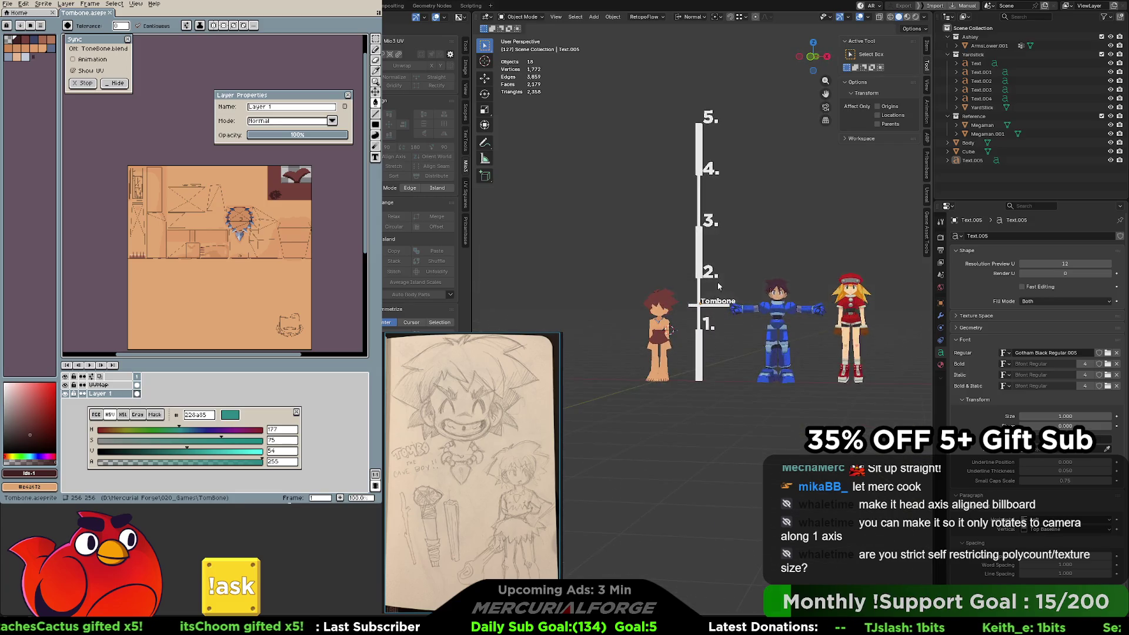
{"action": "left_click", "coordinate": [925, 17]}
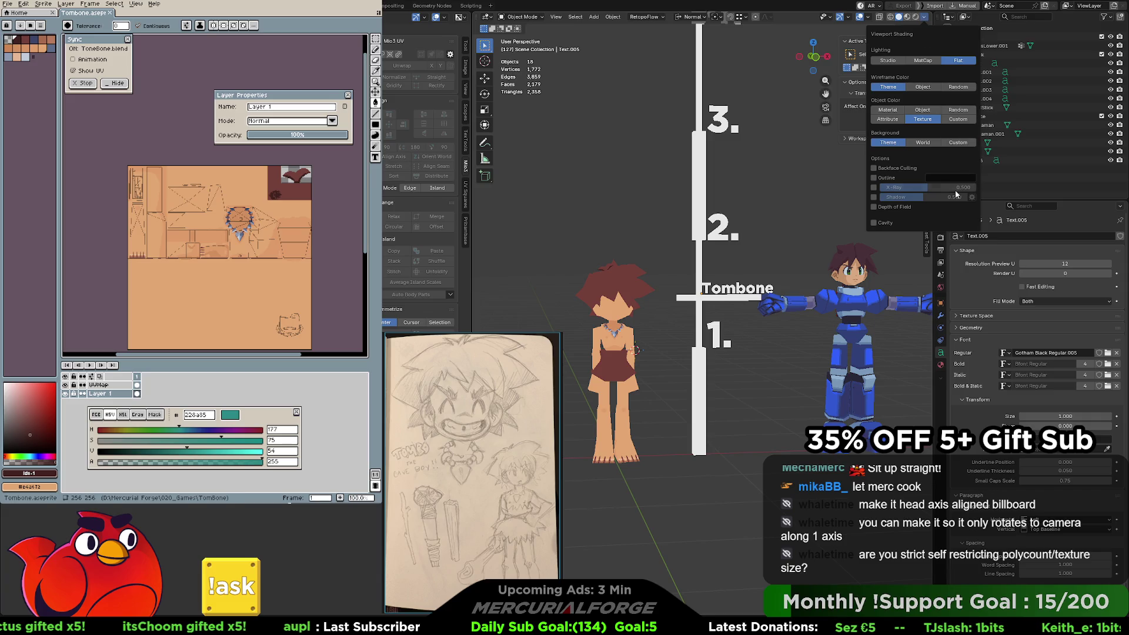
Switch the viewport to Material Preview and orbit around the textured caveman model.
{"action": "left_click", "coordinate": [909, 17]}
{"action": "scroll", "coordinate": [732, 245], "scroll_direction": "up", "scroll_amount": 4}
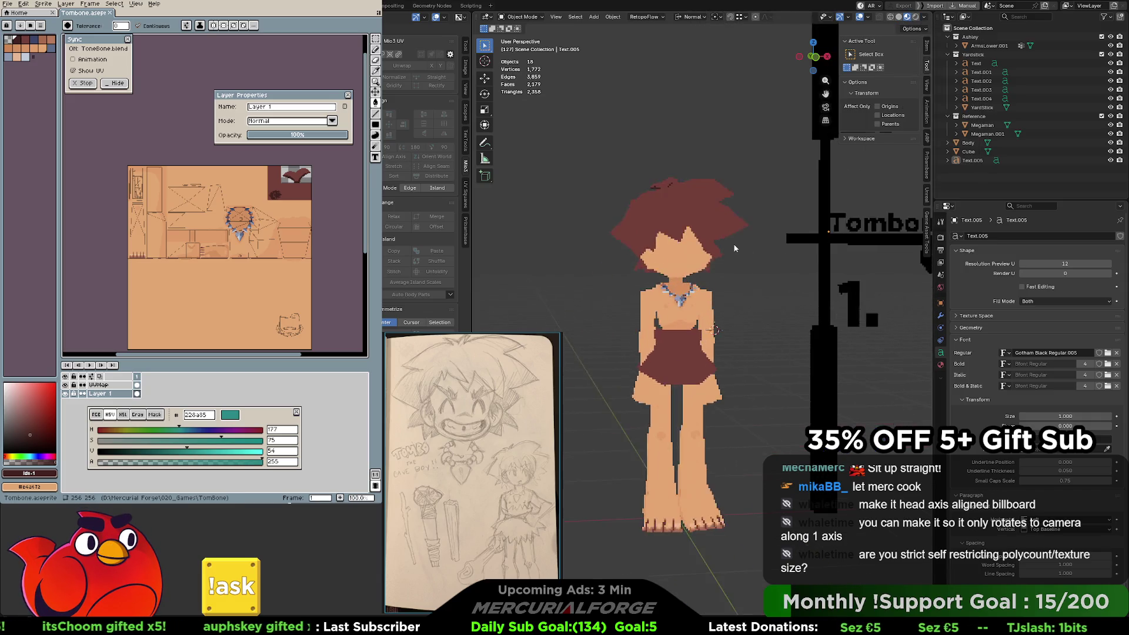
{"action": "scroll", "coordinate": [699, 246], "scroll_direction": "down", "scroll_amount": 6}
{"action": "mouse_move", "coordinate": [700, 246]}
{"action": "middle_mouse_down"}
{"action": "mouse_move", "coordinate": [865, 250]}
{"action": "mouse_move", "coordinate": [710, 257]}
{"action": "middle_mouse_up"}
{"action": "scroll", "coordinate": [711, 255], "scroll_direction": "down", "scroll_amount": 5}
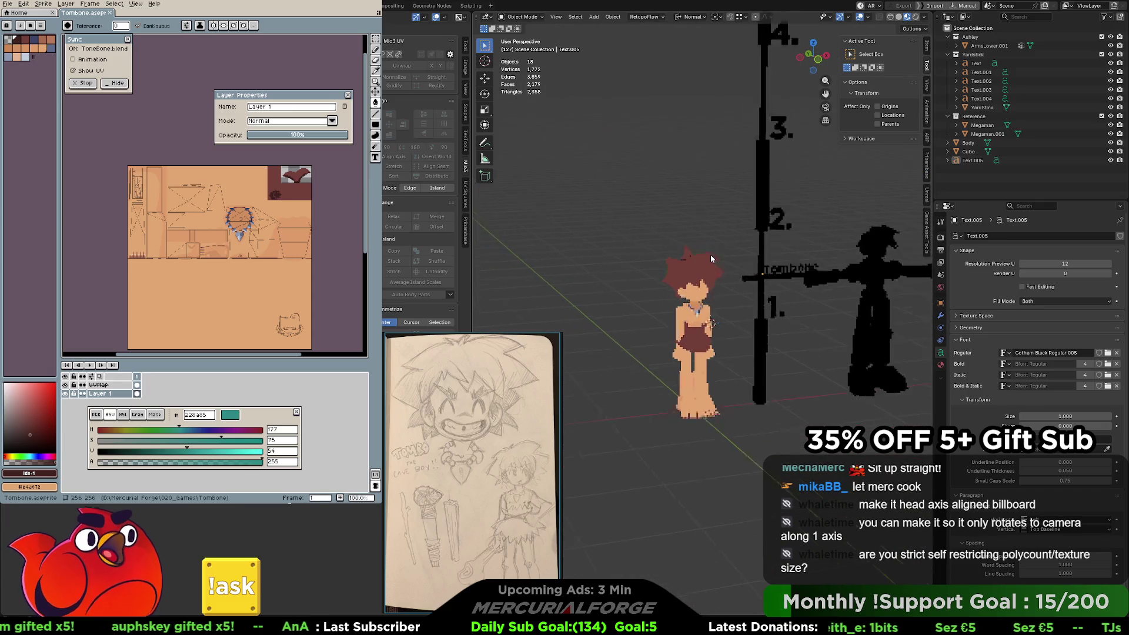
{"action": "scroll", "coordinate": [710, 255], "scroll_direction": "up", "scroll_amount": 7}
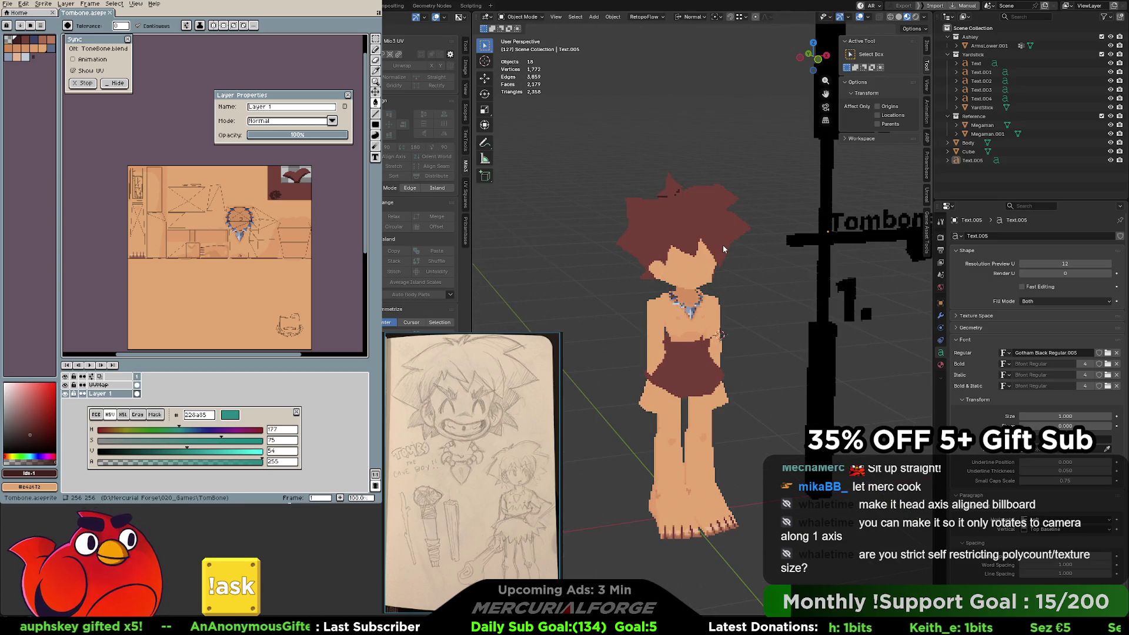
{"action": "mouse_move", "coordinate": [713, 273]}
{"action": "middle_mouse_down"}
{"action": "mouse_move", "coordinate": [872, 274]}
{"action": "mouse_move", "coordinate": [824, 270]}
{"action": "mouse_move", "coordinate": [883, 262]}
{"action": "mouse_move", "coordinate": [855, 301]}
{"action": "mouse_move", "coordinate": [852, 285]}
{"action": "mouse_move", "coordinate": [706, 282]}
{"action": "middle_mouse_up"}
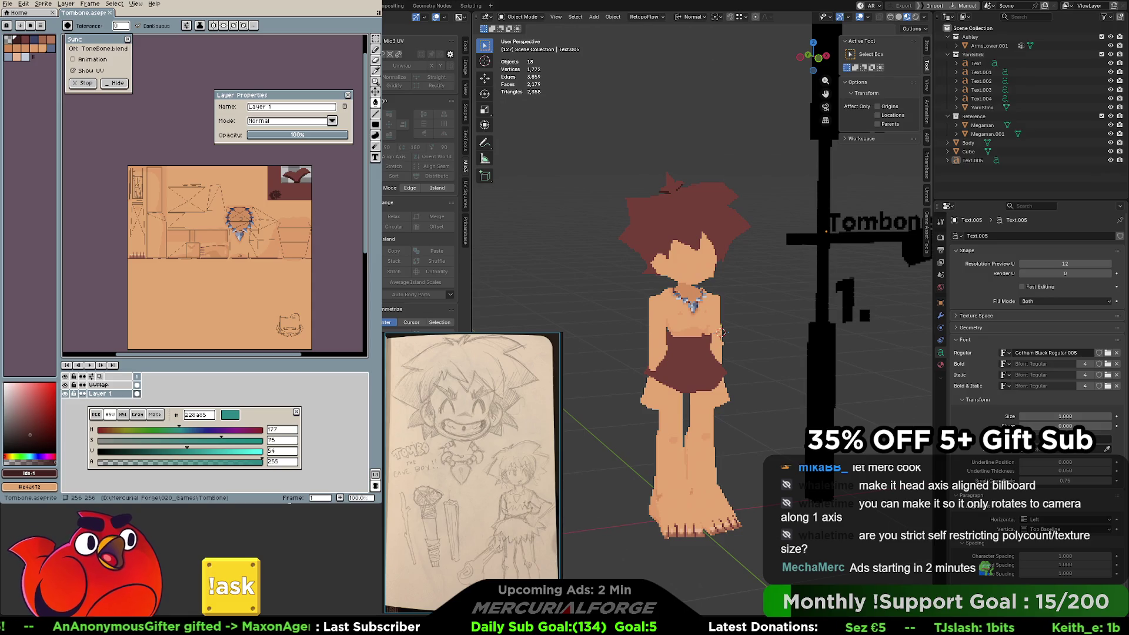